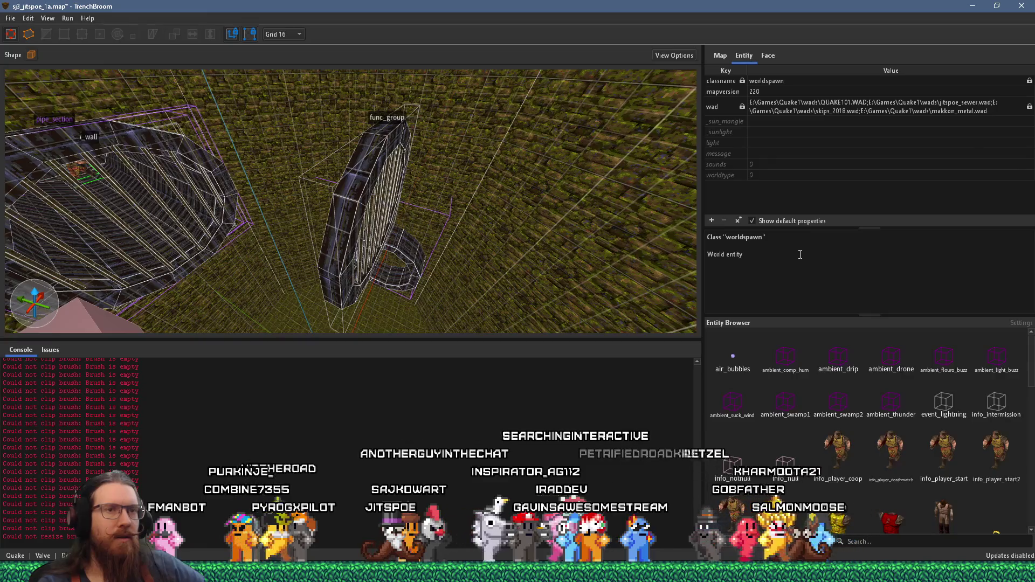
- Sort the Entity Browser list by name
{"action": "scroll", "coordinate": [862, 410], "scroll_direction": "down", "scroll_amount": 10}
{"action": "scroll", "coordinate": [877, 416], "scroll_direction": "down", "scroll_amount": 5}
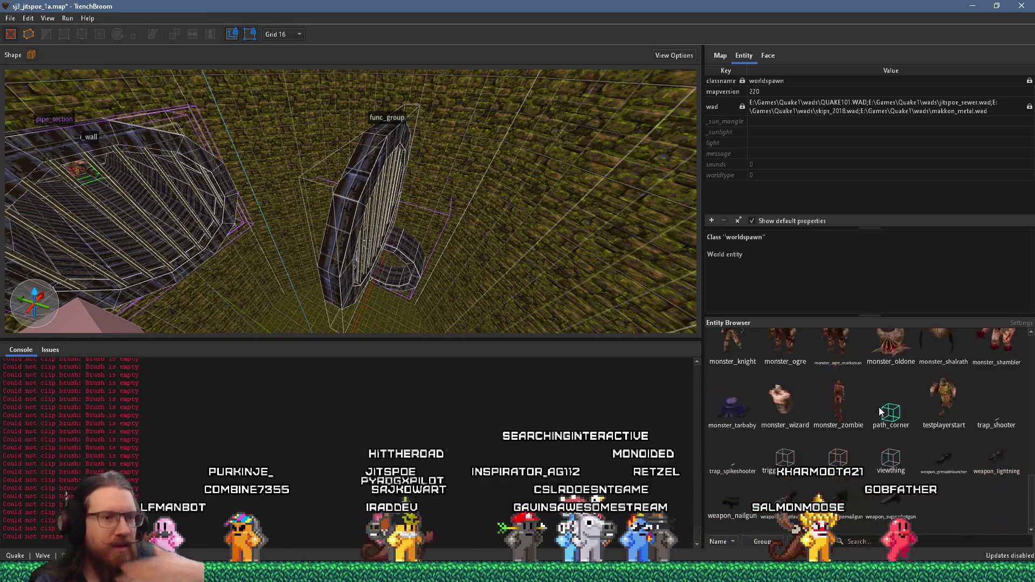
{"action": "scroll", "coordinate": [862, 431], "scroll_direction": "up", "scroll_amount": 2}
{"action": "left_click", "coordinate": [730, 542]}
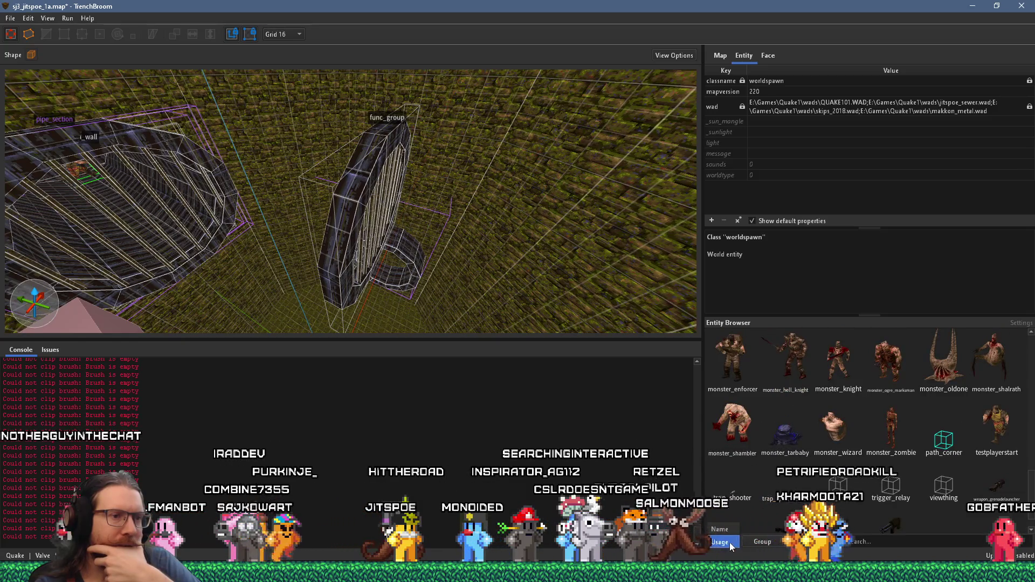
{"action": "left_click", "coordinate": [729, 545]}
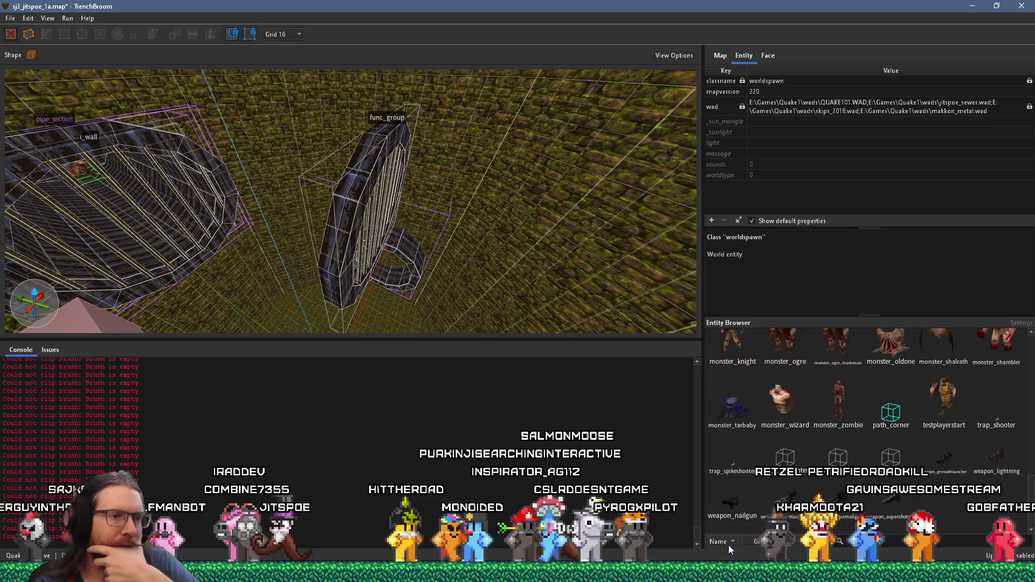
- Try the Group and Used toggles, then show the entity definition settings using Quake.fgd
{"action": "left_click", "coordinate": [767, 543]}
{"action": "left_click", "coordinate": [768, 543]}
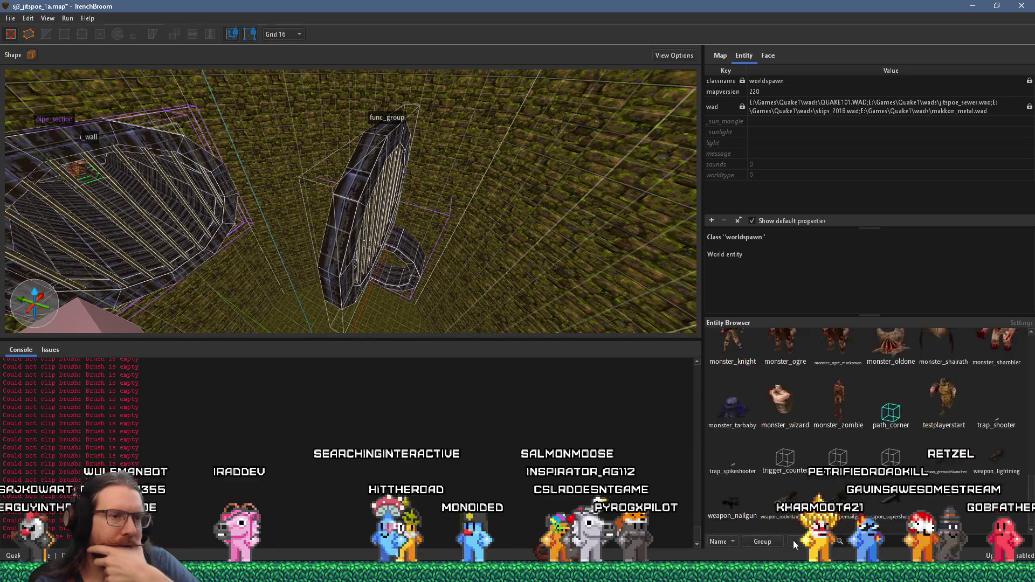
{"action": "left_click", "coordinate": [800, 542]}
{"action": "left_click", "coordinate": [800, 543]}
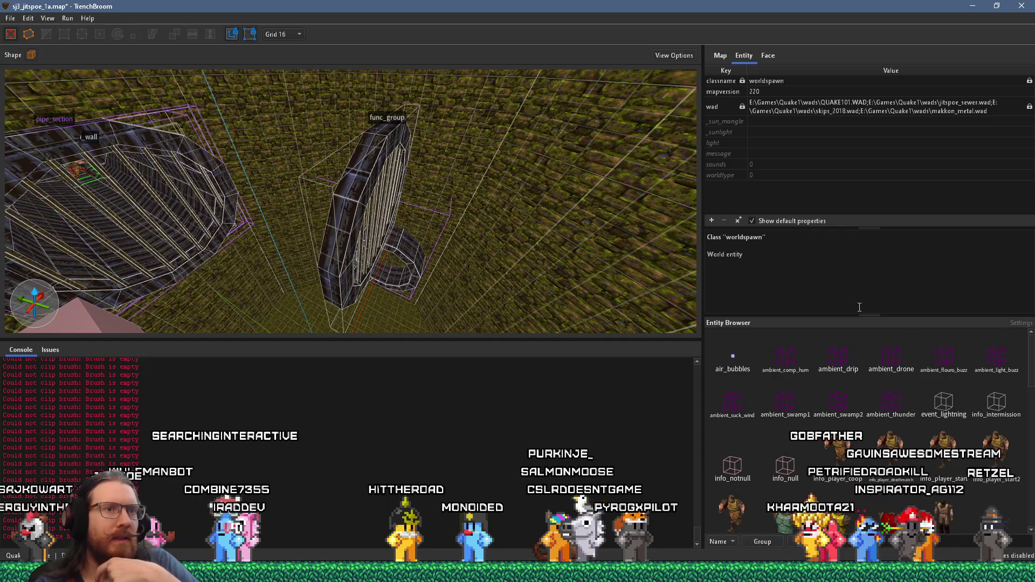
{"action": "left_click", "coordinate": [1020, 323]}
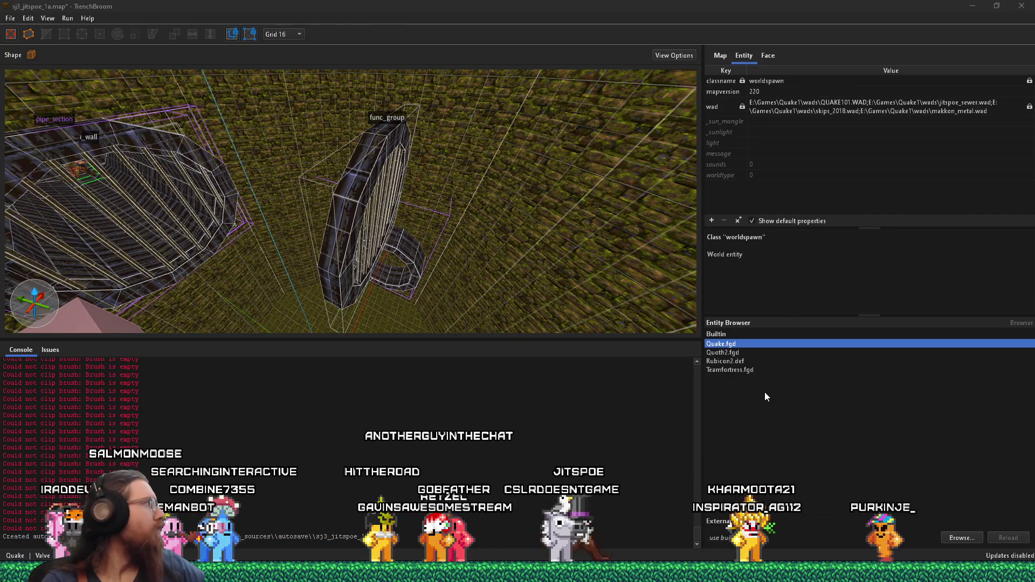
- Load alkaline.fgd as the entity definition file, keeping the path absolute
{"action": "left_click", "coordinate": [965, 535]}
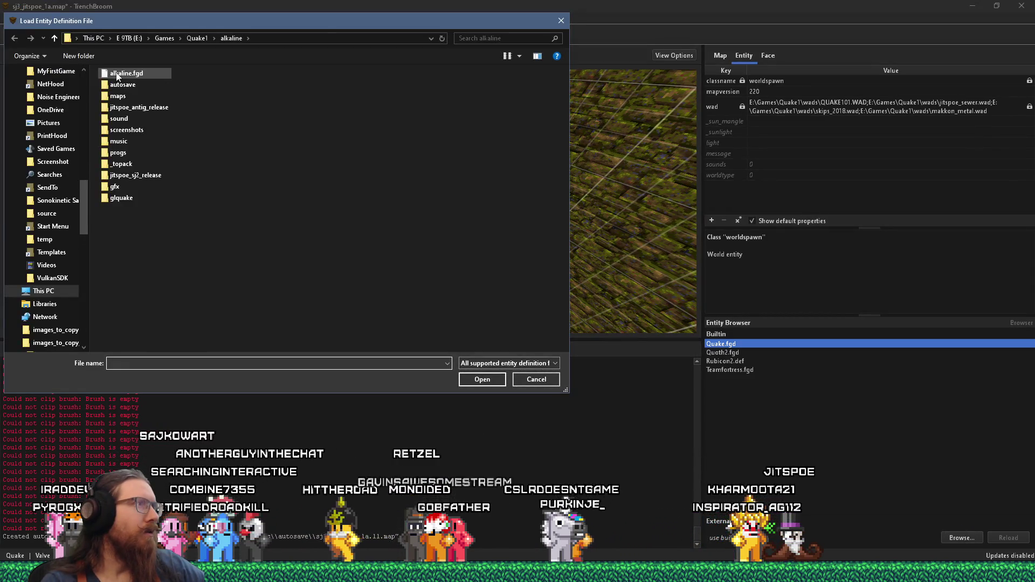
{"action": "double_click", "coordinate": [117, 74]}
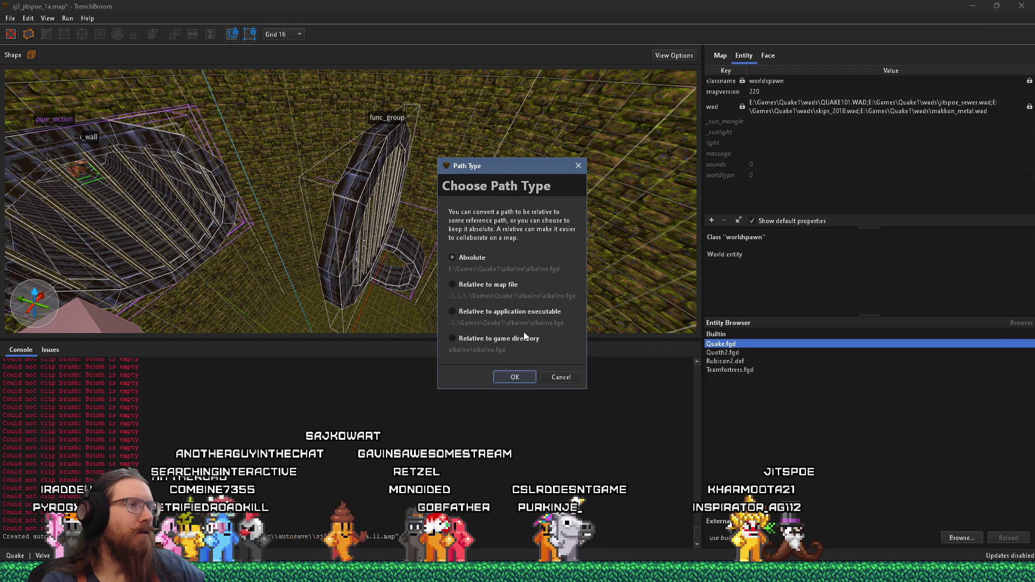
{"action": "left_click", "coordinate": [519, 376]}
- Select the grate ring brush in the 3D view
{"action": "scroll", "coordinate": [466, 280], "scroll_direction": "up", "scroll_amount": 3}
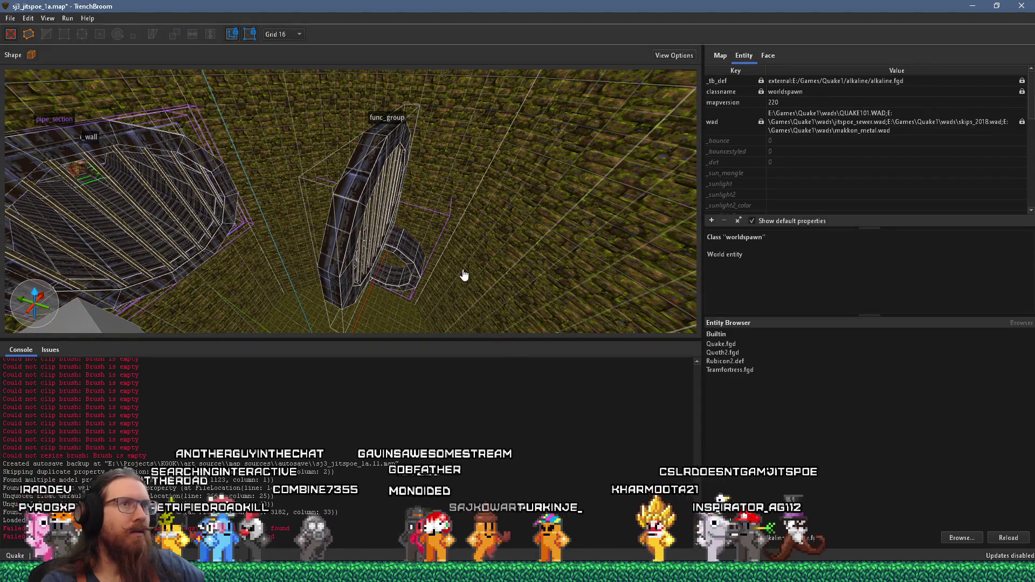
{"action": "scroll", "coordinate": [447, 226], "scroll_direction": "up", "scroll_amount": 2}
{"action": "scroll", "coordinate": [442, 213], "scroll_direction": "up", "scroll_amount": 2}
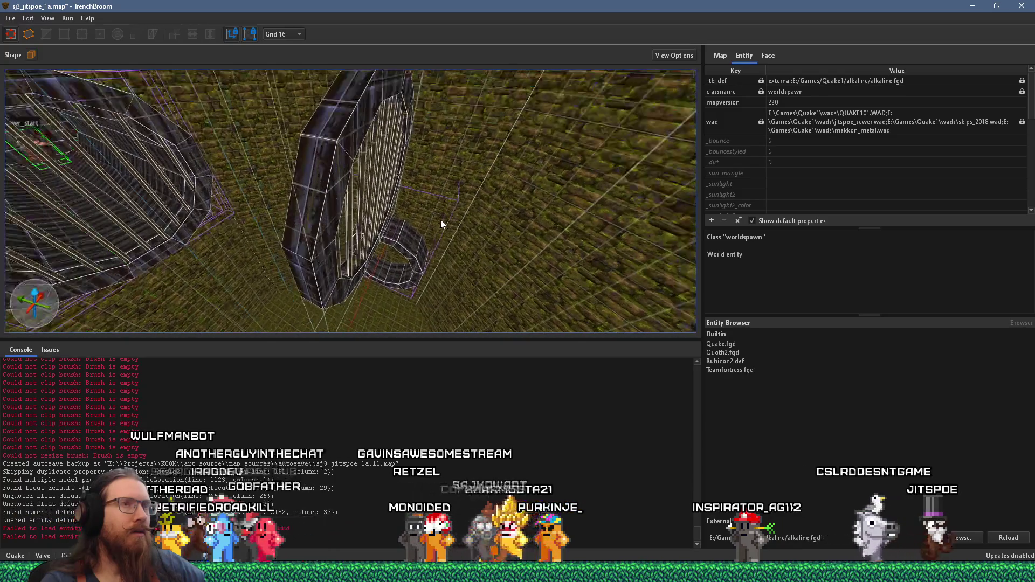
{"action": "left_click", "coordinate": [317, 252]}
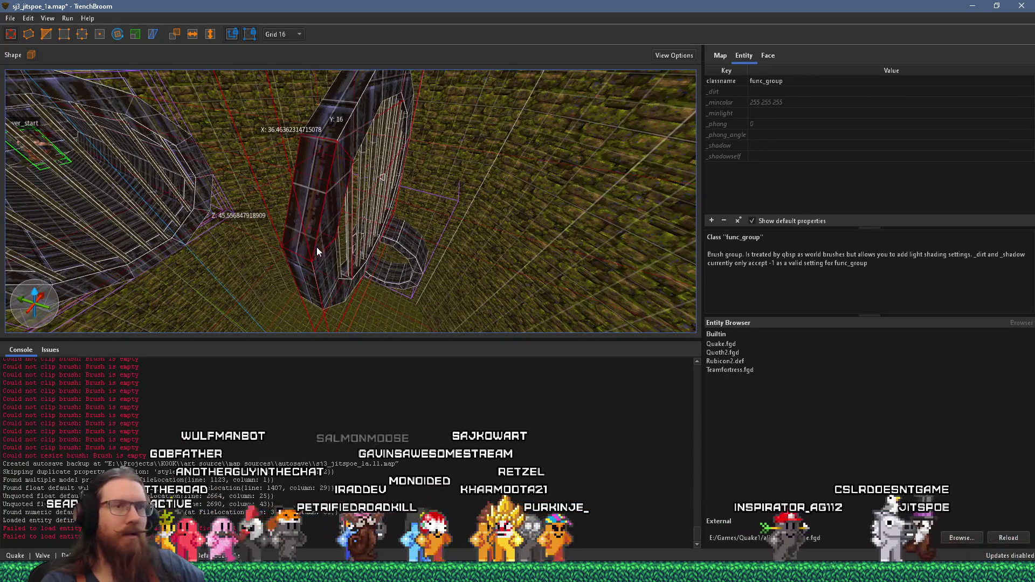
- Add the ring's inner bar brushes to the selection and review their face materials
{"action": "left_click", "coordinate": [345, 257], "text": "ctrl"}
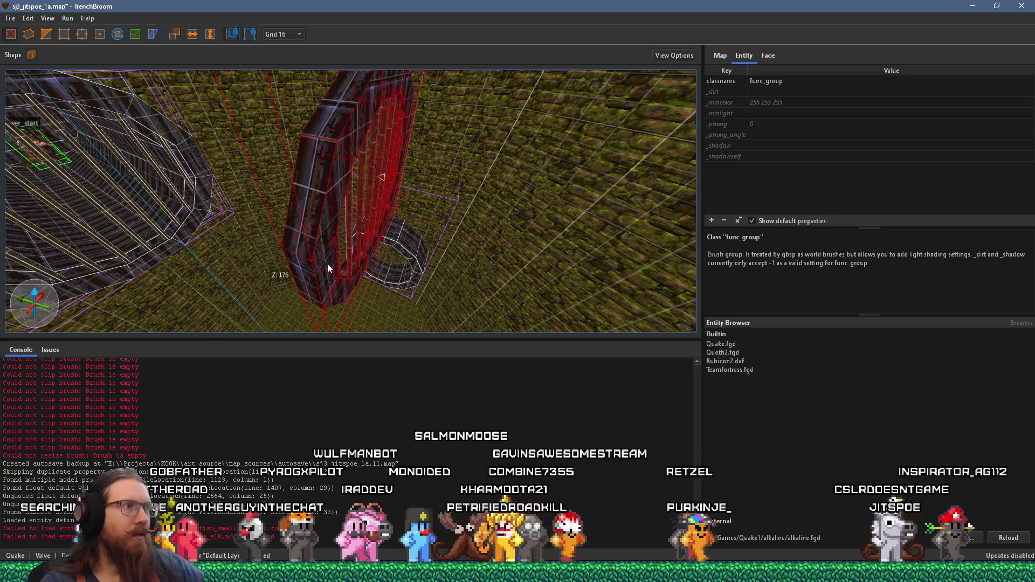
{"action": "left_click", "coordinate": [764, 56]}
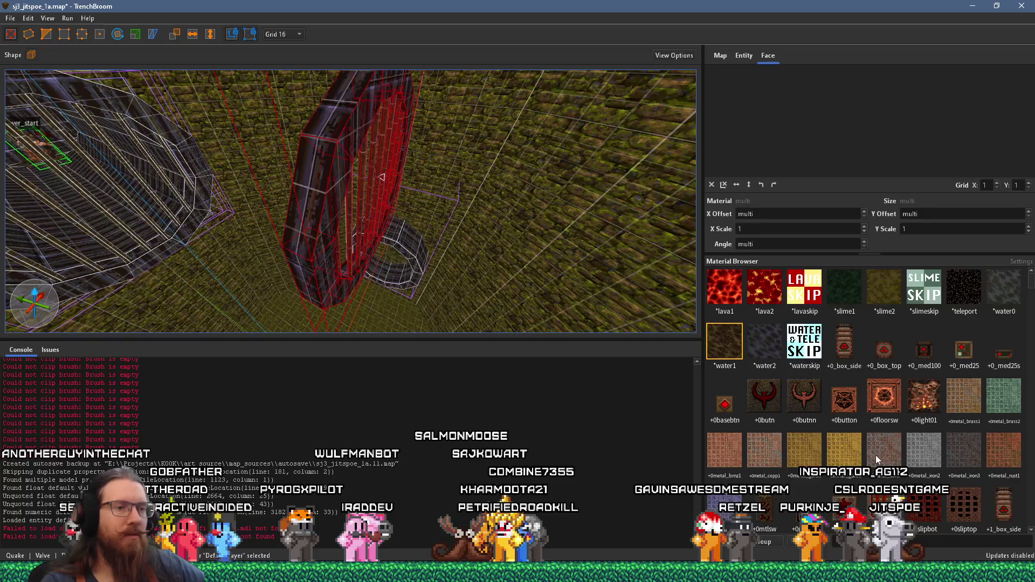
{"action": "scroll", "coordinate": [876, 455], "scroll_direction": "down", "scroll_amount": 5}
{"action": "scroll", "coordinate": [869, 416], "scroll_direction": "down", "scroll_amount": 5}
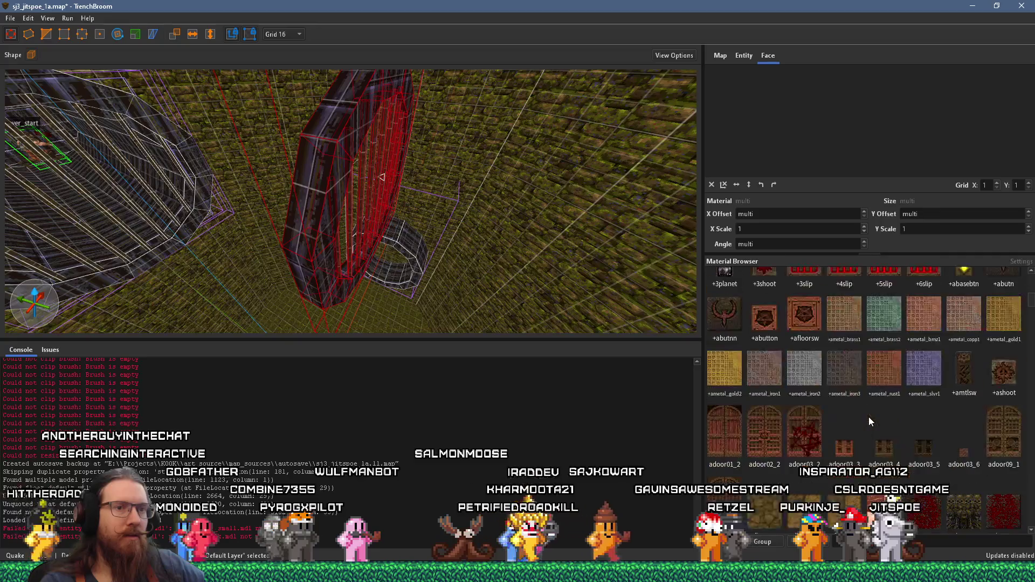
{"action": "scroll", "coordinate": [869, 421], "scroll_direction": "up", "scroll_amount": 3}
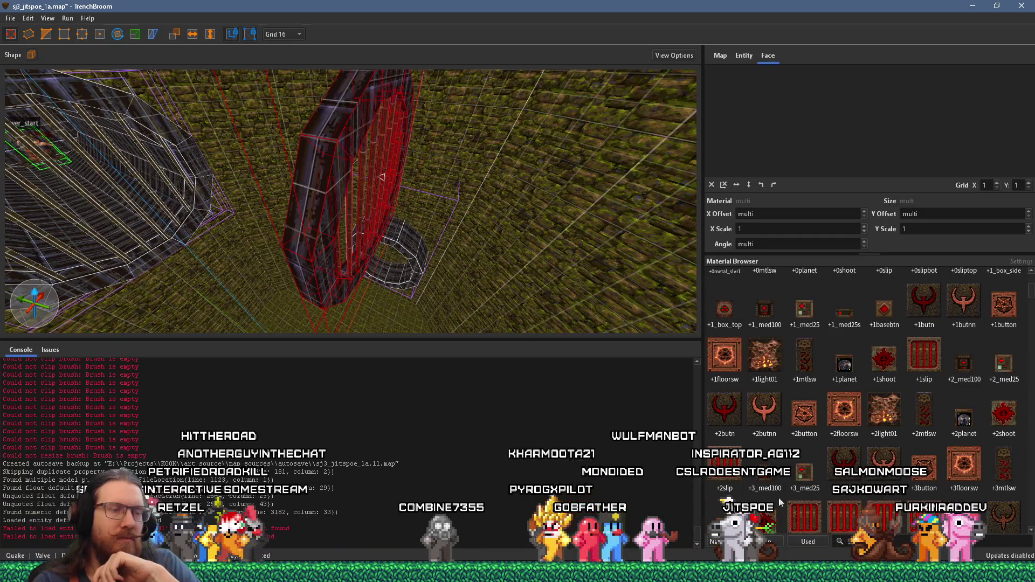
{"action": "left_click", "coordinate": [743, 56]}
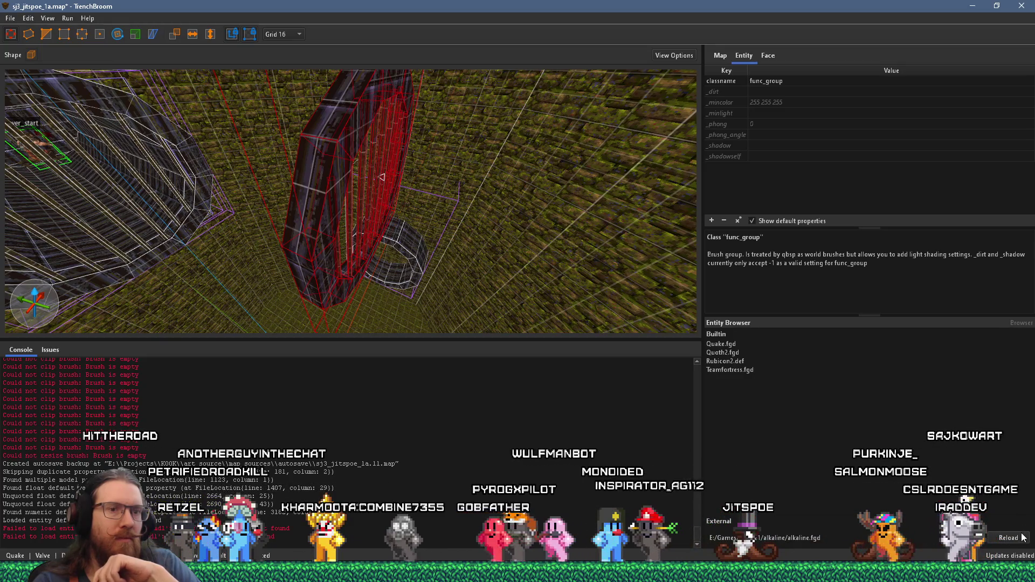
- Reload the alkaline.fgd entity definitions and browse the entity thumbnail list
{"action": "left_click", "coordinate": [1008, 537]}
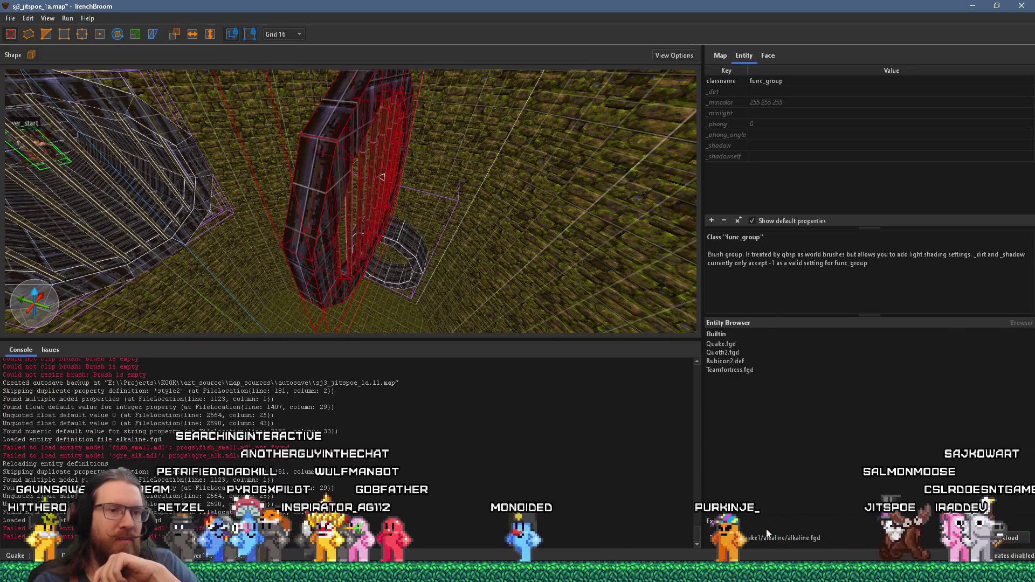
{"action": "left_click", "coordinate": [720, 324]}
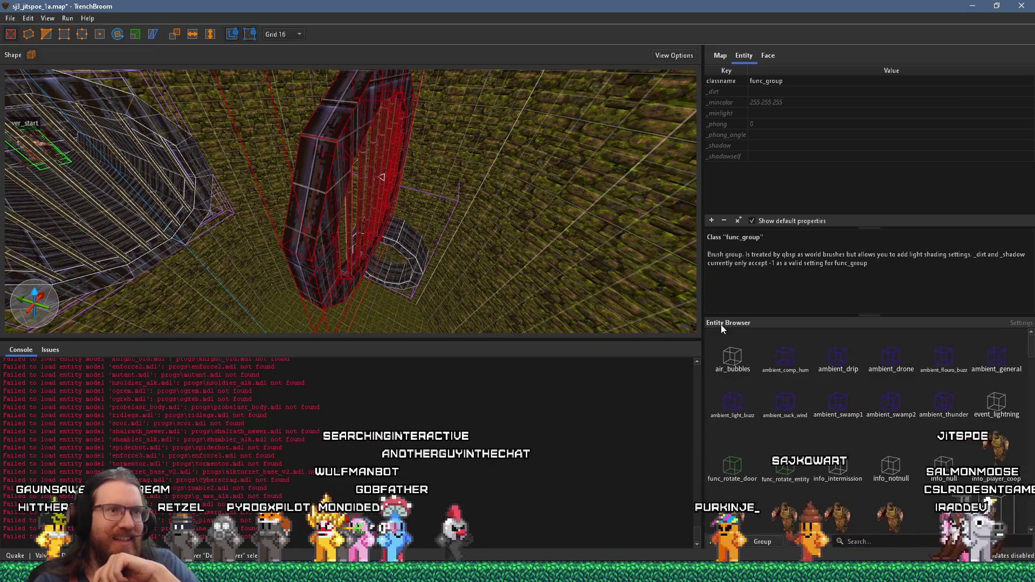
{"action": "scroll", "coordinate": [850, 480], "scroll_direction": "down", "scroll_amount": 10}
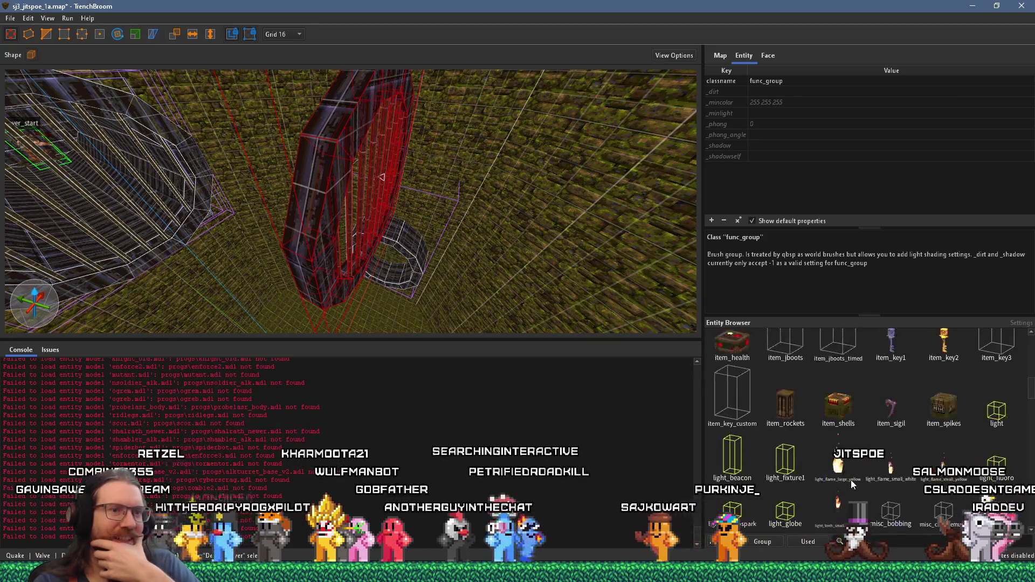
{"action": "scroll", "coordinate": [851, 482], "scroll_direction": "up", "scroll_amount": 6}
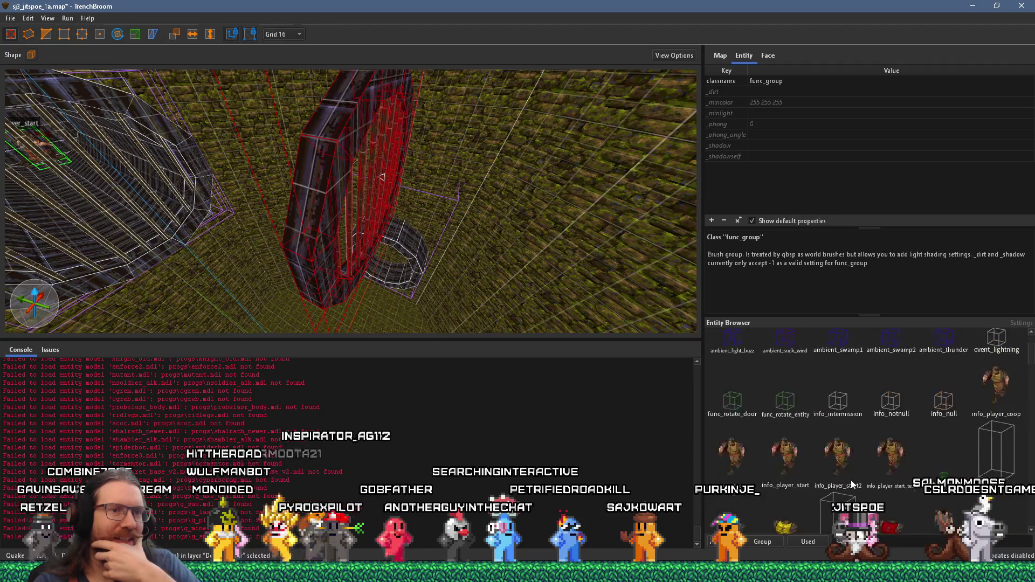
{"action": "scroll", "coordinate": [907, 422], "scroll_direction": "down", "scroll_amount": 5}
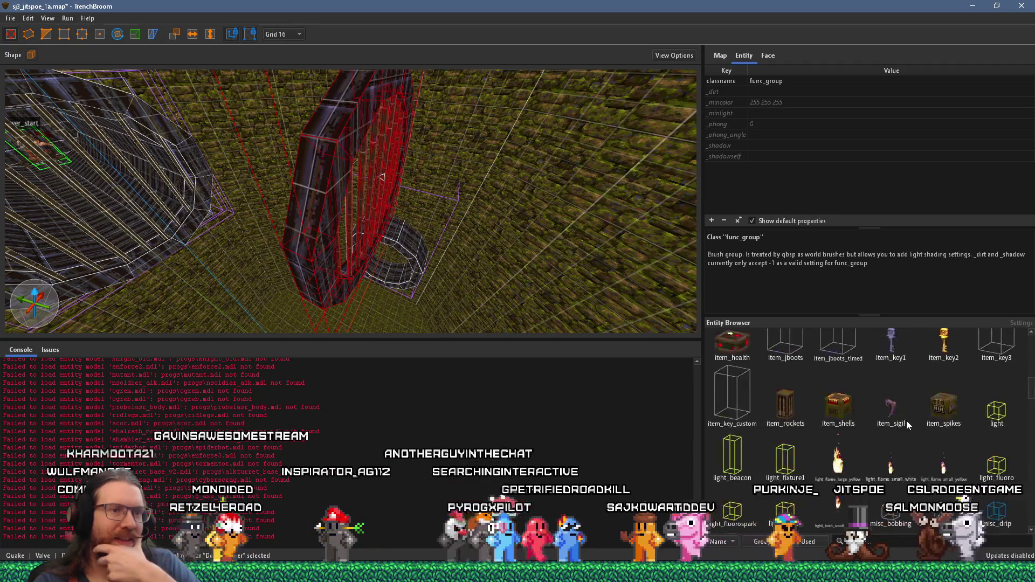
{"action": "scroll", "coordinate": [907, 425], "scroll_direction": "down", "scroll_amount": 12}
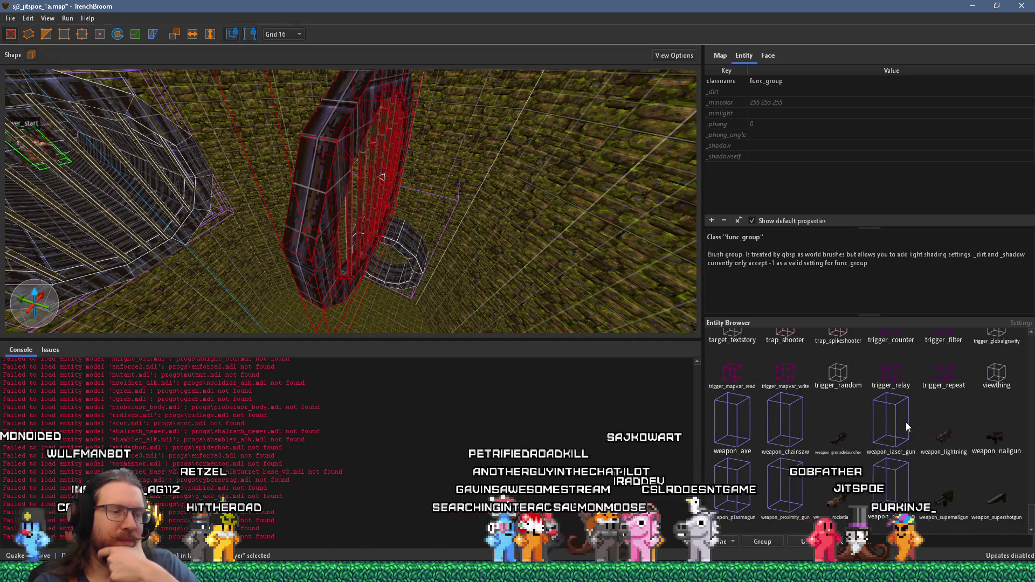
- Filter the Entity Browser with 'rotate' and turn the view toward the grate ring
{"action": "scroll", "coordinate": [906, 426], "scroll_direction": "up", "scroll_amount": 5}
{"action": "scroll", "coordinate": [906, 423], "scroll_direction": "up", "scroll_amount": 3}
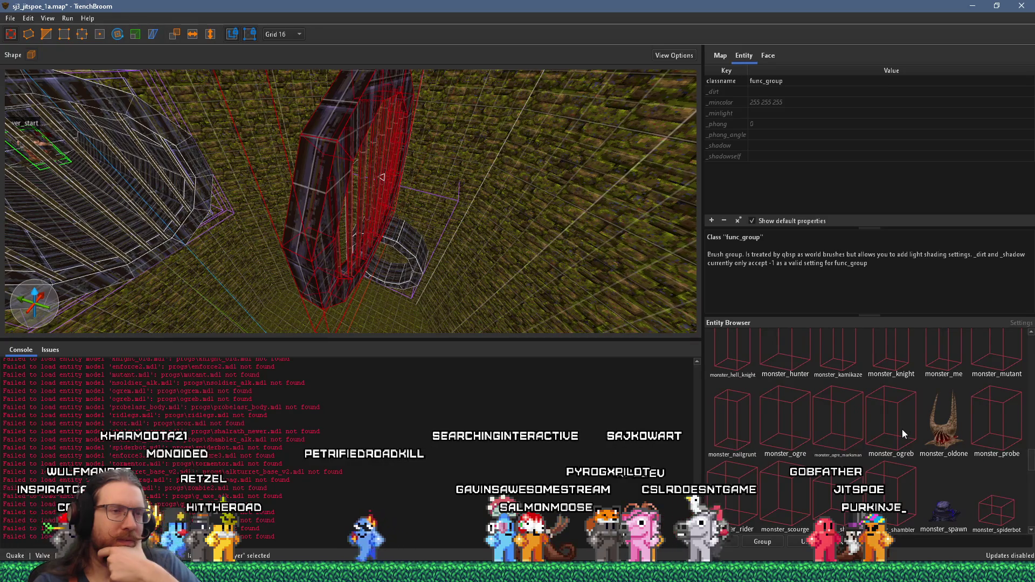
{"action": "scroll", "coordinate": [902, 429], "scroll_direction": "up", "scroll_amount": 3}
{"action": "scroll", "coordinate": [904, 435], "scroll_direction": "up", "scroll_amount": 3}
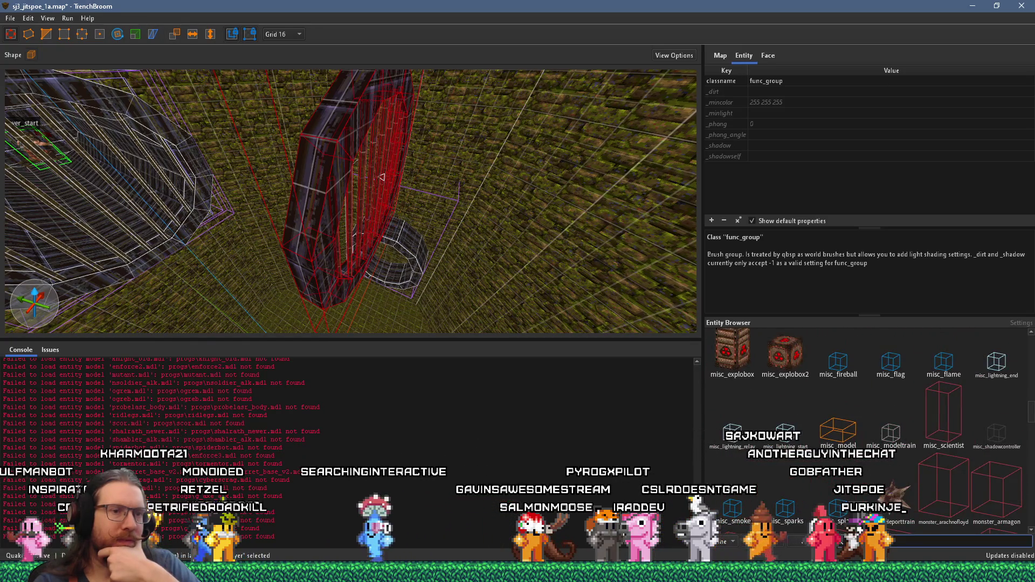
{"action": "type", "text": "rotate"}
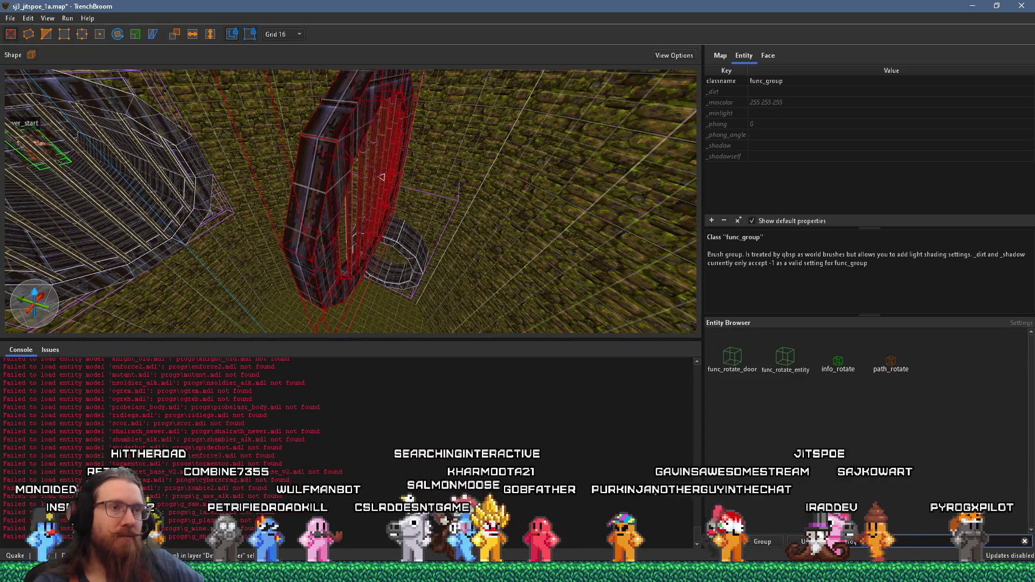
{"action": "left_click_drag", "start_coordinate": [571, 344], "coordinate": [512, 304]}
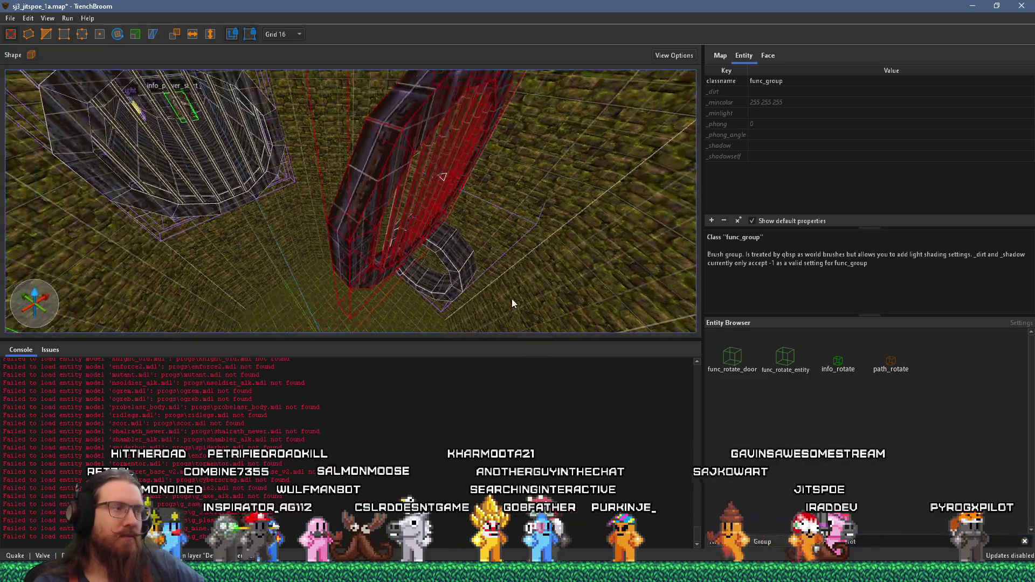
- Convert the selected grate ring brushes into a rotate_object brush entity
{"action": "right_click", "coordinate": [408, 257]}
{"action": "mouse_move", "coordinate": [485, 462]}
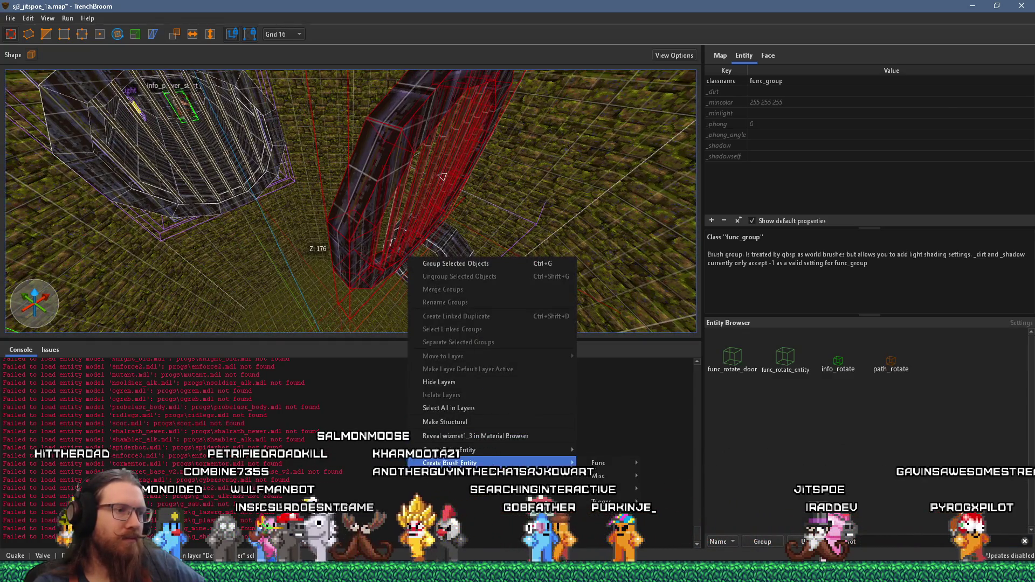
{"action": "mouse_move", "coordinate": [616, 468]}
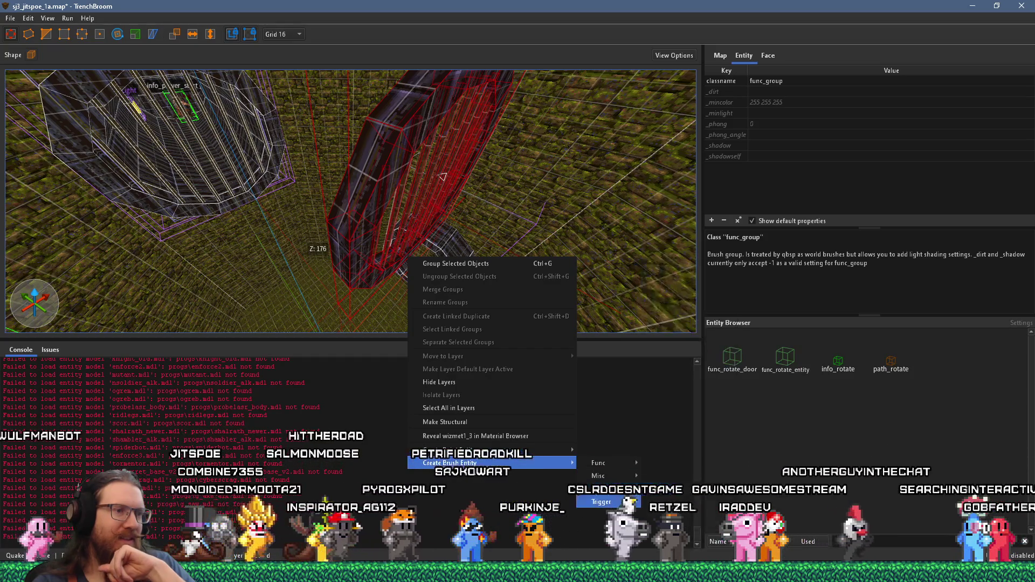
{"action": "mouse_move", "coordinate": [620, 503]}
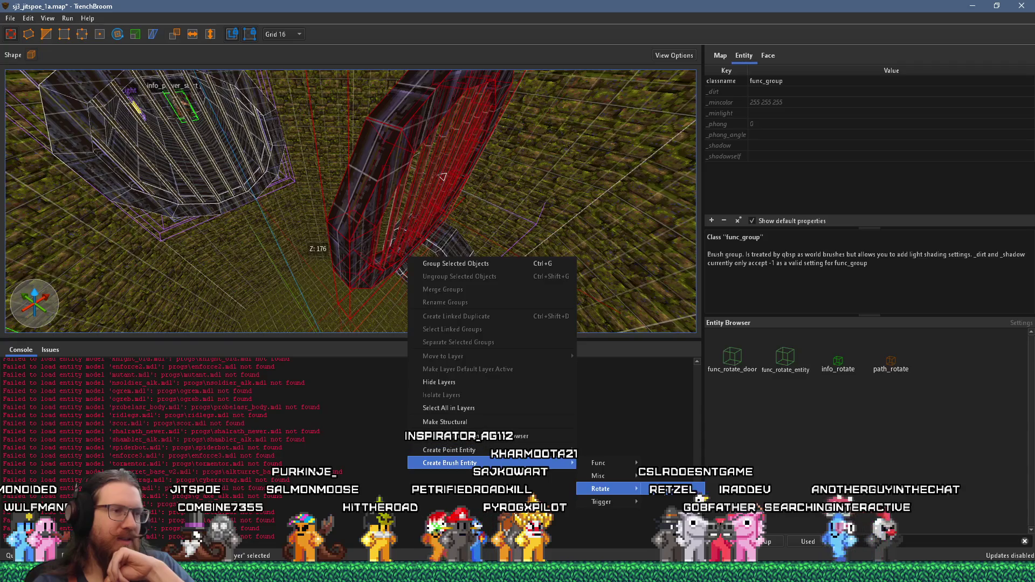
{"action": "left_click", "coordinate": [668, 489]}
{"action": "left_click_drag", "start_coordinate": [520, 253], "coordinate": [462, 250]}
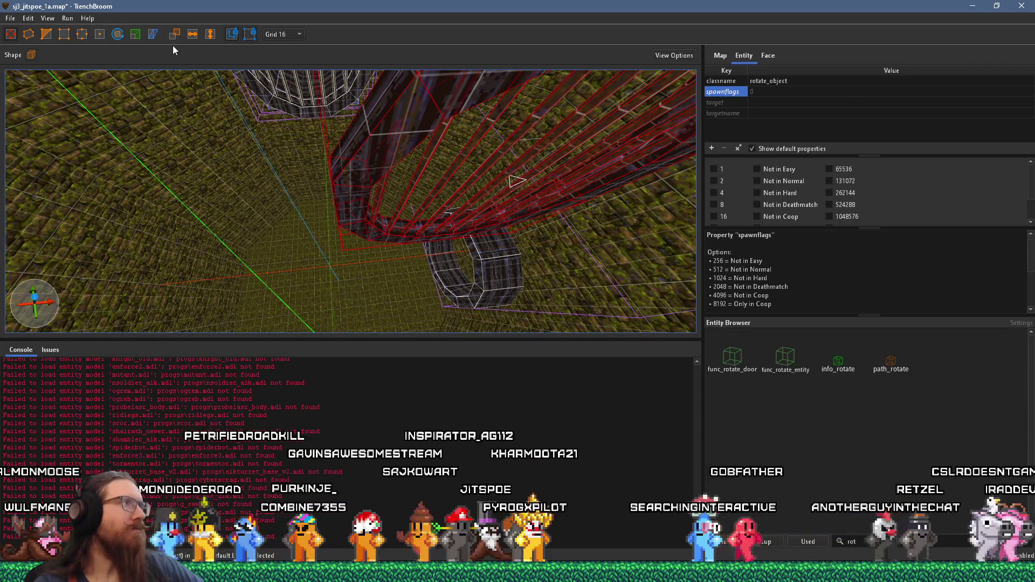
- Rotate the grate ring around the vertical axis and leave the rotate tool
{"action": "mouse_move", "coordinate": [484, 224]}
{"action": "left_mouse_down"}
{"action": "mouse_move", "coordinate": [416, 185]}
{"action": "mouse_move", "coordinate": [393, 139]}
{"action": "mouse_move", "coordinate": [397, 160]}
{"action": "left_mouse_up"}
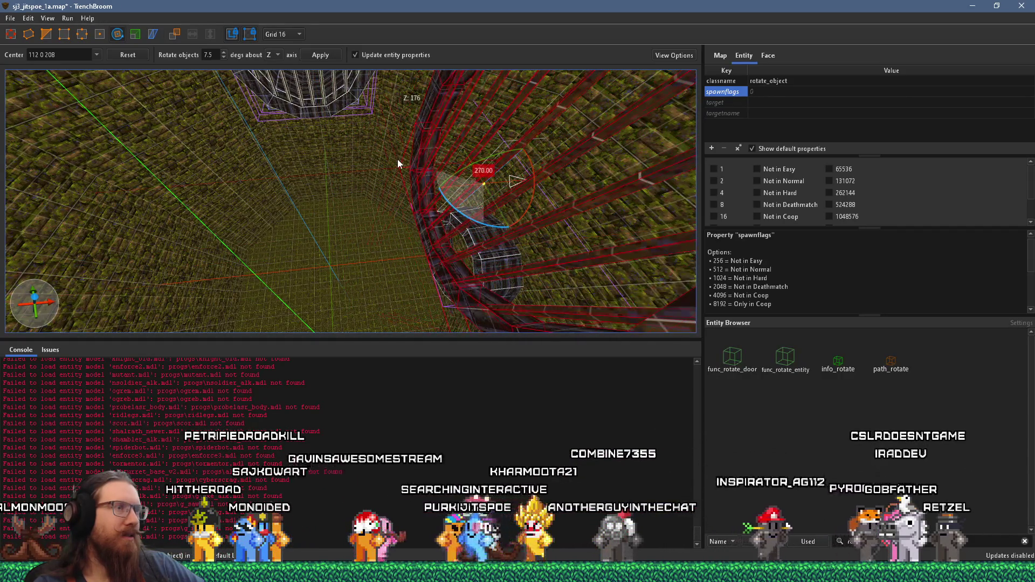
{"action": "key", "text": "ctrl+u"}
{"action": "left_click_drag", "start_coordinate": [443, 117], "coordinate": [386, 26]}
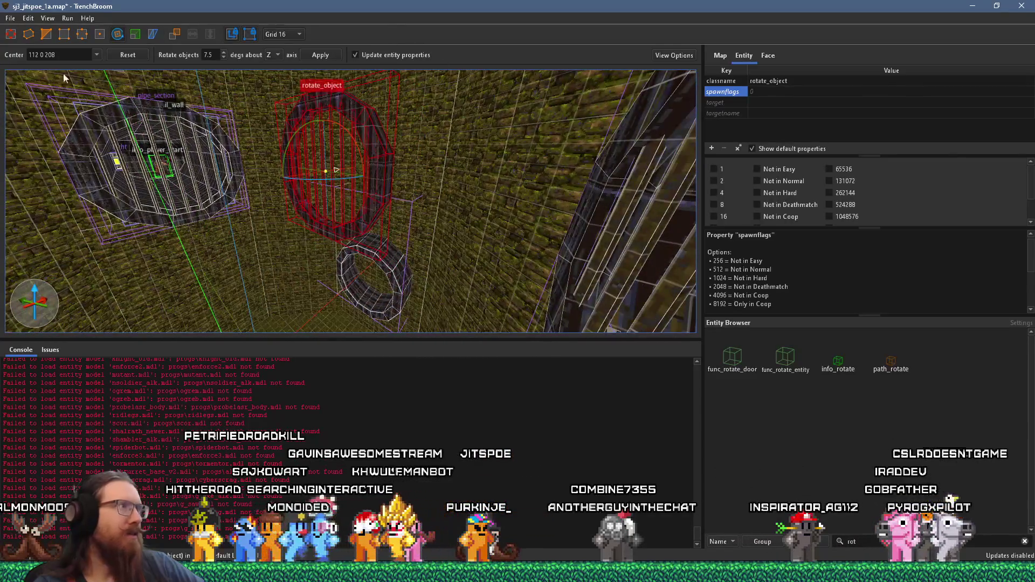
{"action": "key", "text": "r"}
- Drag the grate ring into its circular wall opening in the pipe
{"action": "mouse_move", "coordinate": [379, 132]}
{"action": "left_mouse_down"}
{"action": "mouse_move", "coordinate": [345, 226]}
{"action": "mouse_move", "coordinate": [334, 302]}
{"action": "left_mouse_up"}
{"action": "left_click_drag", "start_coordinate": [388, 212], "coordinate": [330, 316]}
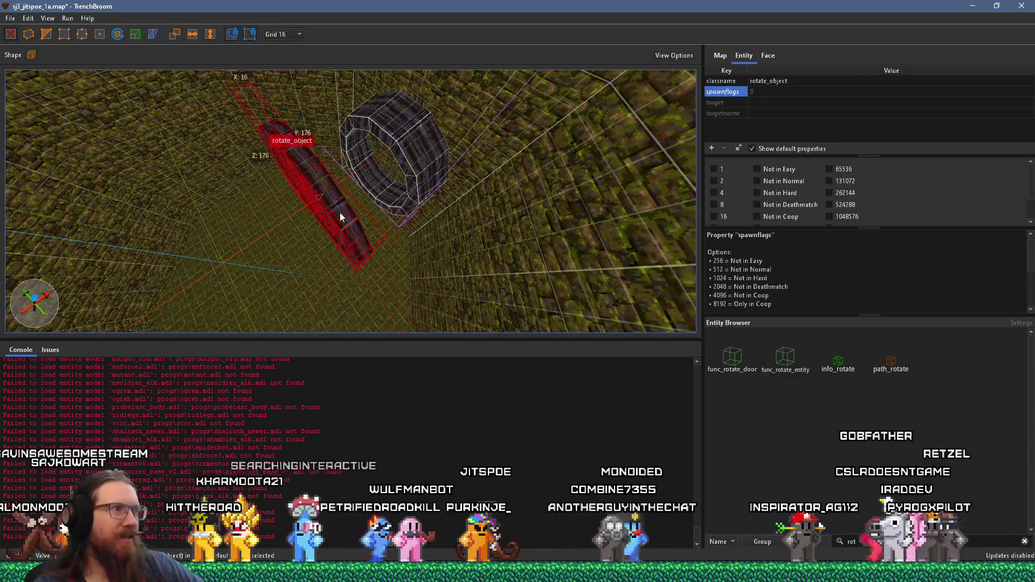
{"action": "mouse_move", "coordinate": [339, 216]}
{"action": "left_mouse_down"}
{"action": "mouse_move", "coordinate": [435, 146]}
{"action": "mouse_move", "coordinate": [425, 46]}
{"action": "left_mouse_up"}
{"action": "scroll", "coordinate": [398, 134], "scroll_direction": "up", "scroll_amount": 3}
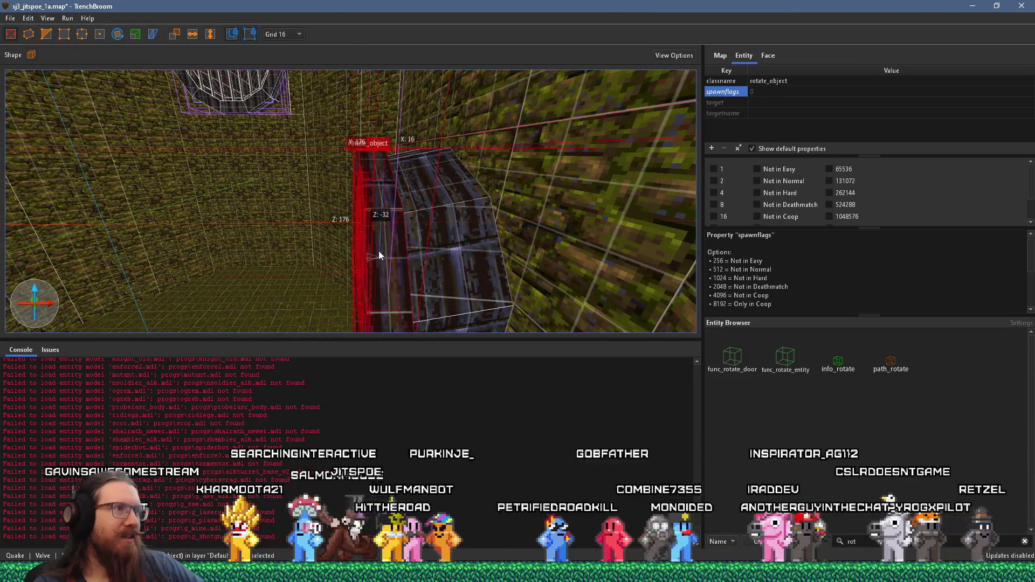
{"action": "mouse_move", "coordinate": [379, 250]}
{"action": "left_mouse_down"}
{"action": "mouse_move", "coordinate": [357, 250]}
{"action": "mouse_move", "coordinate": [483, 105]}
{"action": "mouse_move", "coordinate": [492, 153]}
{"action": "mouse_move", "coordinate": [421, 173]}
{"action": "mouse_move", "coordinate": [567, 184]}
{"action": "mouse_move", "coordinate": [519, 237]}
{"action": "mouse_move", "coordinate": [457, 201]}
{"action": "mouse_move", "coordinate": [471, 190]}
{"action": "left_mouse_up"}
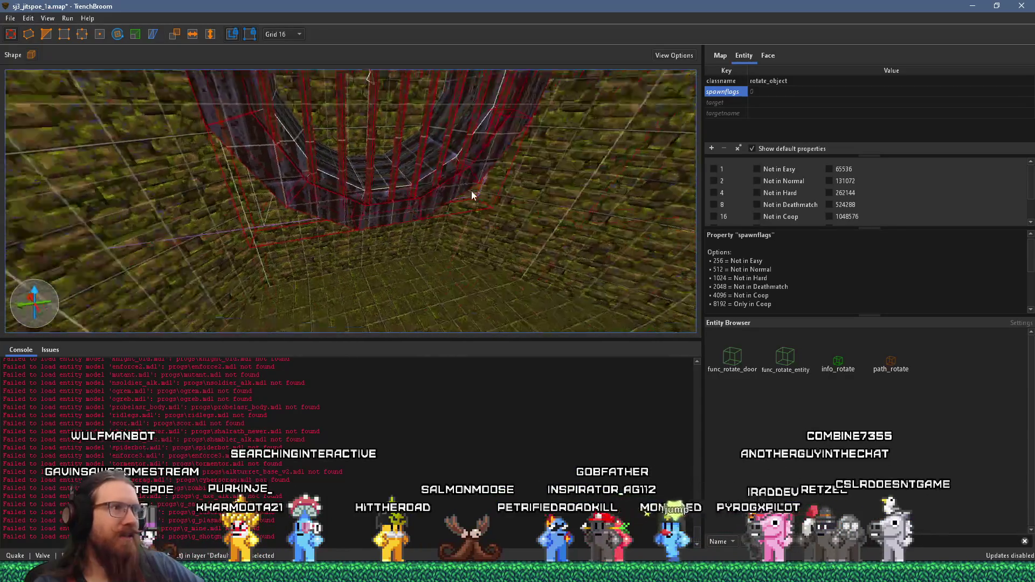
{"action": "scroll", "coordinate": [471, 196], "scroll_direction": "down", "scroll_amount": 5}
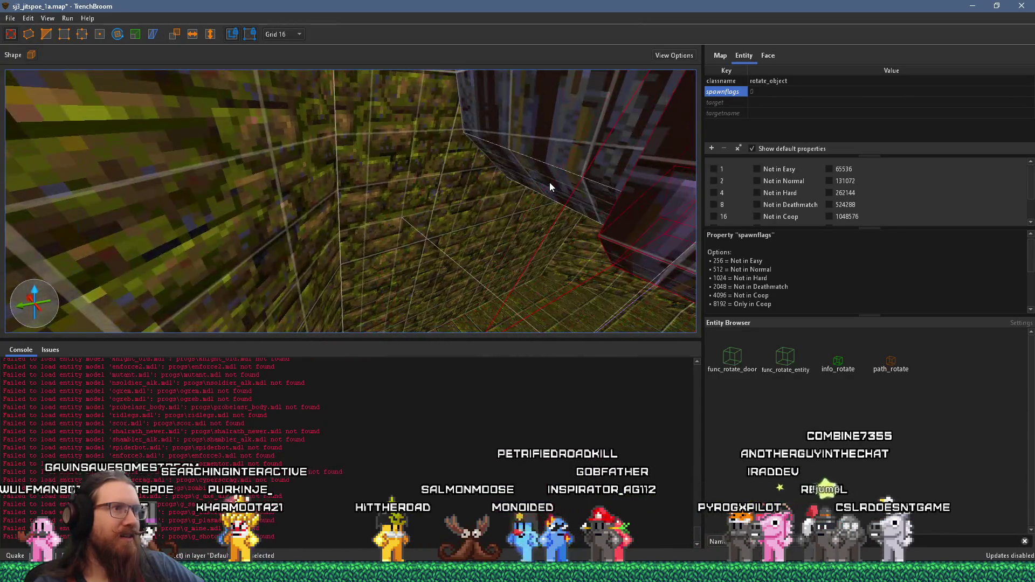
{"action": "mouse_move", "coordinate": [549, 182]}
{"action": "left_mouse_down"}
{"action": "mouse_move", "coordinate": [567, 202]}
{"action": "mouse_move", "coordinate": [517, 157]}
{"action": "mouse_move", "coordinate": [429, 178]}
{"action": "mouse_move", "coordinate": [361, 225]}
{"action": "mouse_move", "coordinate": [355, 241]}
{"action": "mouse_move", "coordinate": [270, 271]}
{"action": "mouse_move", "coordinate": [376, 248]}
{"action": "mouse_move", "coordinate": [413, 191]}
{"action": "mouse_move", "coordinate": [389, 261]}
{"action": "mouse_move", "coordinate": [394, 203]}
{"action": "mouse_move", "coordinate": [373, 237]}
{"action": "mouse_move", "coordinate": [390, 227]}
{"action": "left_mouse_up"}
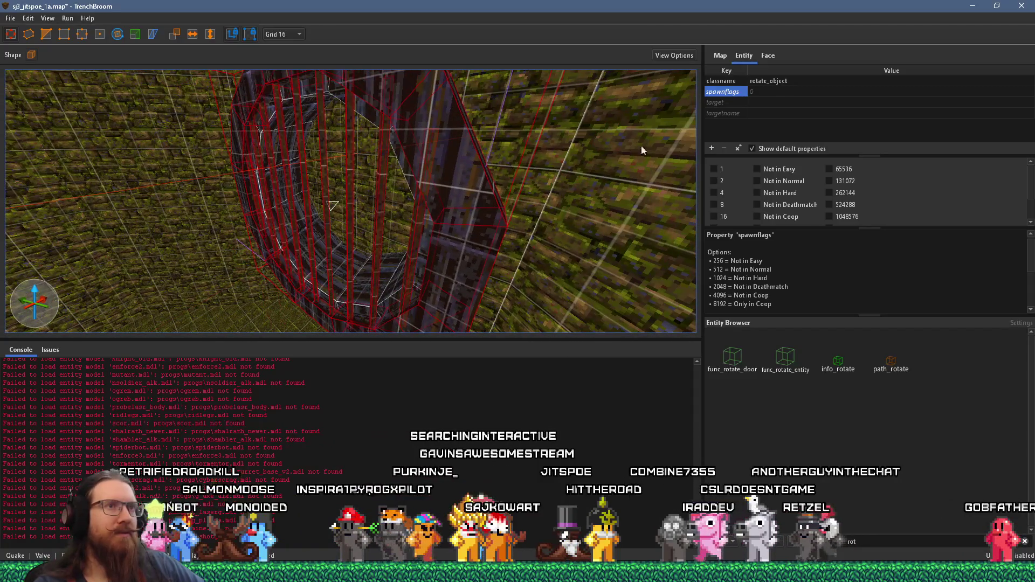
- Set the rotate_object grate's targetname to grate_rotate, then deselect it
{"action": "left_click", "coordinate": [764, 114]}
{"action": "type", "text": "grate_rotate"}
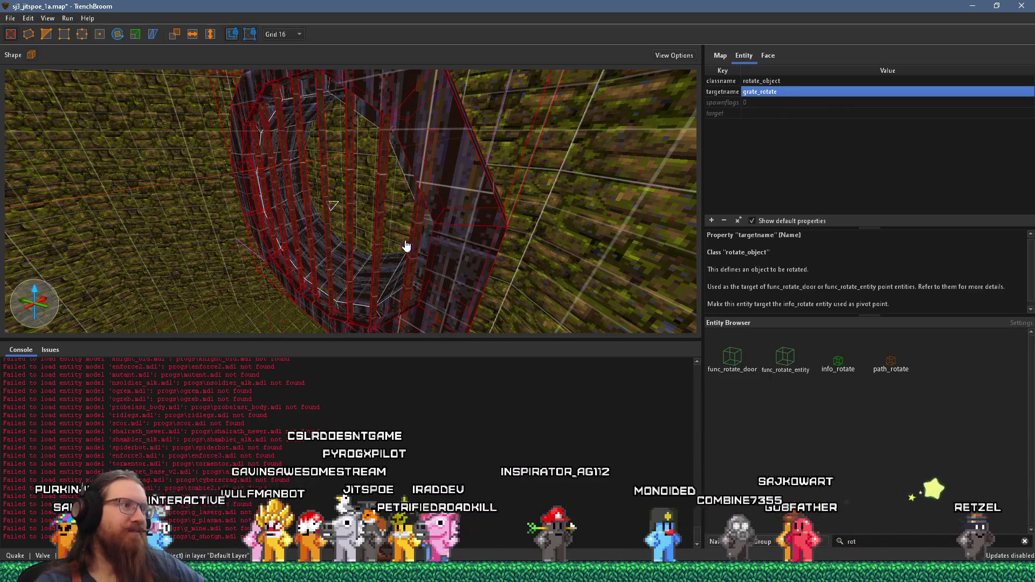
{"action": "scroll", "coordinate": [406, 246], "scroll_direction": "up", "scroll_amount": 5}
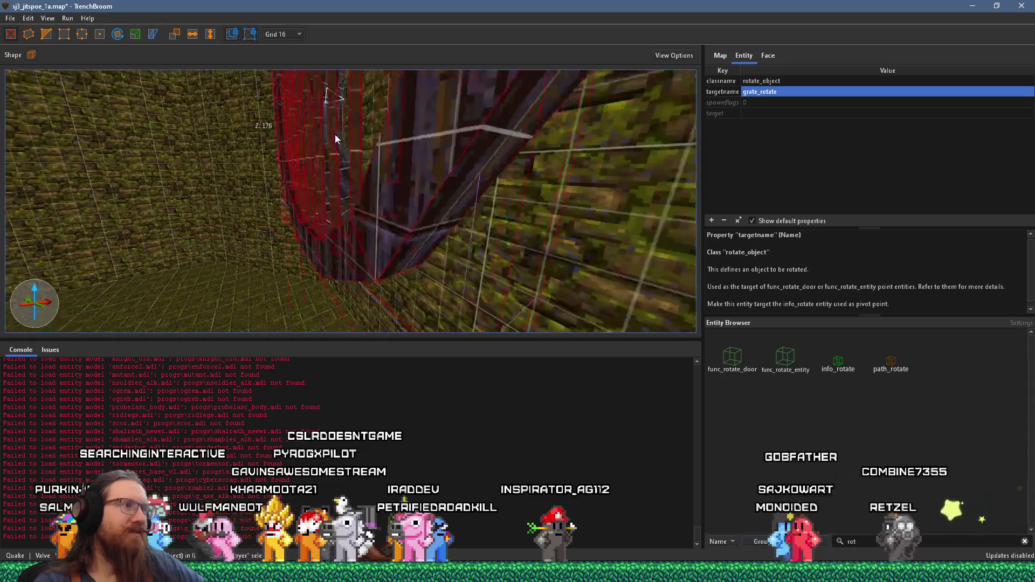
{"action": "scroll", "coordinate": [335, 139], "scroll_direction": "up", "scroll_amount": 5}
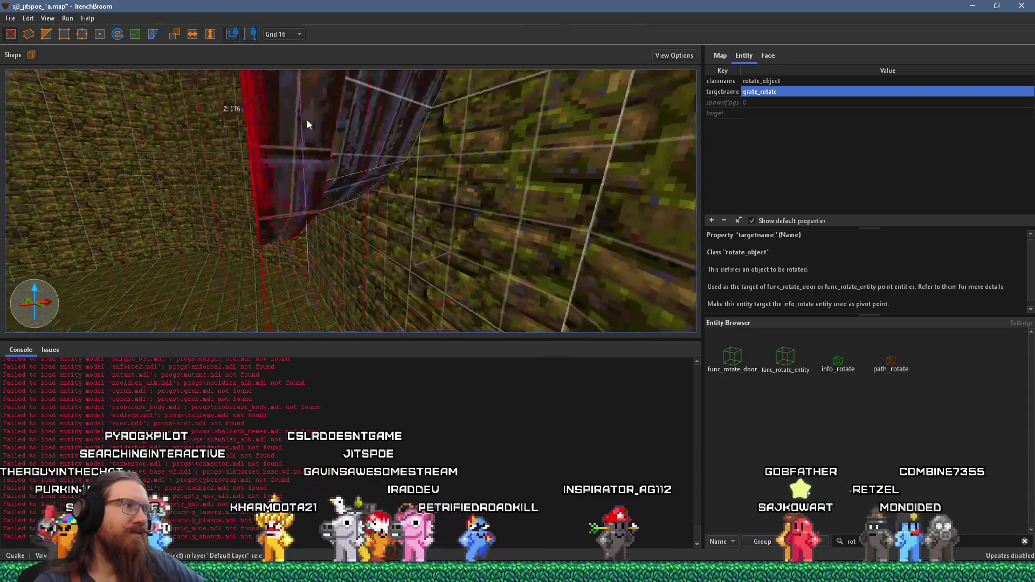
{"action": "scroll", "coordinate": [346, 157], "scroll_direction": "down", "scroll_amount": 3}
{"action": "scroll", "coordinate": [347, 161], "scroll_direction": "down", "scroll_amount": 3}
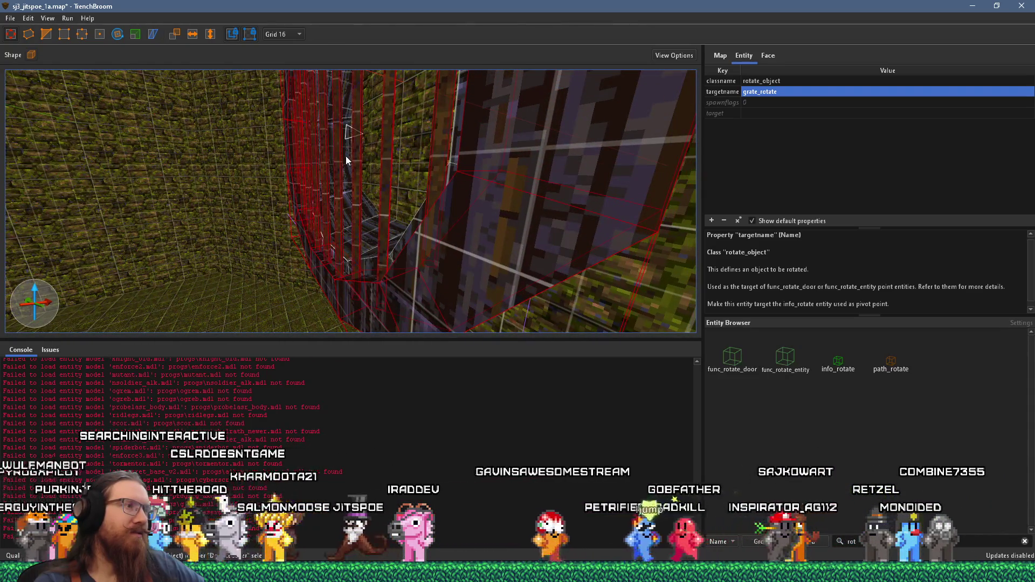
{"action": "scroll", "coordinate": [345, 156], "scroll_direction": "up", "scroll_amount": 5}
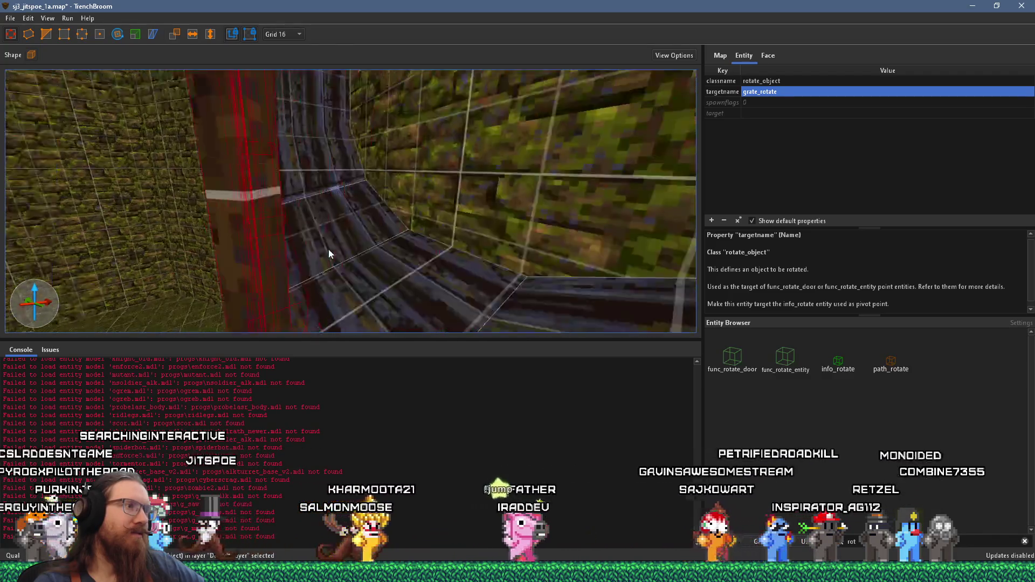
{"action": "scroll", "coordinate": [334, 242], "scroll_direction": "down", "scroll_amount": 5}
{"action": "key", "text": "Escape"}
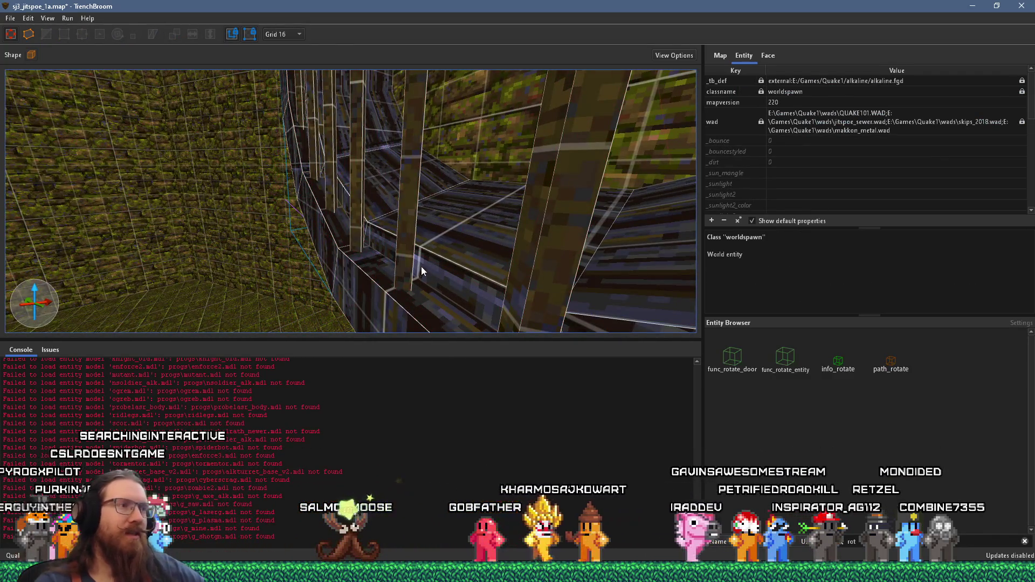
{"action": "scroll", "coordinate": [422, 267], "scroll_direction": "up", "scroll_amount": 2}
- Create a func_rotate_door point entity
{"action": "right_click", "coordinate": [442, 230]}
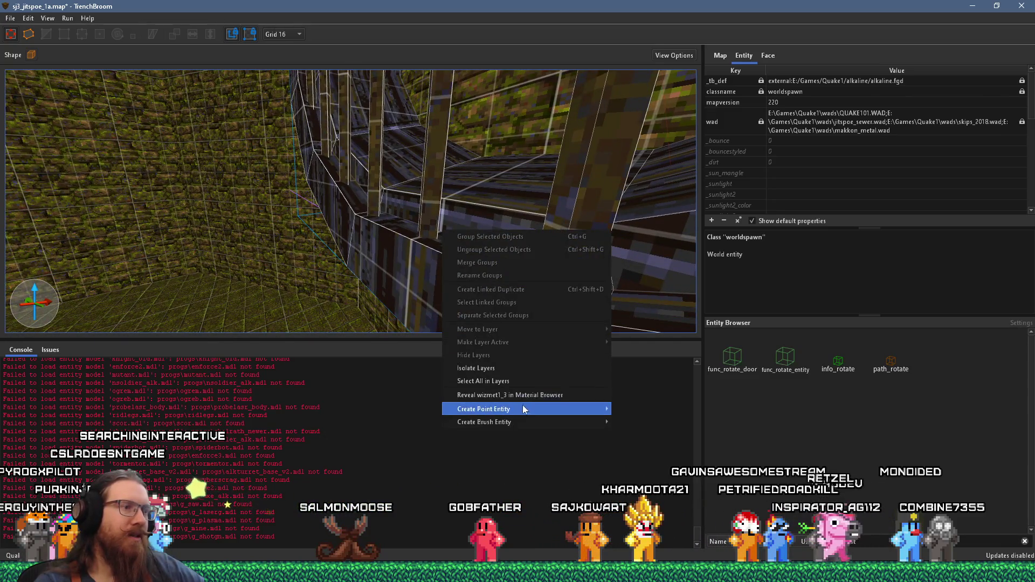
{"action": "mouse_move", "coordinate": [661, 497]}
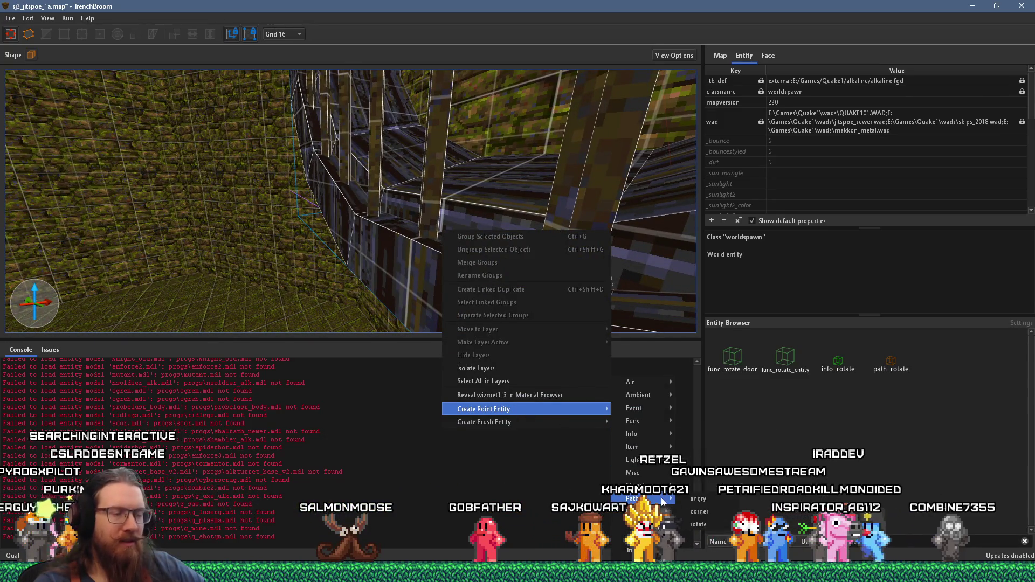
{"action": "mouse_move", "coordinate": [664, 451]}
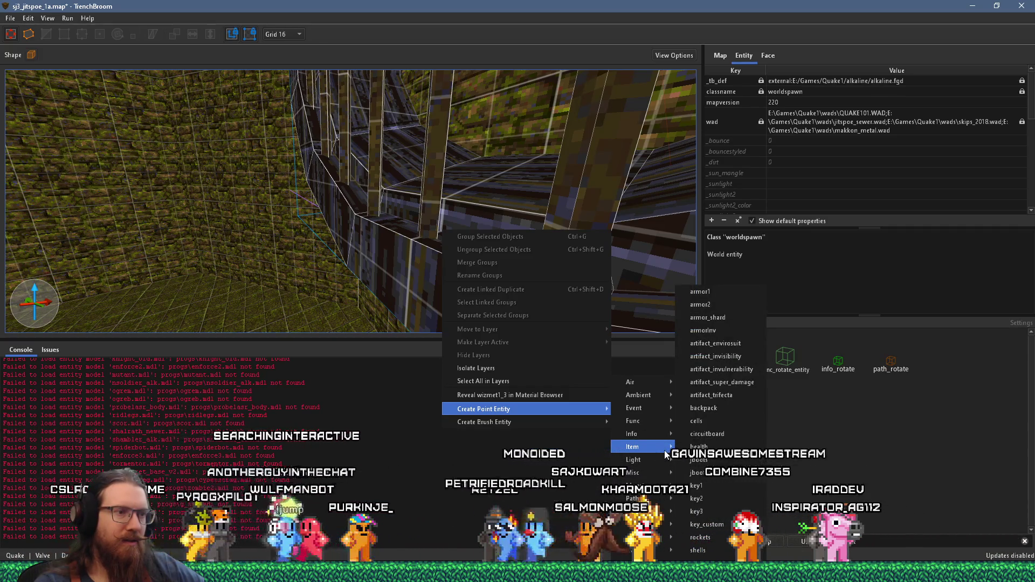
{"action": "mouse_move", "coordinate": [651, 426]}
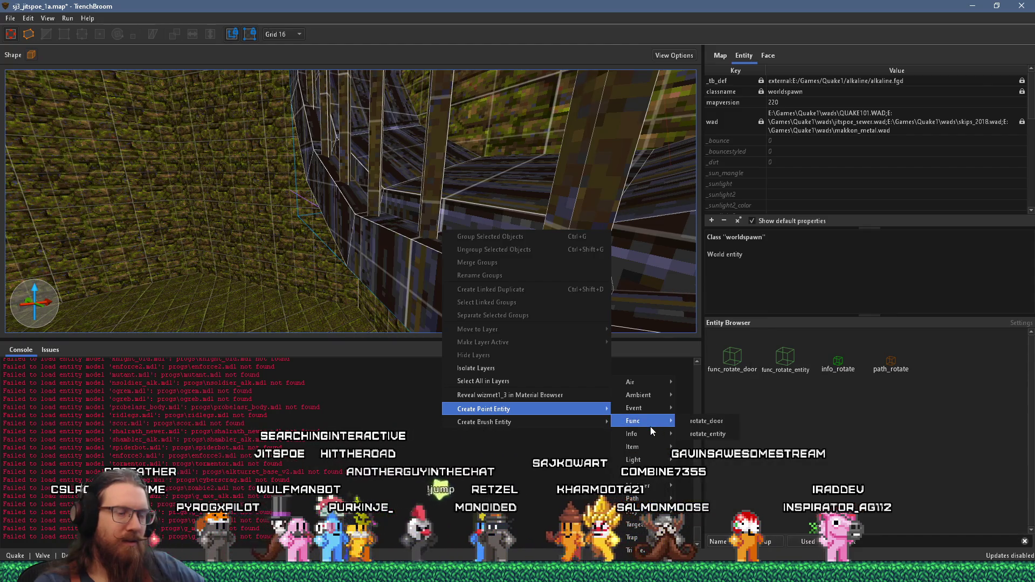
{"action": "left_click", "coordinate": [700, 423]}
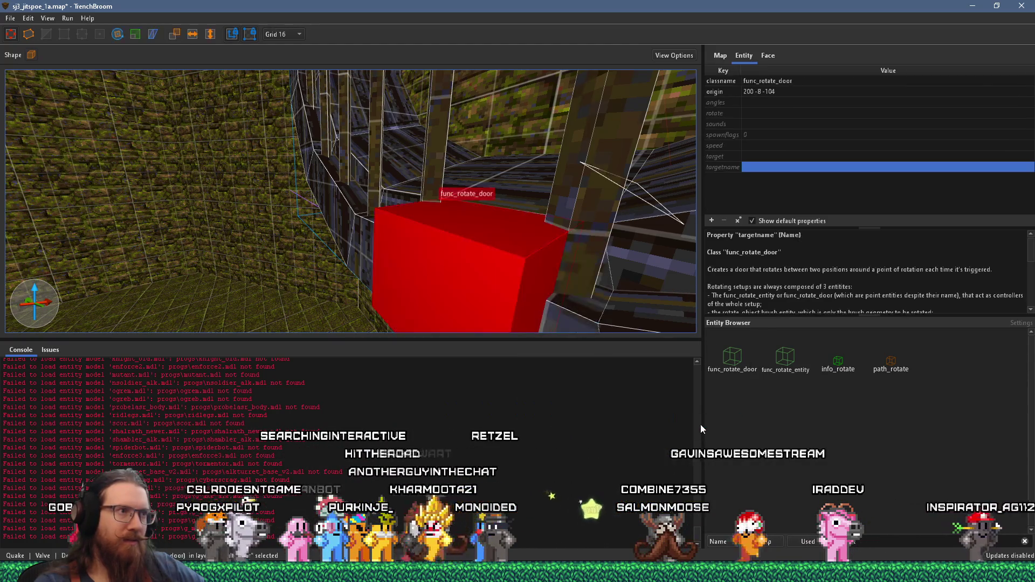
- Raise the func_rotate_door to the ring's centre at 200 -8 -72 and inspect its properties
{"action": "mouse_move", "coordinate": [479, 296]}
{"action": "left_mouse_down"}
{"action": "mouse_move", "coordinate": [452, 292]}
{"action": "mouse_move", "coordinate": [503, 308]}
{"action": "left_mouse_up"}
{"action": "scroll", "coordinate": [499, 308], "scroll_direction": "down", "scroll_amount": 6}
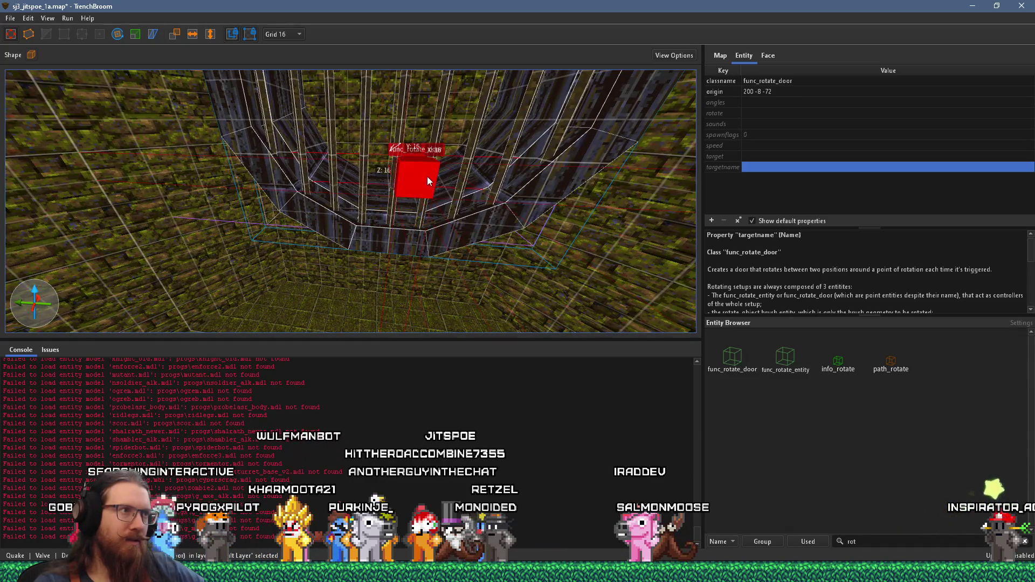
{"action": "left_click_drag", "start_coordinate": [427, 176], "coordinate": [425, 216]}
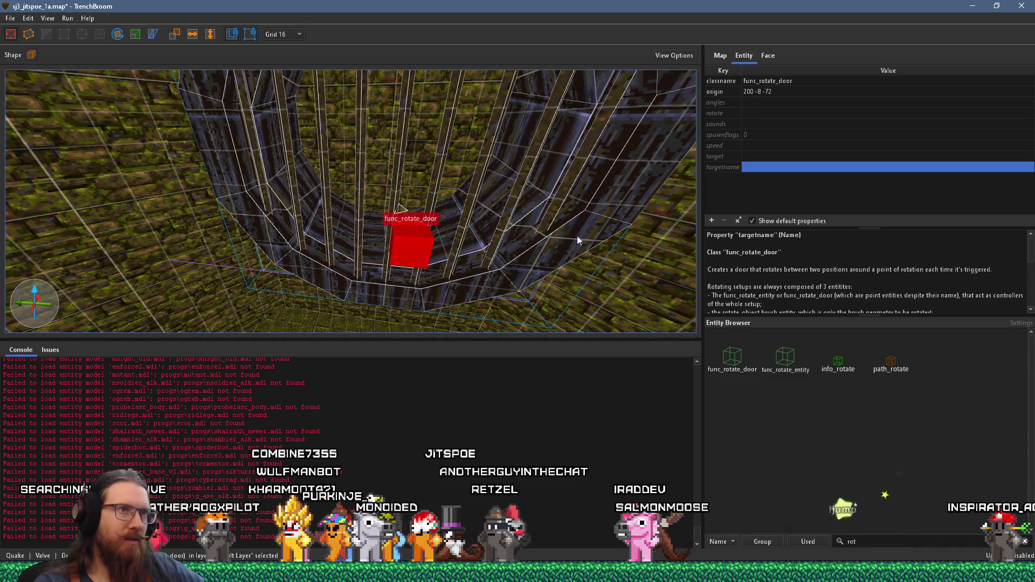
{"action": "left_click", "coordinate": [765, 168]}
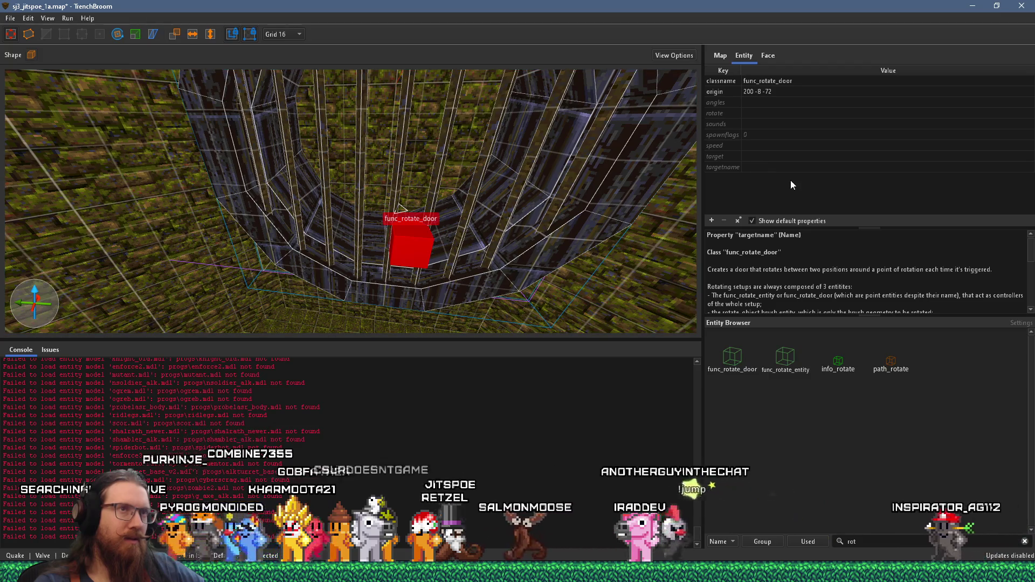
{"action": "left_click", "coordinate": [768, 156]}
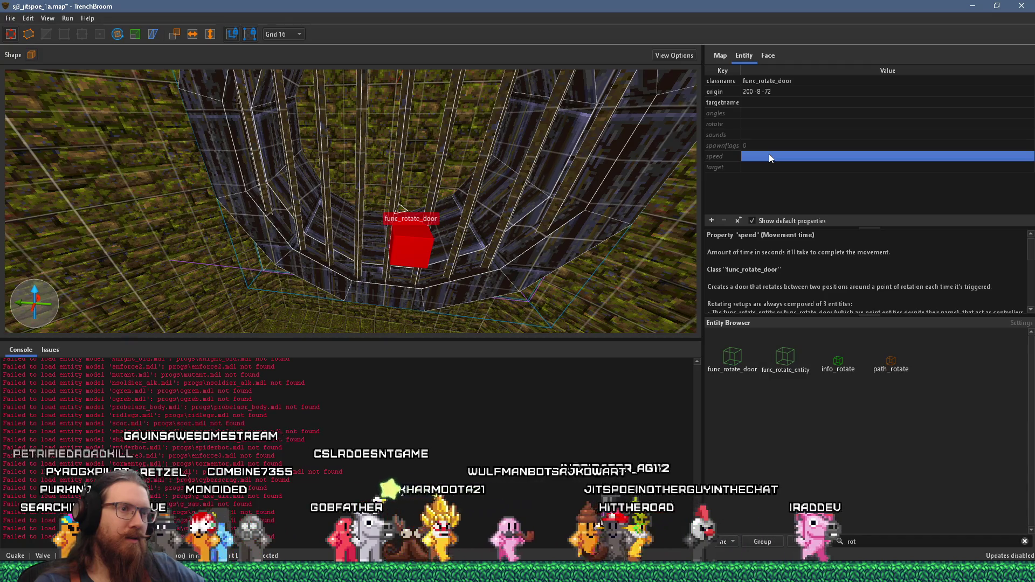
{"action": "scroll", "coordinate": [793, 284], "scroll_direction": "down", "scroll_amount": 1}
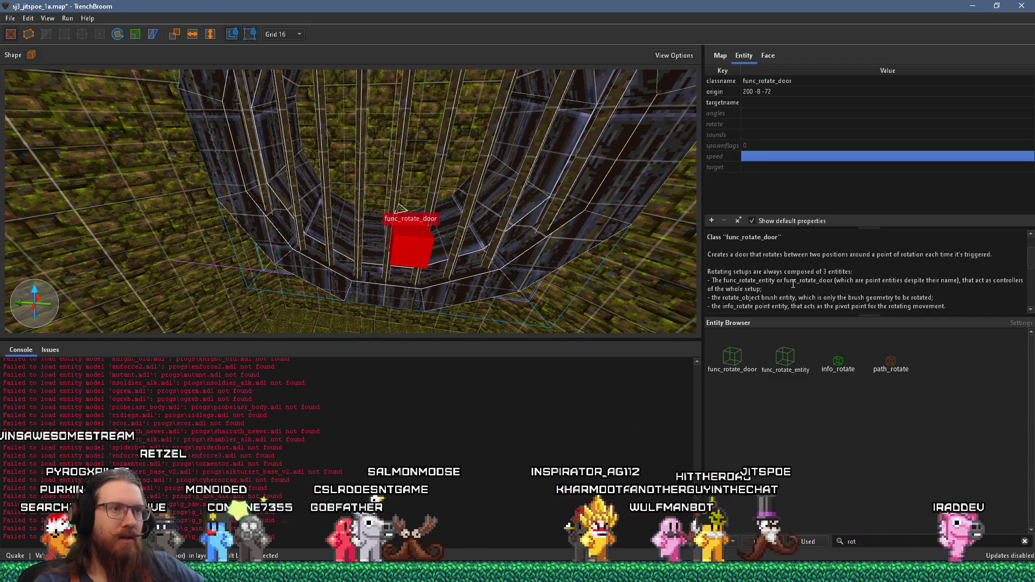
{"action": "scroll", "coordinate": [793, 284], "scroll_direction": "down", "scroll_amount": 2}
{"action": "left_click", "coordinate": [758, 168]}
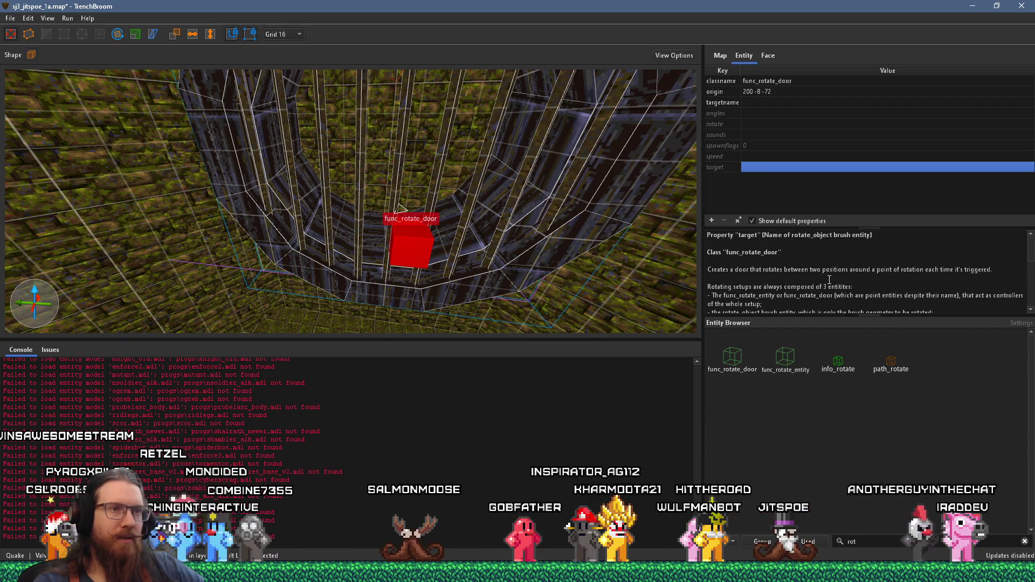
{"action": "scroll", "coordinate": [834, 288], "scroll_direction": "down", "scroll_amount": 1}
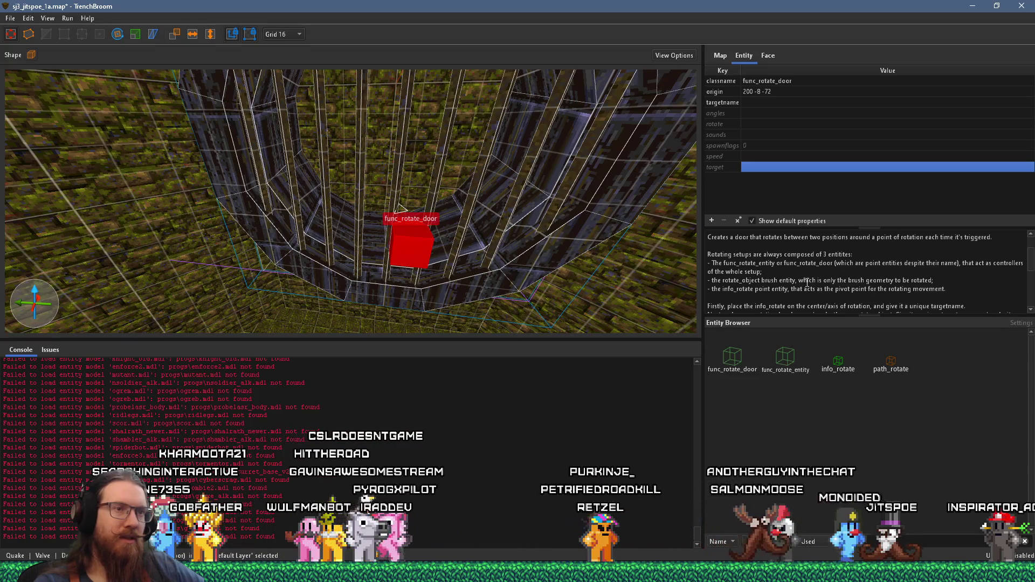
{"action": "scroll", "coordinate": [807, 283], "scroll_direction": "down", "scroll_amount": 1}
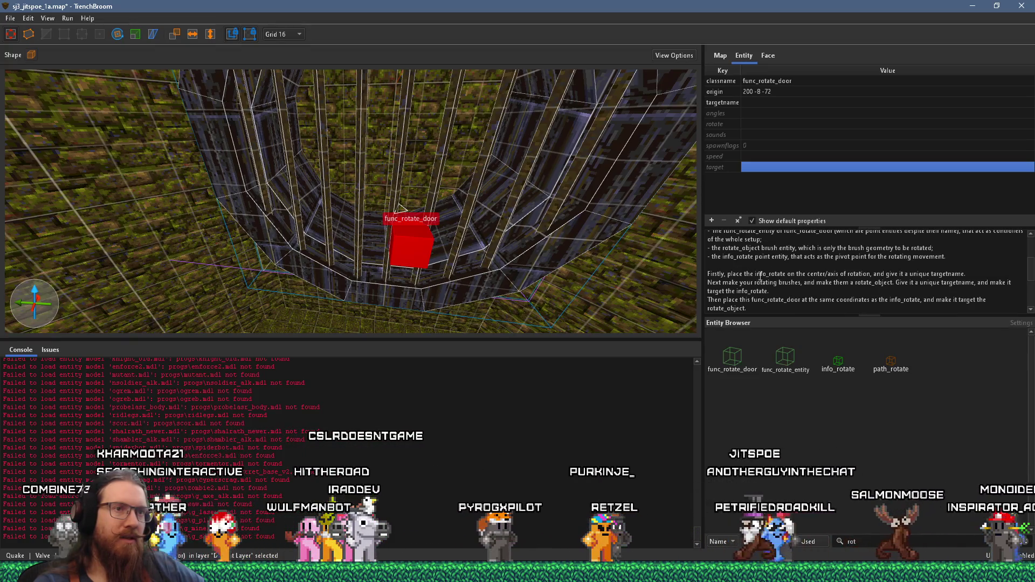
{"action": "scroll", "coordinate": [452, 277], "scroll_direction": "up", "scroll_amount": 2}
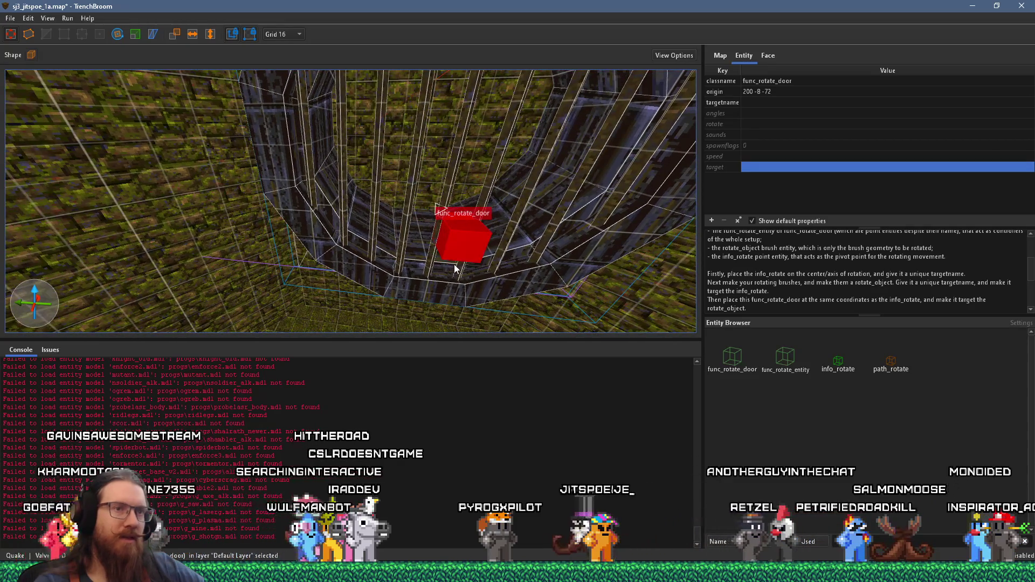
{"action": "key", "text": "Escape"}
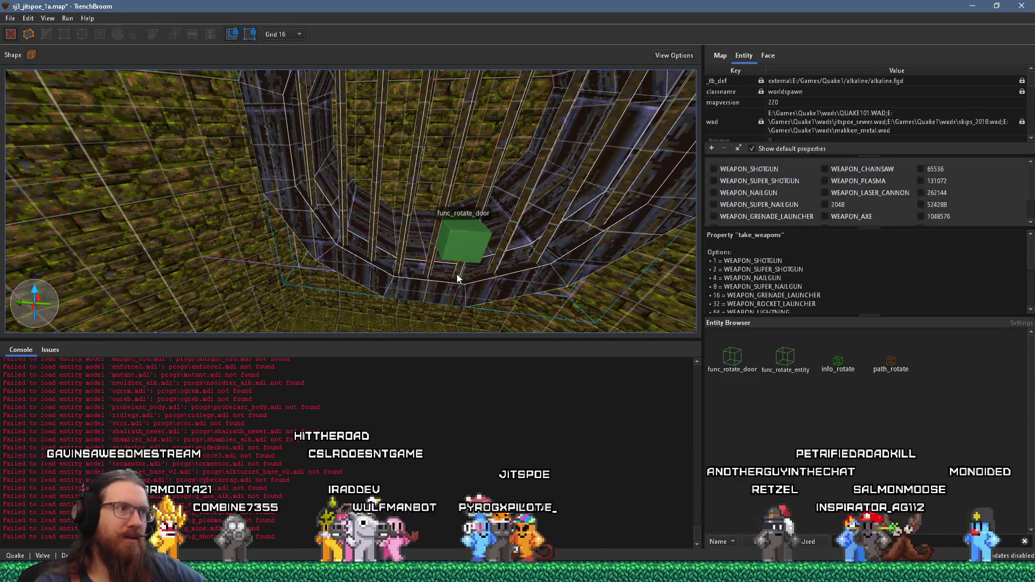
- Place an info_rotate entity at 196 -4 -100, just below the func_rotate_door
{"action": "scroll", "coordinate": [438, 248], "scroll_direction": "up", "scroll_amount": 2}
{"action": "right_click", "coordinate": [425, 224]}
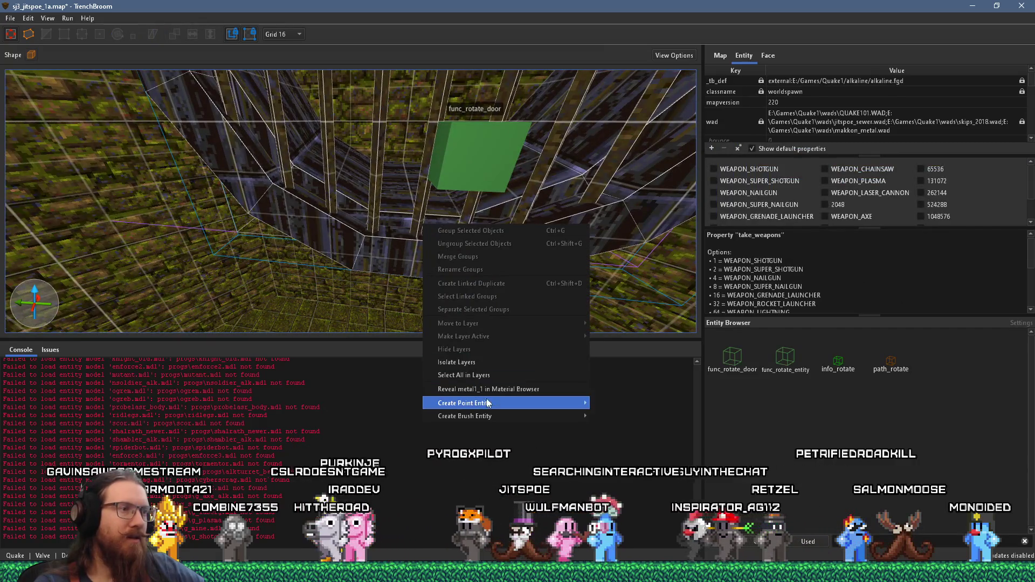
{"action": "mouse_move", "coordinate": [490, 404]}
{"action": "mouse_move", "coordinate": [629, 436]}
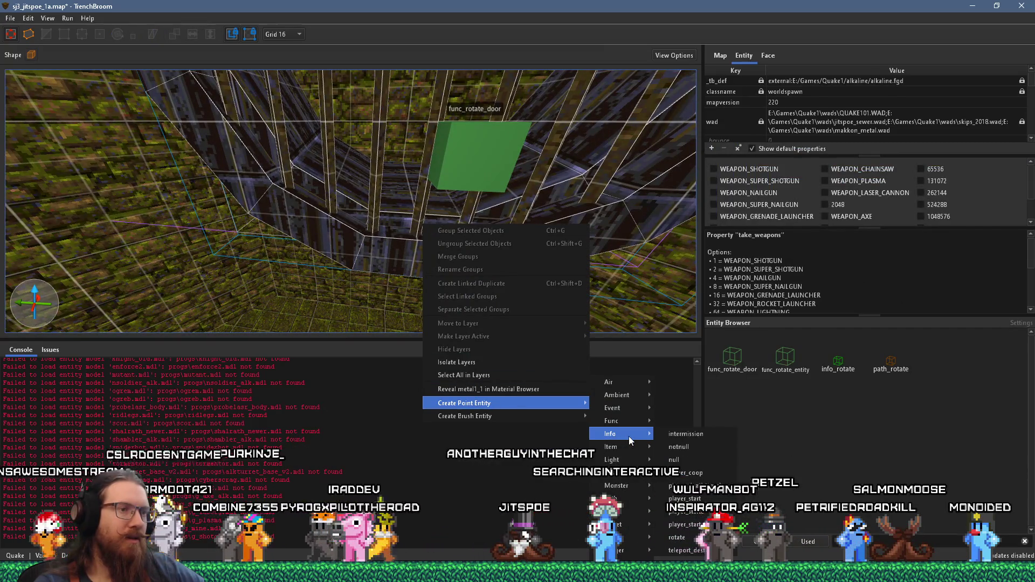
{"action": "left_click", "coordinate": [676, 537]}
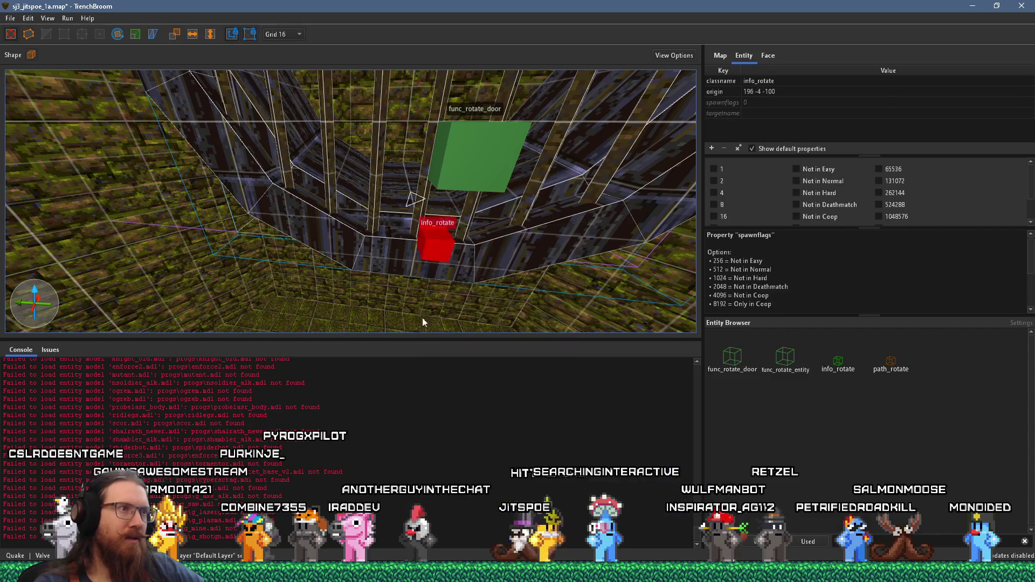
{"action": "scroll", "coordinate": [429, 279], "scroll_direction": "up", "scroll_amount": 5}
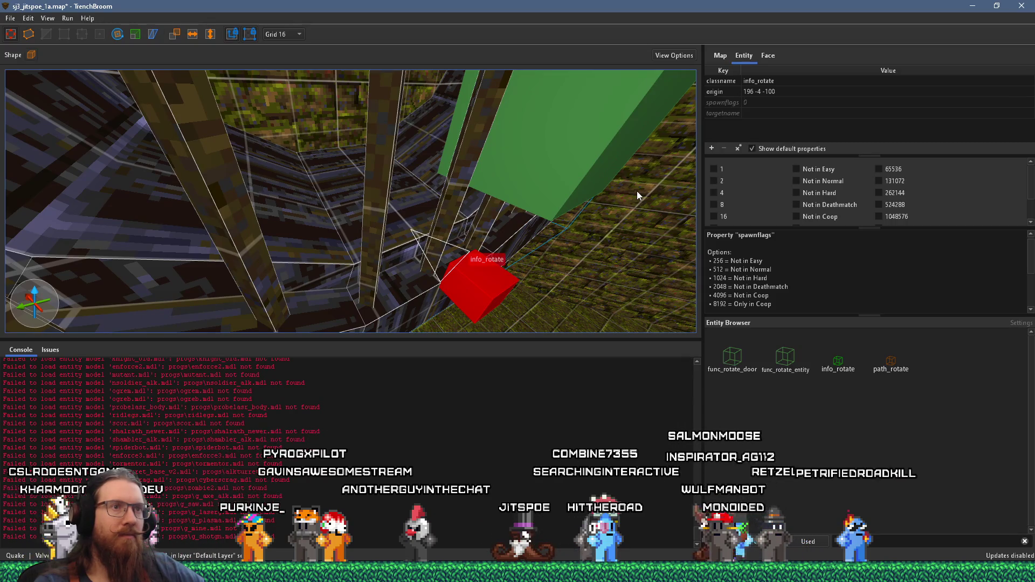
{"action": "scroll", "coordinate": [822, 261], "scroll_direction": "down", "scroll_amount": 3}
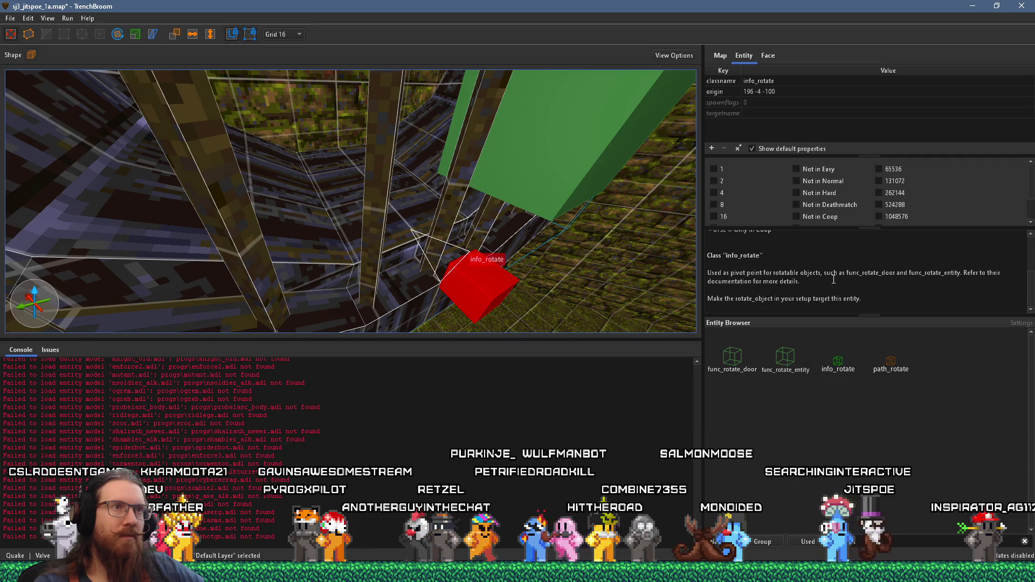
- Set the info_rotate pivot's targetname to grate_rotate_info_rotate
{"action": "left_click", "coordinate": [798, 110]}
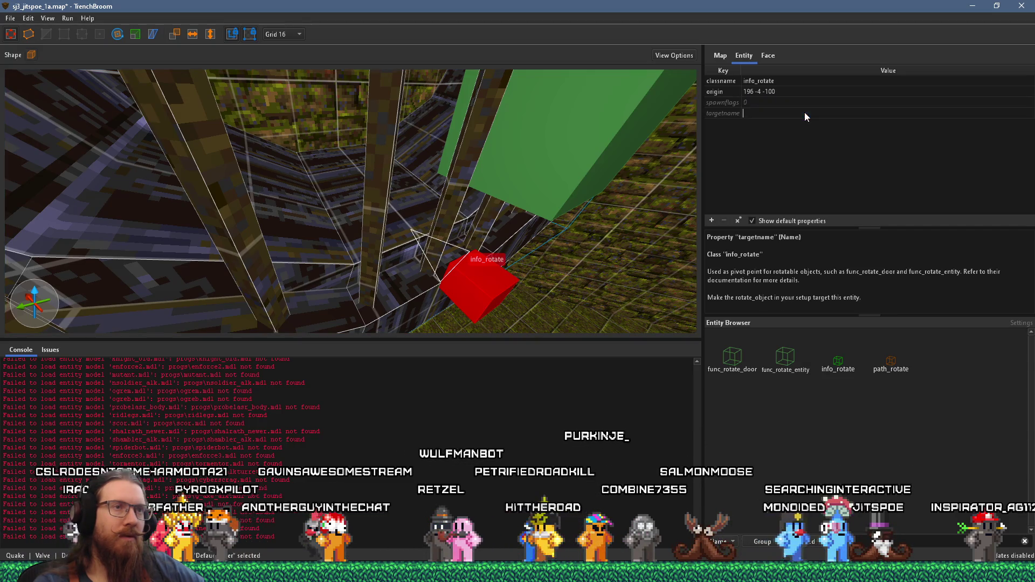
{"action": "left_click", "coordinate": [837, 112]}
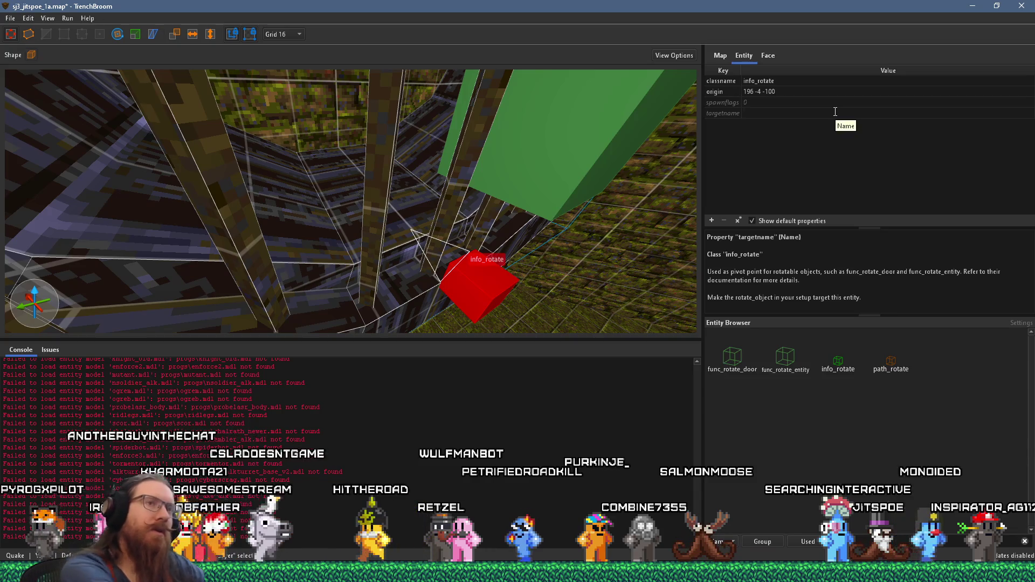
{"action": "type", "text": "grate_rotate"}
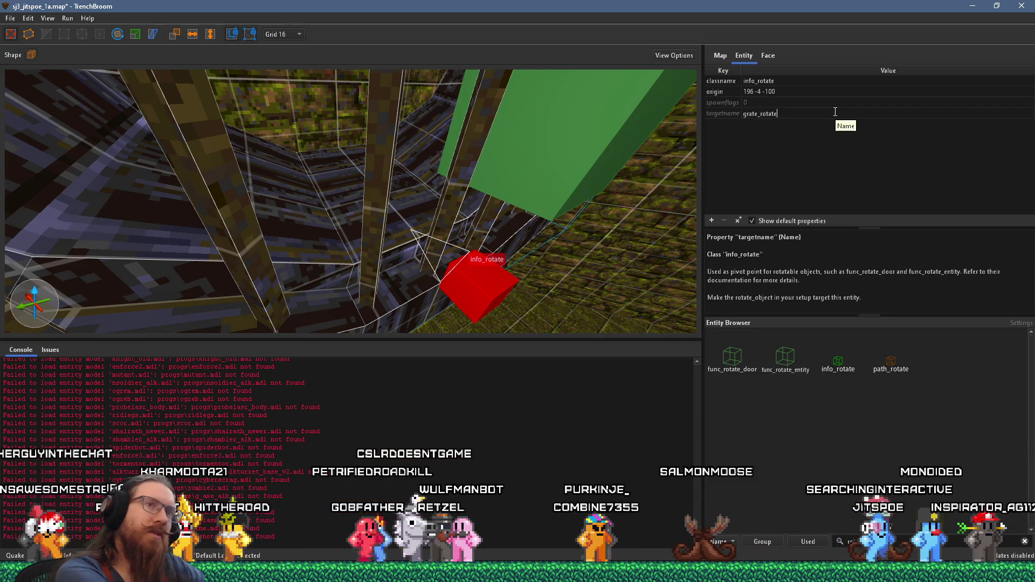
{"action": "type", "text": "_info_"}
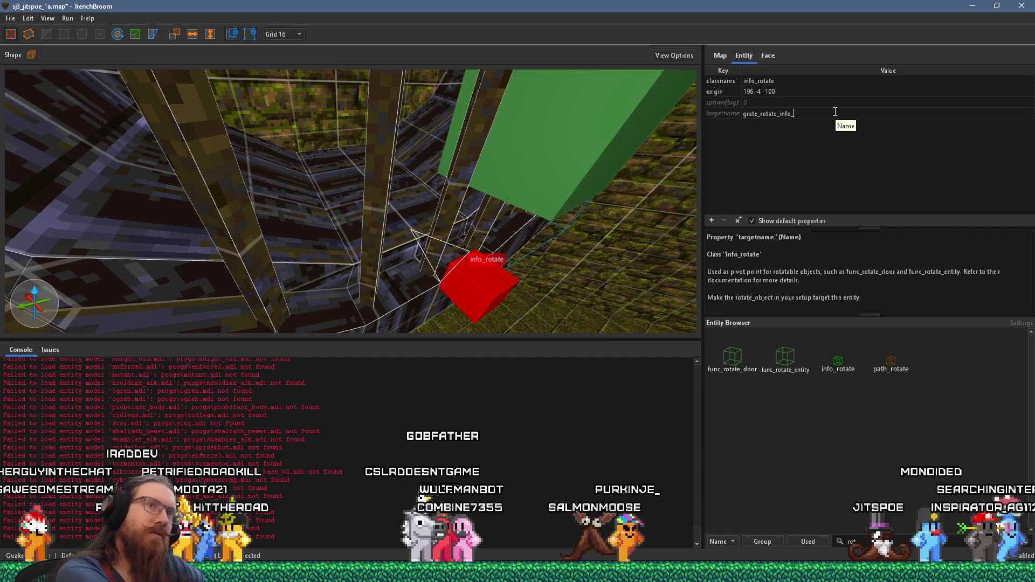
{"action": "type", "text": "rotate"}
{"action": "key", "text": "Return"}
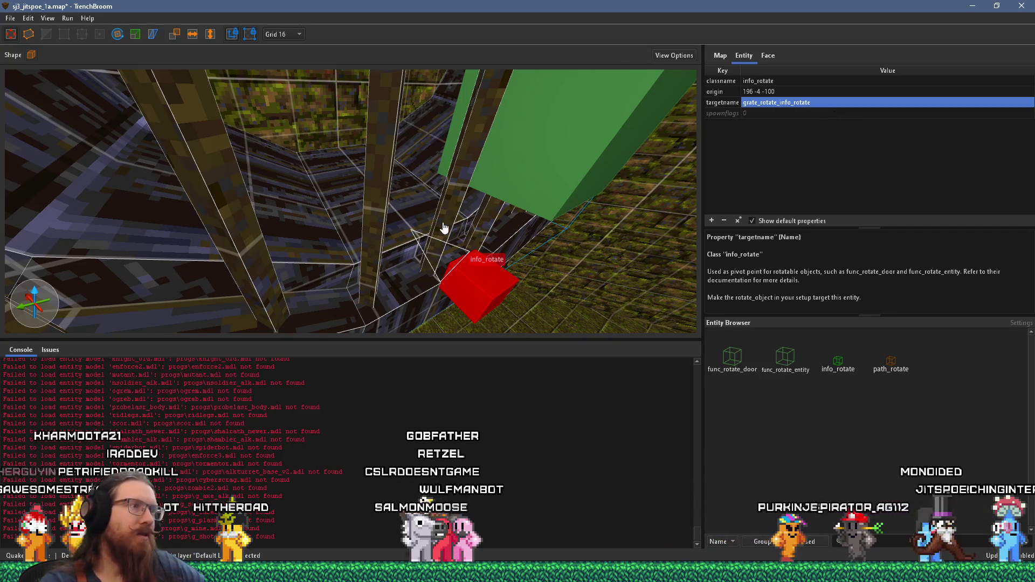
{"action": "left_click", "coordinate": [280, 34]}
- Switch to a 4-unit grid and nudge the info_rotate pivot to 208 0 -104
{"action": "left_click", "coordinate": [285, 44]}
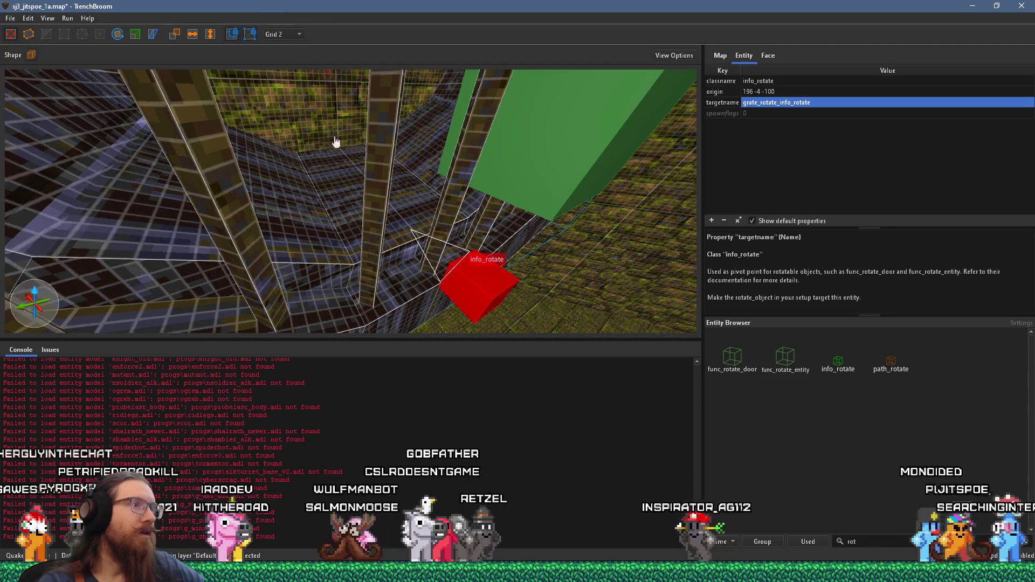
{"action": "left_click", "coordinate": [295, 35]}
{"action": "left_click", "coordinate": [278, 72]}
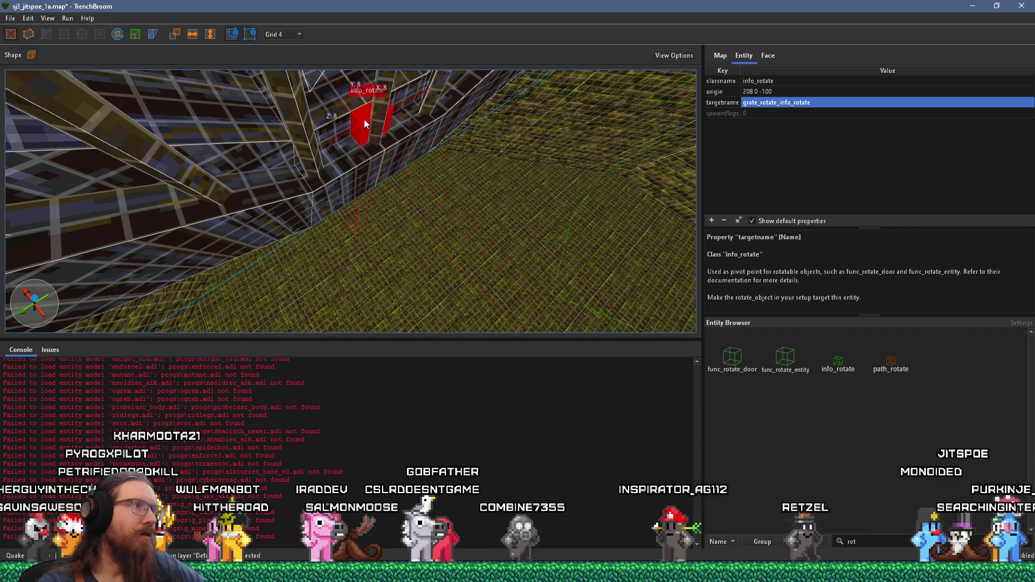
{"action": "key", "text": "ctrl+z"}
{"action": "scroll", "coordinate": [363, 119], "scroll_direction": "up", "scroll_amount": 5}
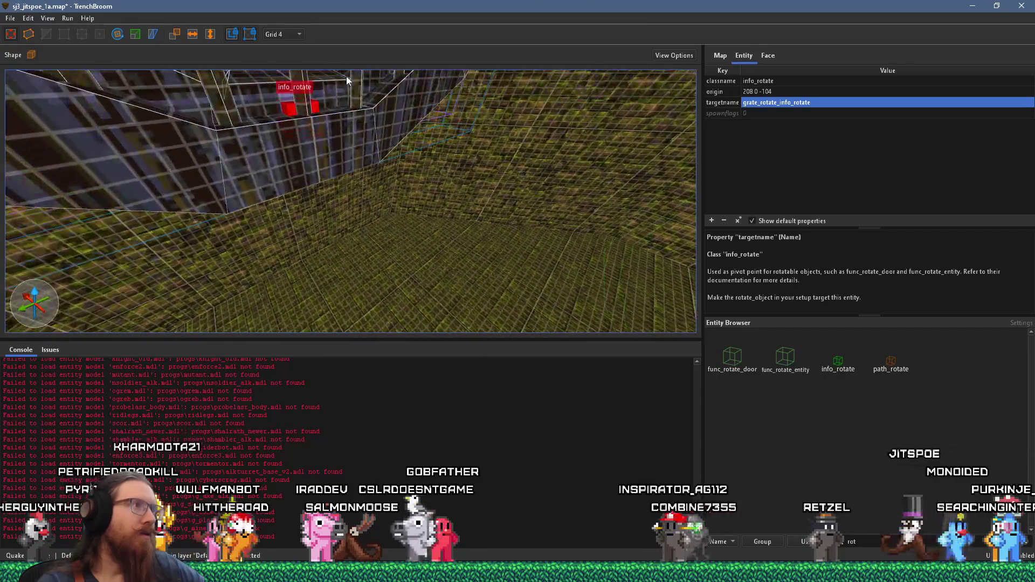
{"action": "key", "text": "ctrl+u"}
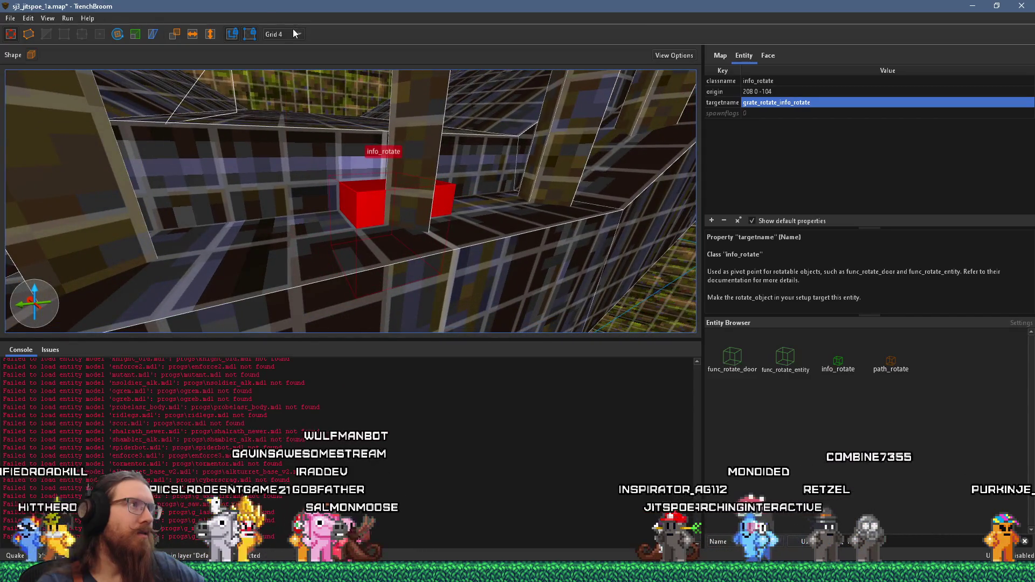
- On a 1-unit grid, raise the pivot to Z -102 and deselect it
{"action": "left_click", "coordinate": [293, 34]}
{"action": "left_click", "coordinate": [275, 63]}
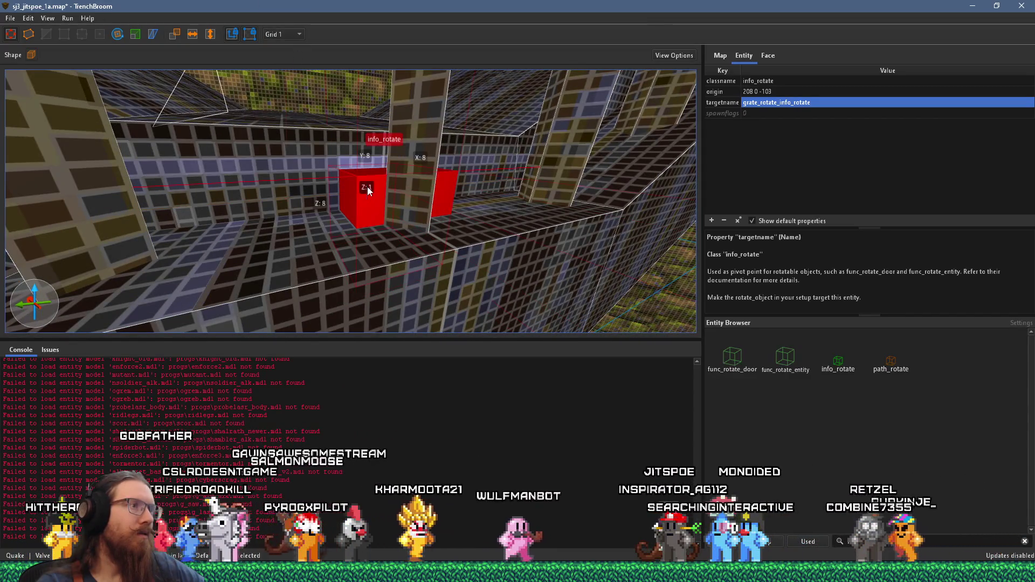
{"action": "left_click_drag", "start_coordinate": [367, 187], "coordinate": [376, 165]}
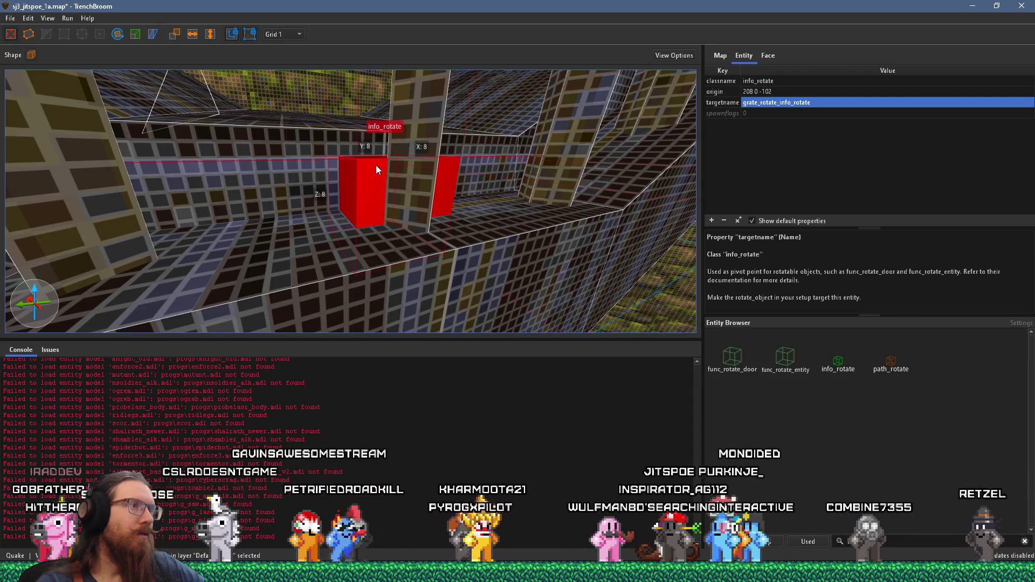
{"action": "key", "text": "Escape"}
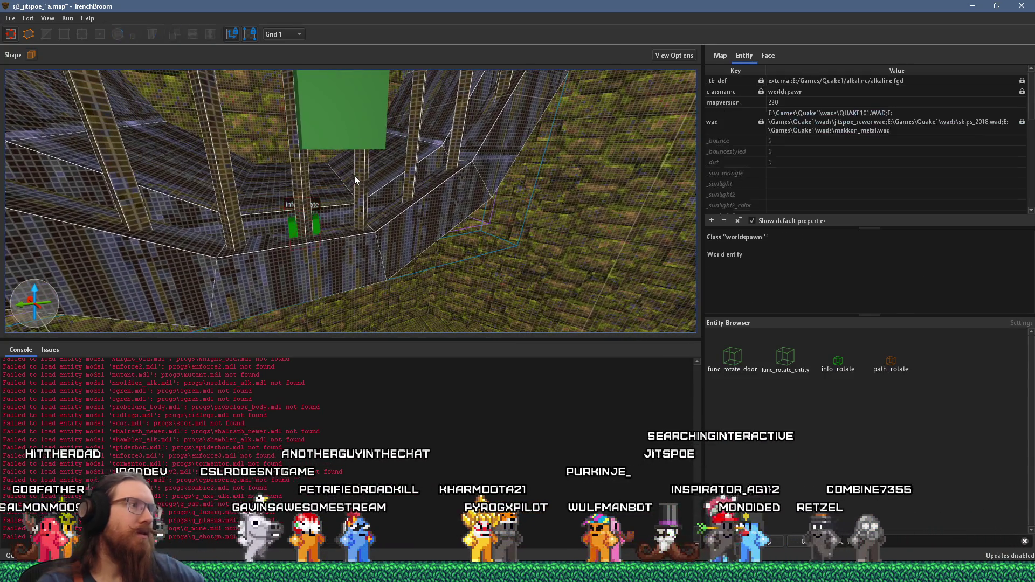
- Save the map and select the func_rotate_door entity
{"action": "left_click", "coordinate": [10, 18]}
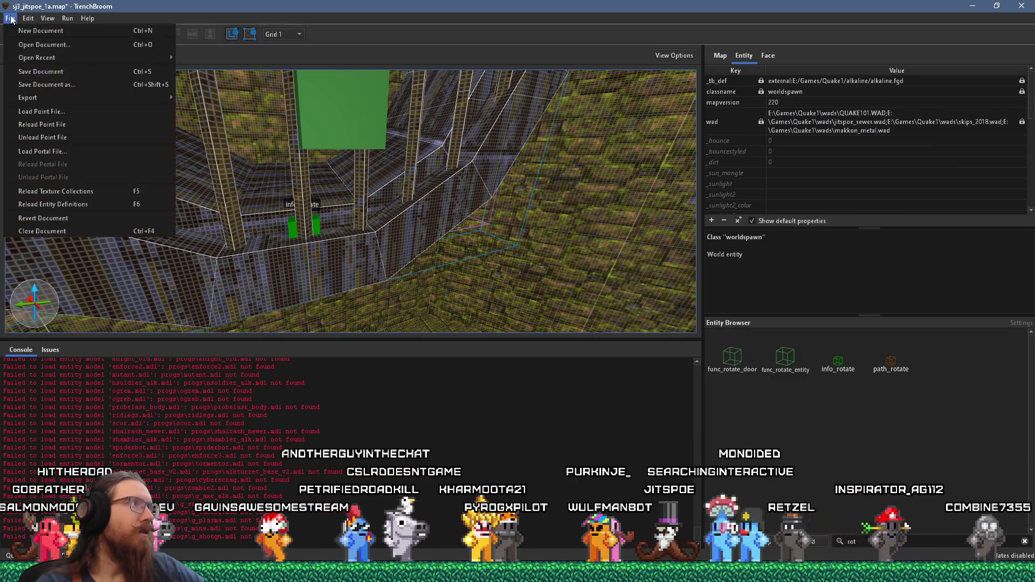
{"action": "left_click", "coordinate": [29, 76]}
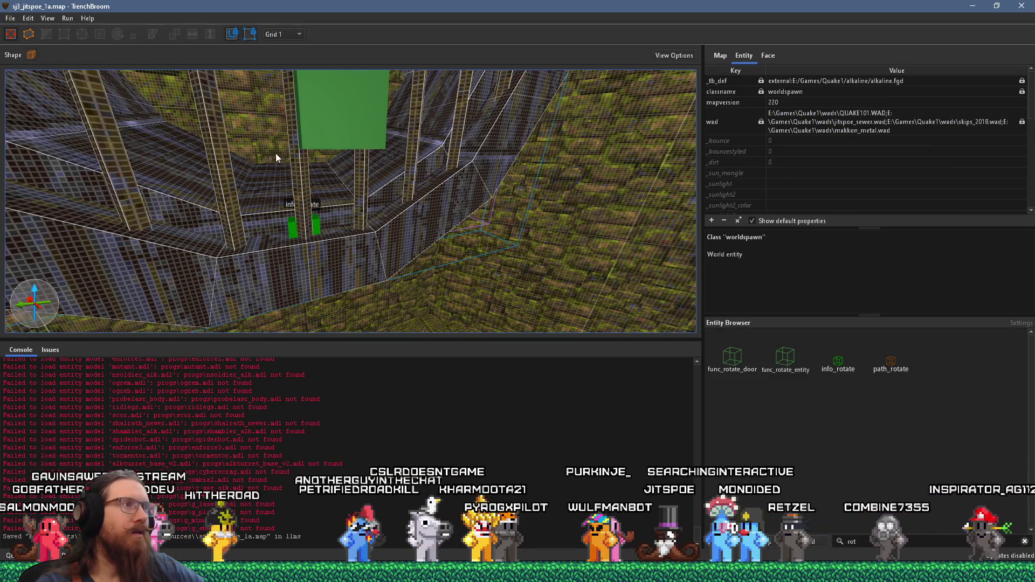
{"action": "left_click", "coordinate": [316, 142]}
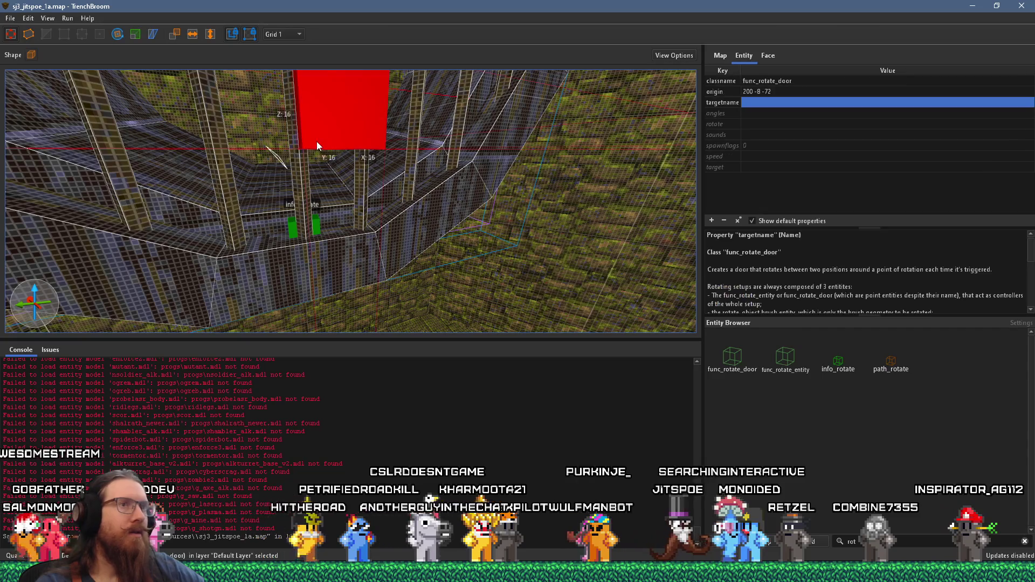
- Set the door's target to grate_rotate_info_rotate from the autocomplete list
{"action": "left_click", "coordinate": [757, 168]}
{"action": "left_click", "coordinate": [757, 168]}
{"action": "left_click", "coordinate": [793, 184]}
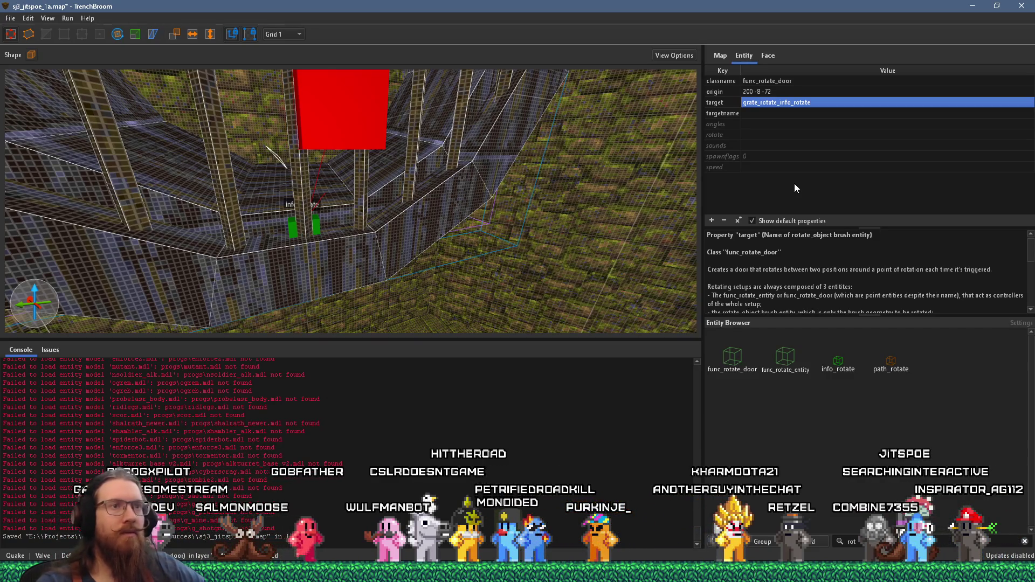
{"action": "scroll", "coordinate": [840, 270], "scroll_direction": "down", "scroll_amount": 5}
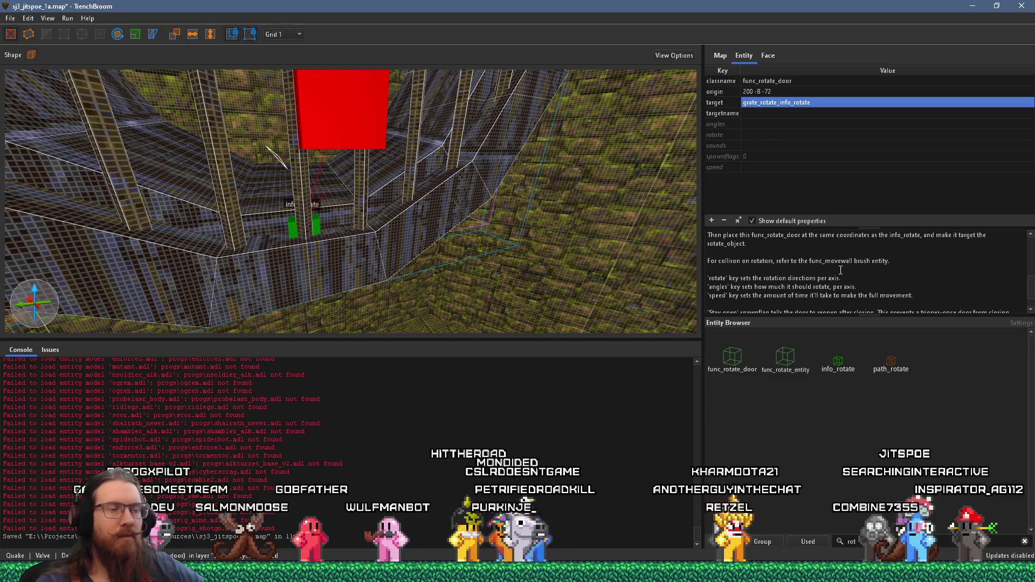
{"action": "scroll", "coordinate": [840, 270], "scroll_direction": "down", "scroll_amount": 2}
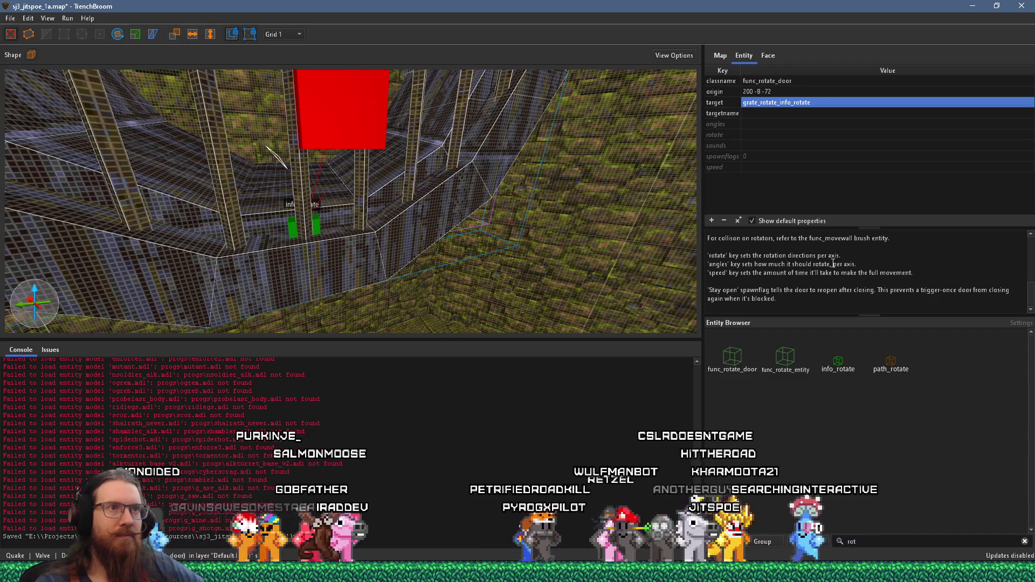
{"action": "left_click", "coordinate": [732, 156]}
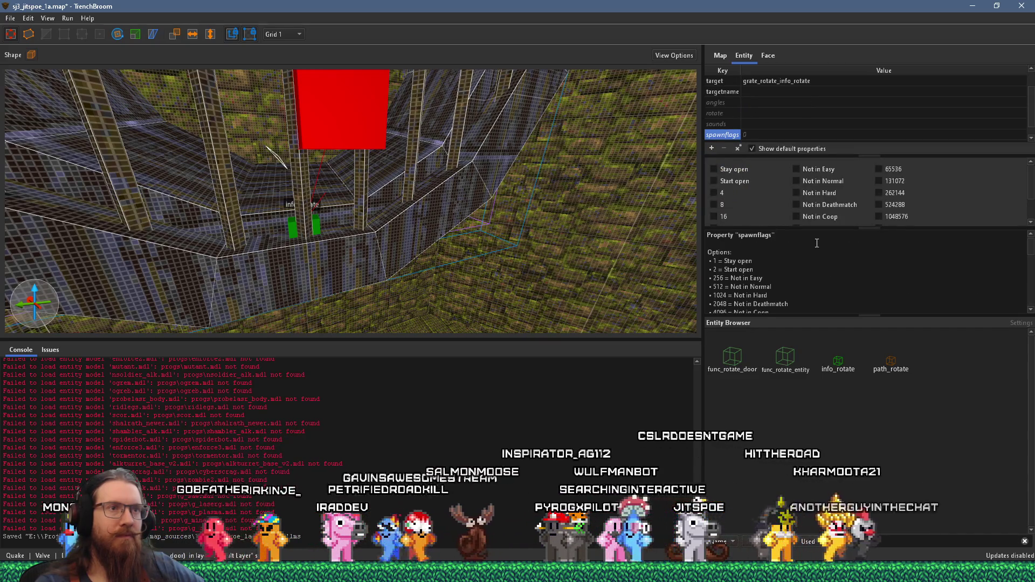
- Tick Stay open so the func_rotate_door's spawnflags become 1
{"action": "left_click", "coordinate": [713, 169]}
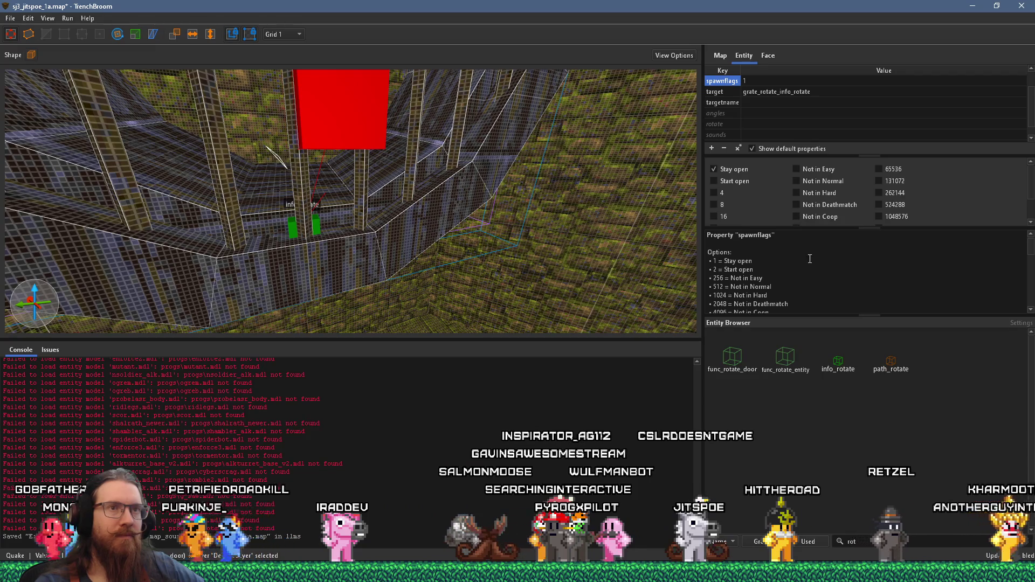
{"action": "left_click_drag", "start_coordinate": [865, 229], "coordinate": [869, 250]}
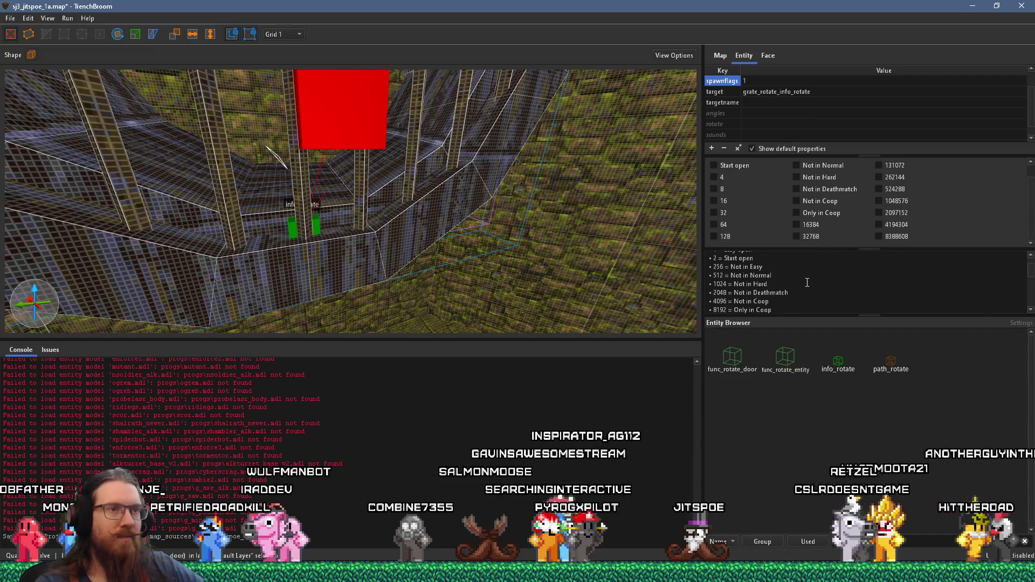
{"action": "scroll", "coordinate": [807, 282], "scroll_direction": "up", "scroll_amount": 2}
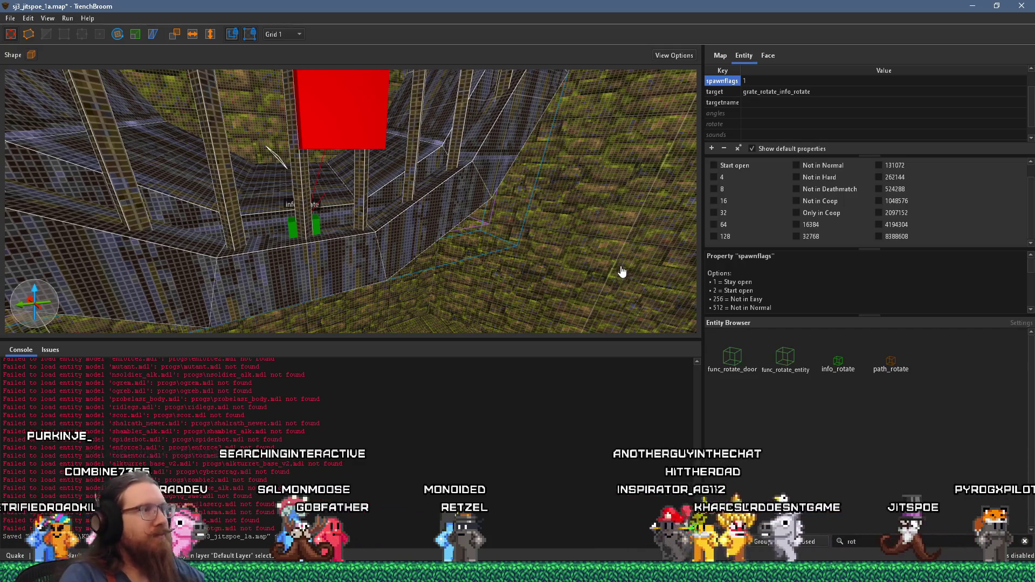
{"action": "mouse_move", "coordinate": [580, 265]}
{"action": "left_mouse_down"}
{"action": "mouse_move", "coordinate": [455, 208]}
{"action": "mouse_move", "coordinate": [500, 237]}
{"action": "left_mouse_up"}
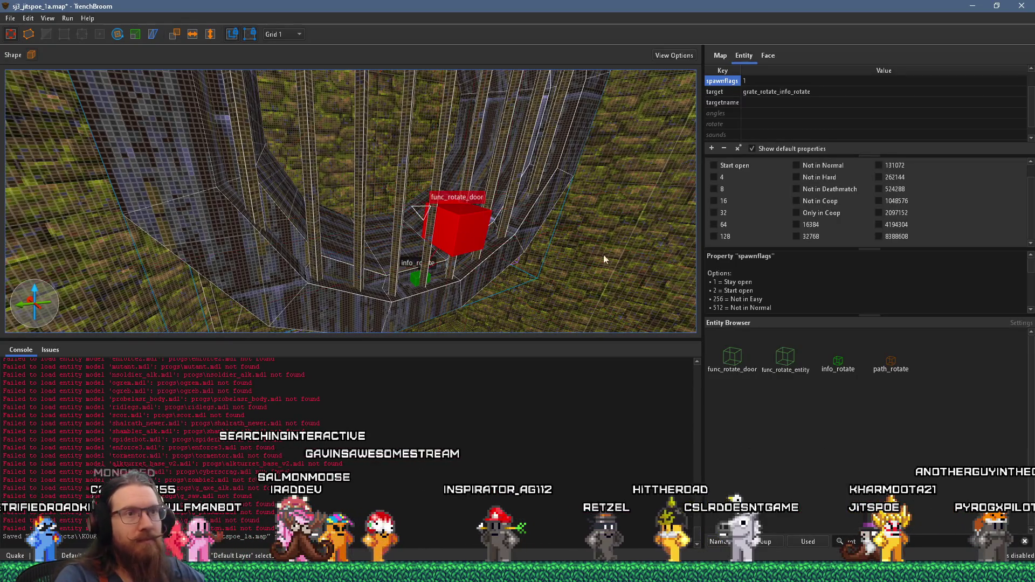
- Enlarge the door's description and highlight its func_rotate_entity and func_rotate_door mentions
{"action": "scroll", "coordinate": [795, 282], "scroll_direction": "down", "scroll_amount": 2}
{"action": "scroll", "coordinate": [795, 282], "scroll_direction": "down", "scroll_amount": 5}
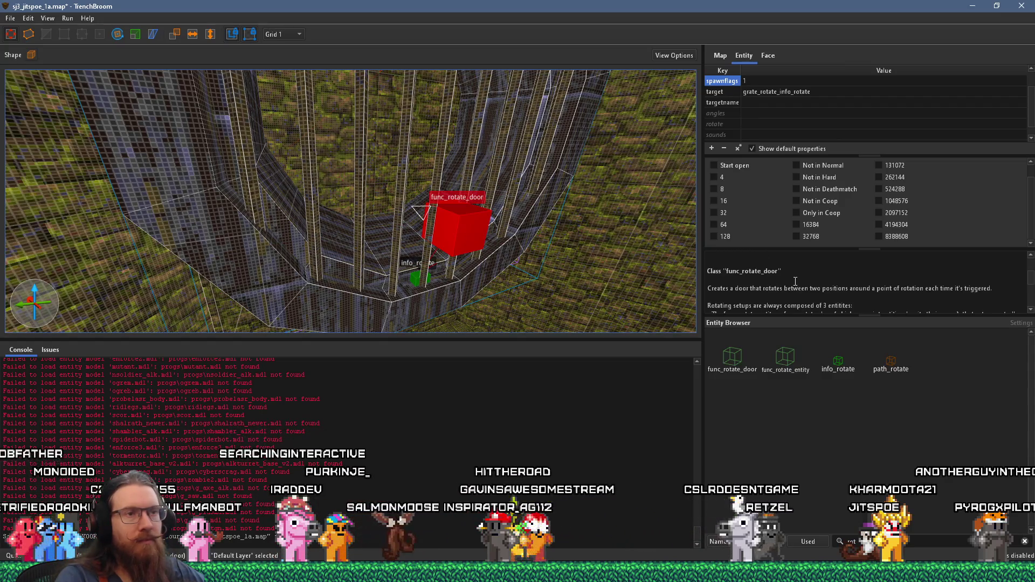
{"action": "scroll", "coordinate": [795, 281], "scroll_direction": "down", "scroll_amount": 2}
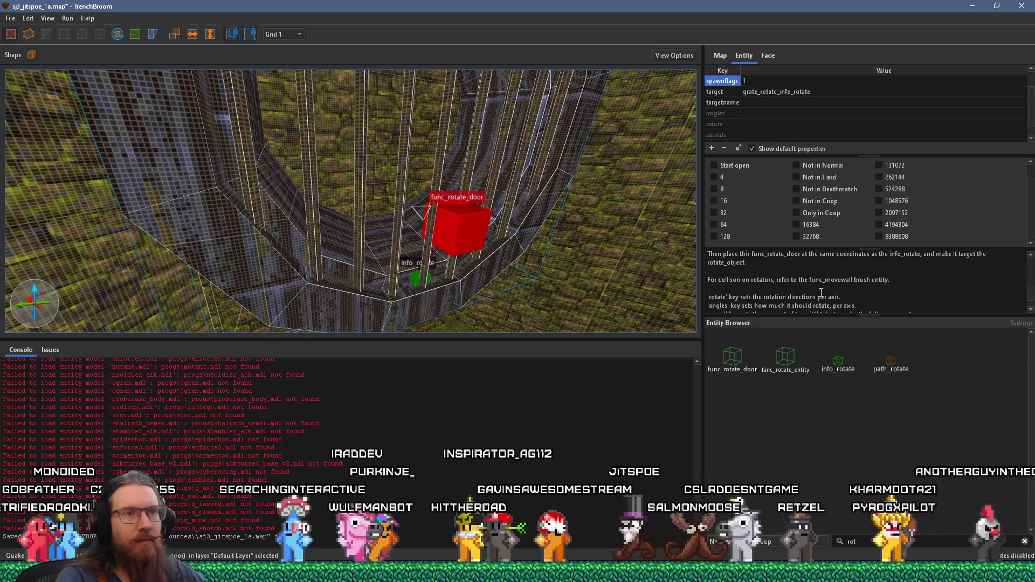
{"action": "scroll", "coordinate": [821, 292], "scroll_direction": "down", "scroll_amount": 2}
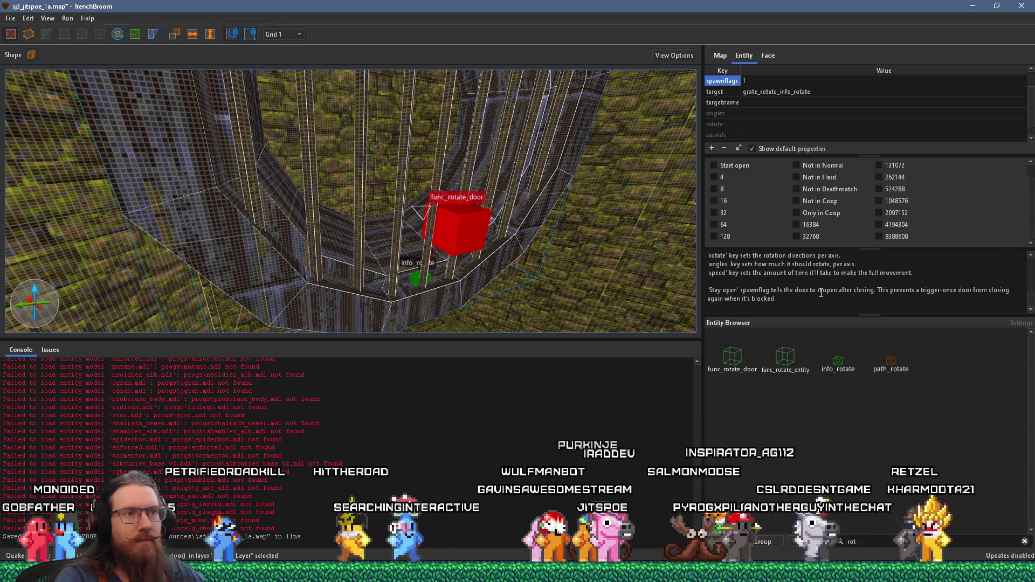
{"action": "scroll", "coordinate": [821, 293], "scroll_direction": "down", "scroll_amount": 3}
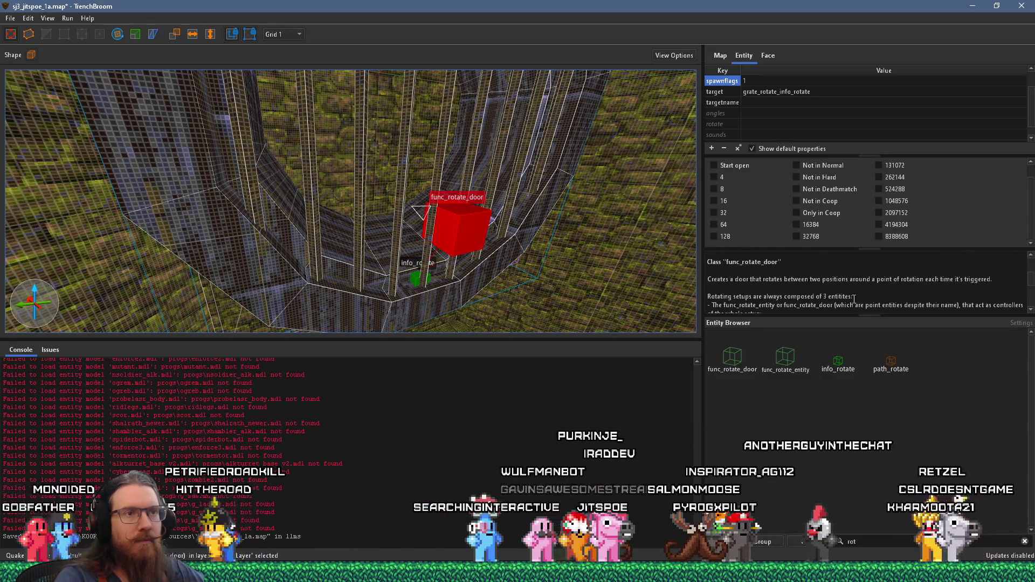
{"action": "left_click_drag", "start_coordinate": [878, 318], "coordinate": [876, 458]}
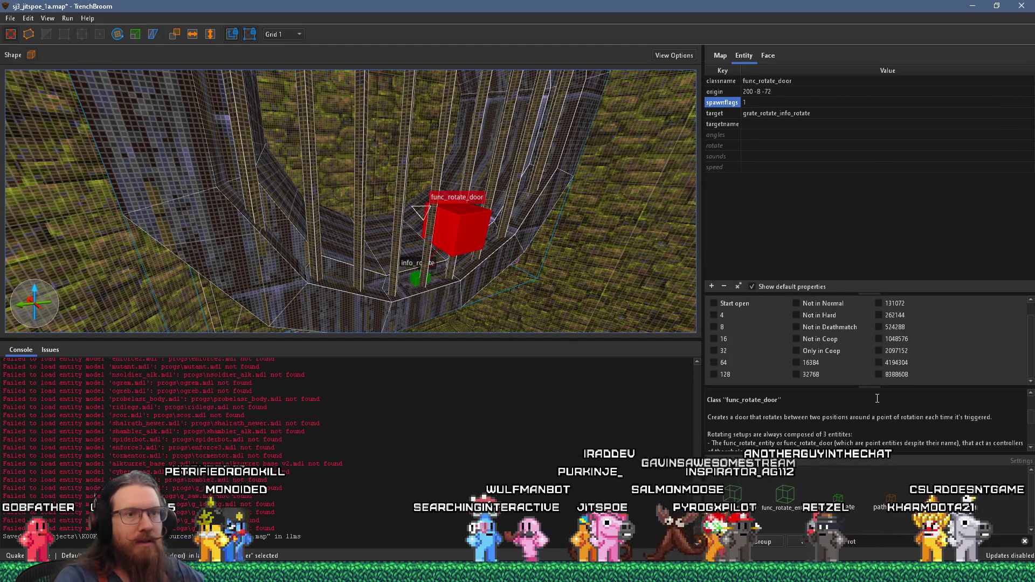
{"action": "left_click_drag", "start_coordinate": [874, 386], "coordinate": [874, 219]}
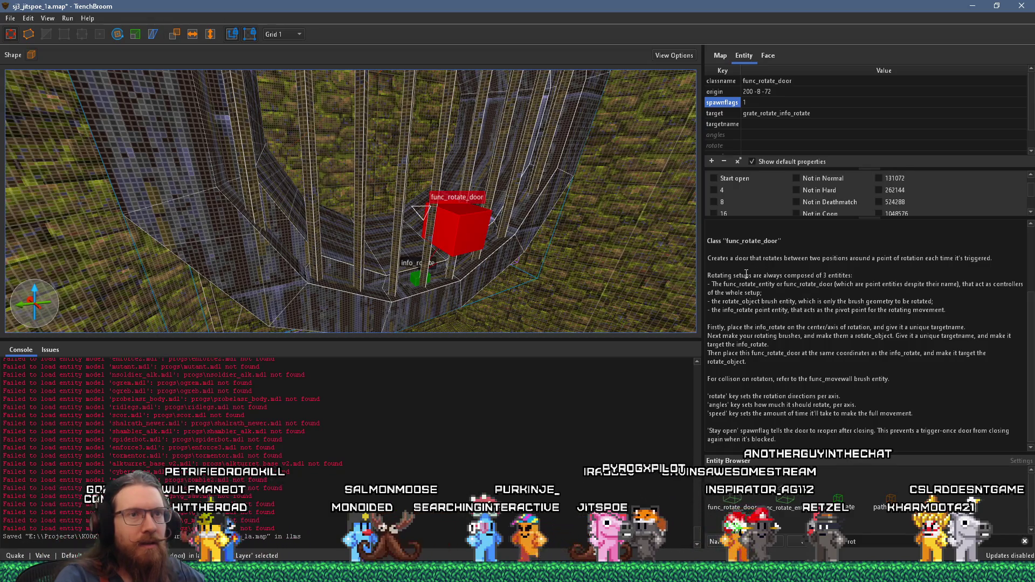
{"action": "left_click_drag", "start_coordinate": [720, 286], "coordinate": [761, 286]}
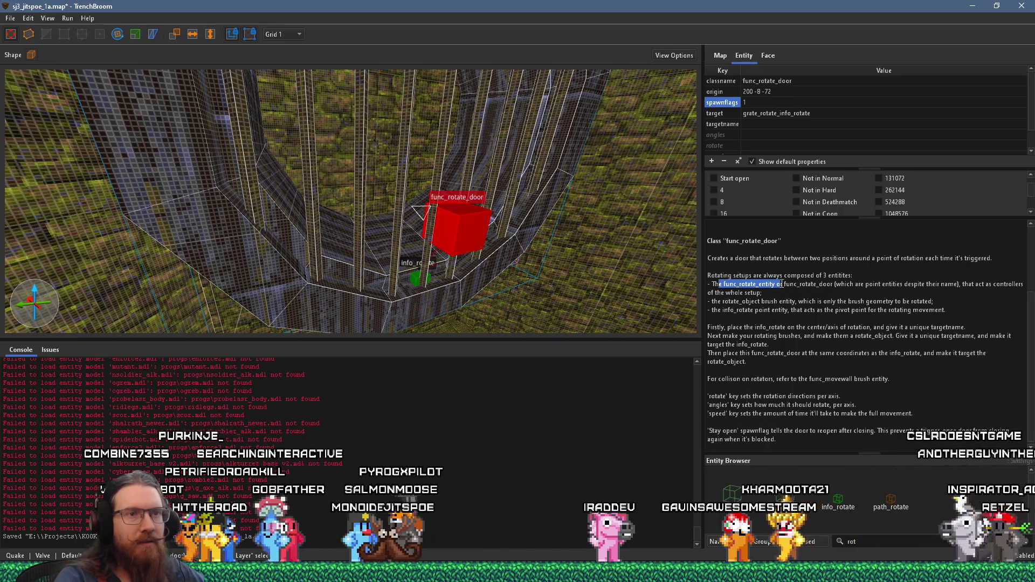
{"action": "left_click_drag", "start_coordinate": [782, 284], "coordinate": [826, 282]}
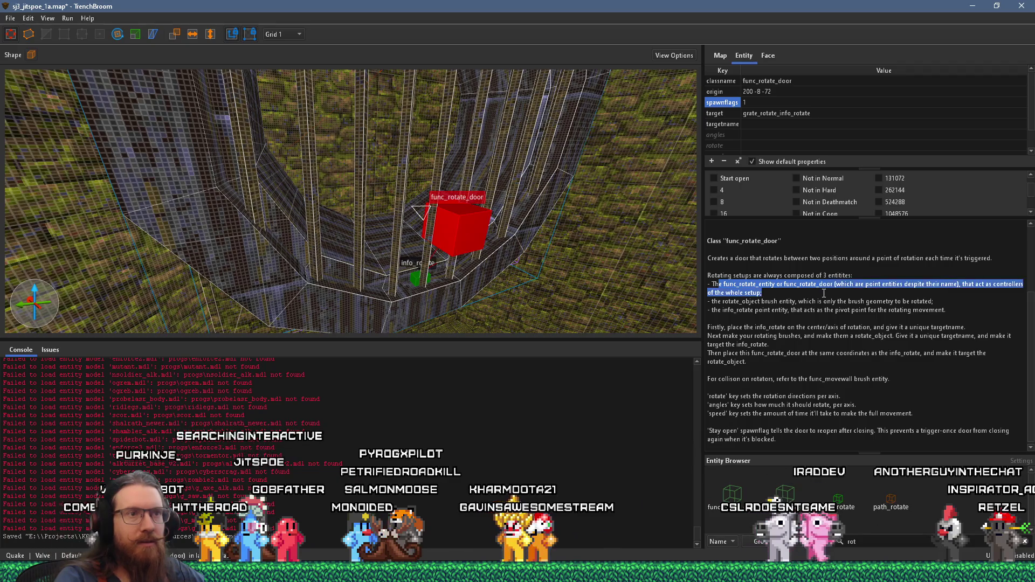
- Give the func_rotate_door the targetname grate_rotate_controller
{"action": "left_click", "coordinate": [507, 264]}
{"action": "left_click", "coordinate": [470, 228]}
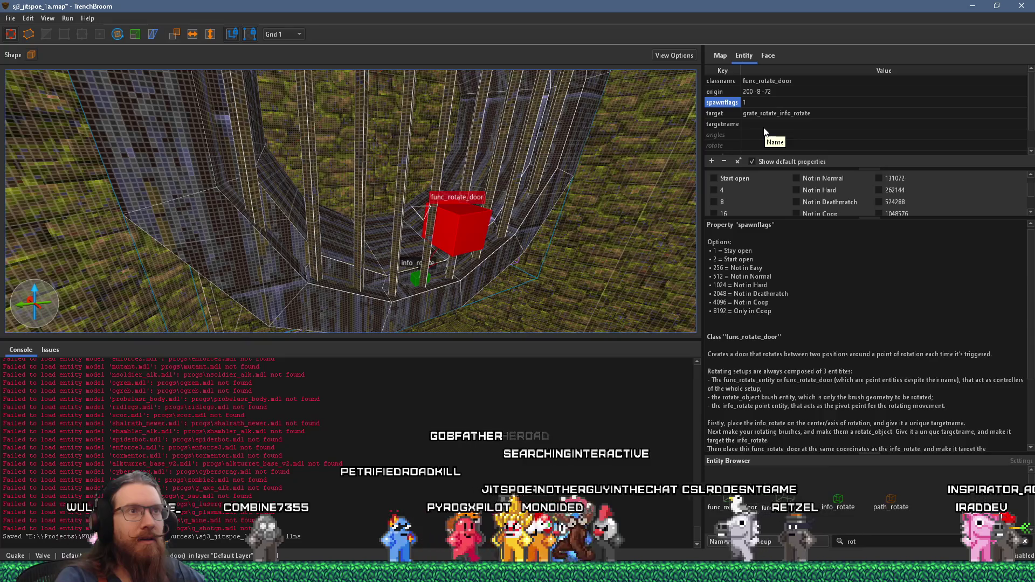
{"action": "double_click", "coordinate": [765, 125]}
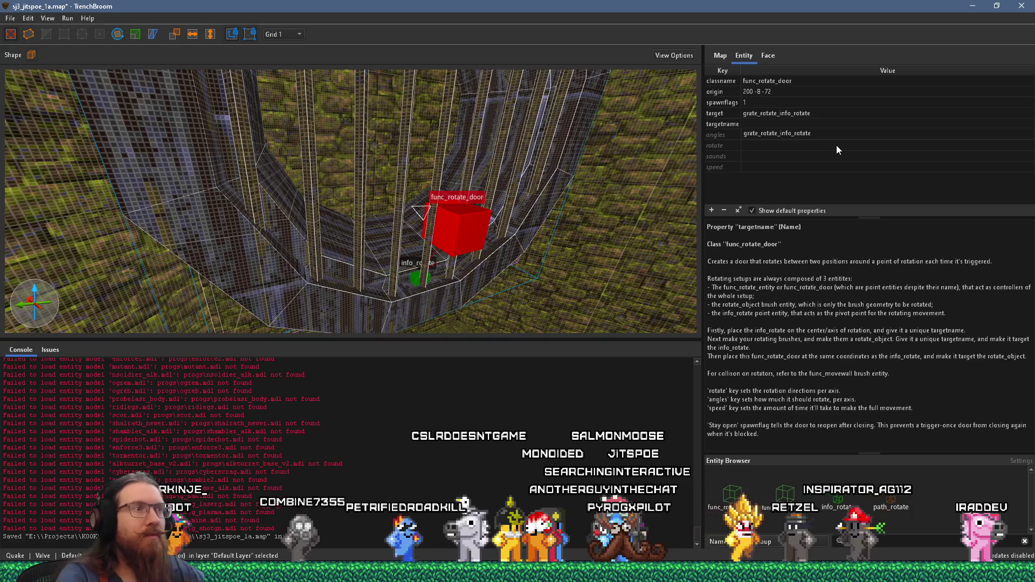
{"action": "type", "text": "grate_rota"}
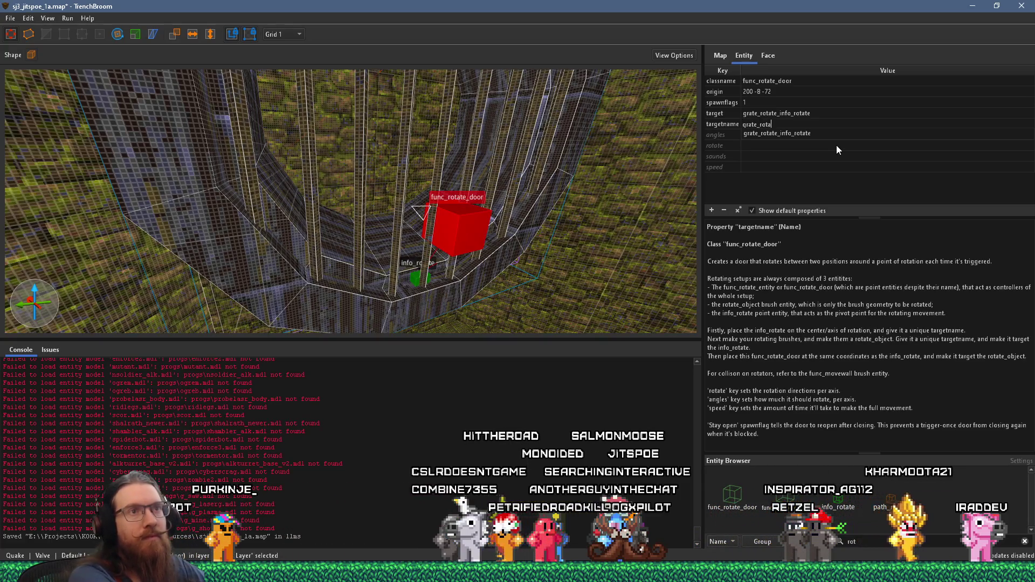
{"action": "type", "text": "te_controller"}
{"action": "key", "text": "Return"}
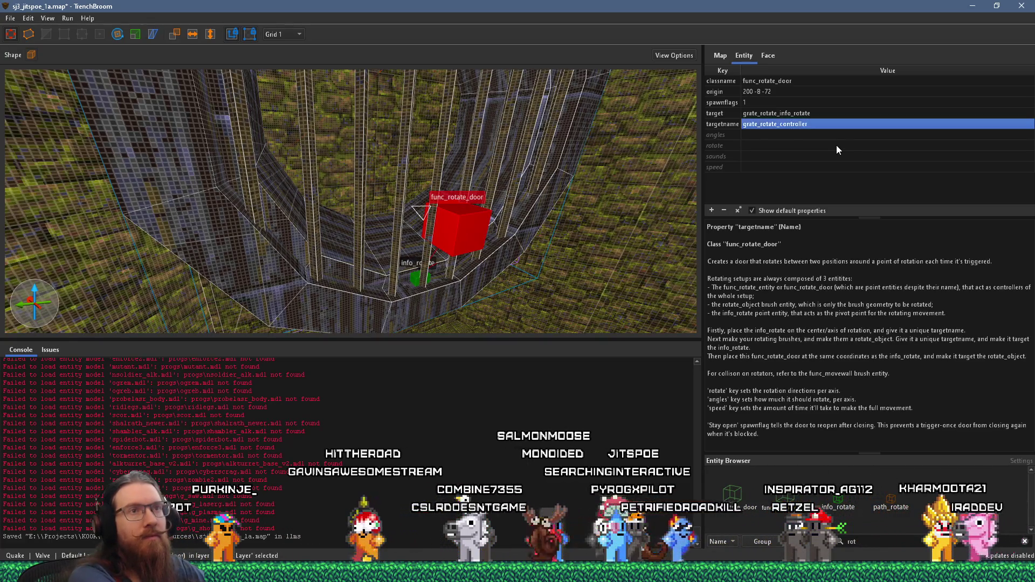
- Set the grid to 16 units and select the info_rotate pivot
{"action": "left_click_drag", "start_coordinate": [474, 225], "coordinate": [489, 231]}
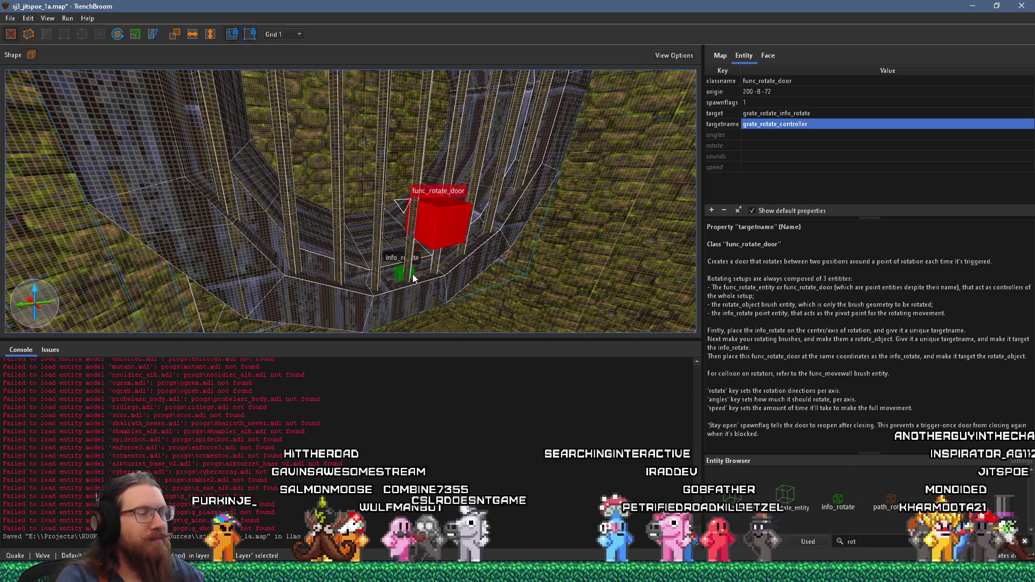
{"action": "left_click", "coordinate": [283, 34]}
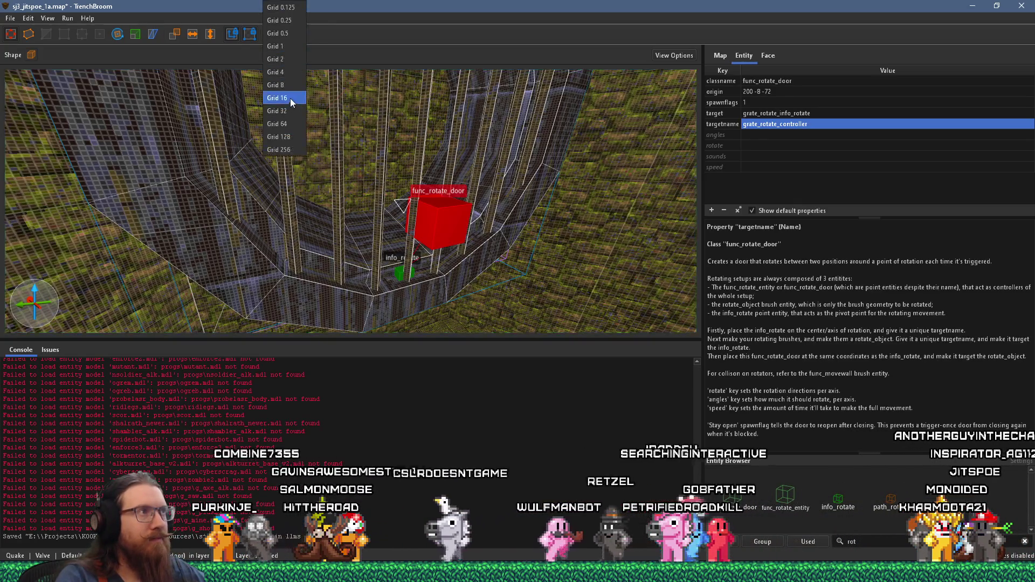
{"action": "left_click", "coordinate": [289, 98]}
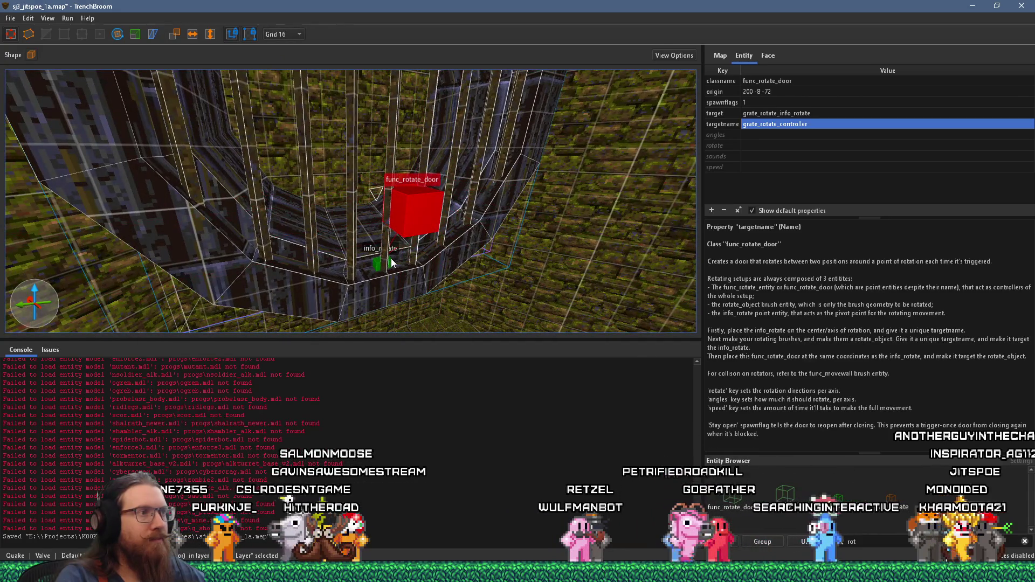
{"action": "left_click", "coordinate": [391, 259]}
{"action": "left_click", "coordinate": [390, 263]}
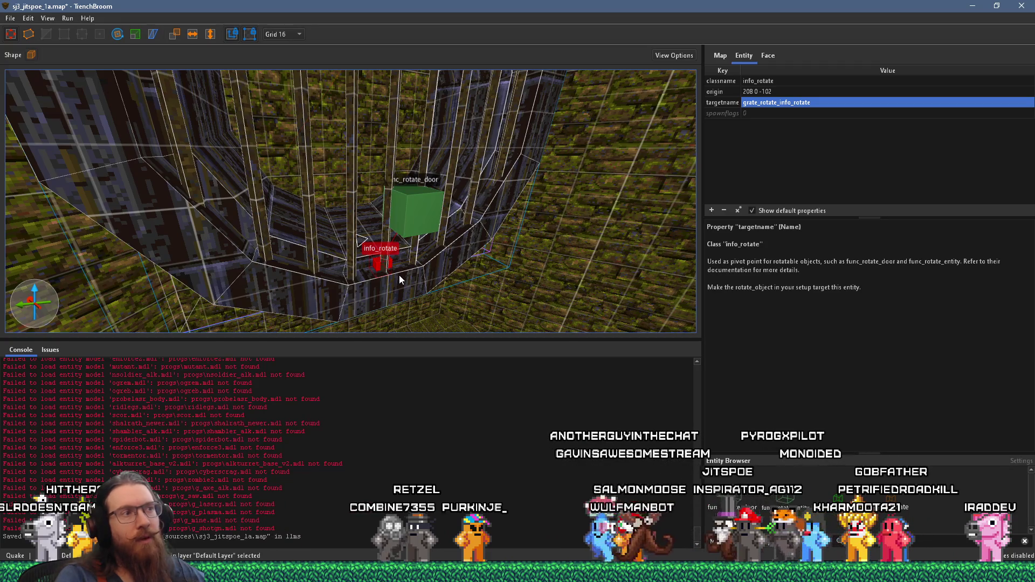
- Change the func_rotate_door's target to grate_rotate_brush
{"action": "left_click", "coordinate": [402, 216]}
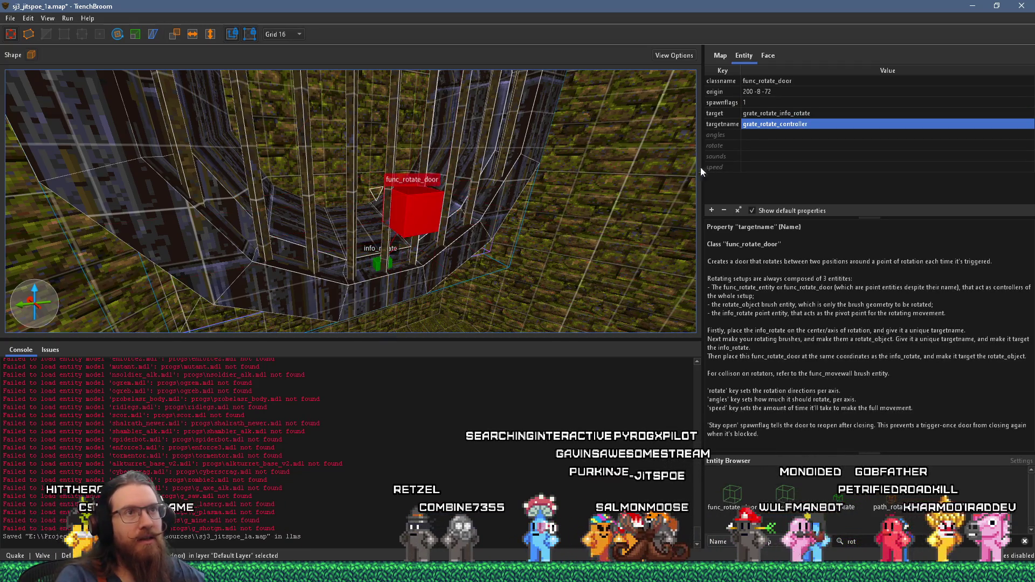
{"action": "double_click", "coordinate": [767, 115]}
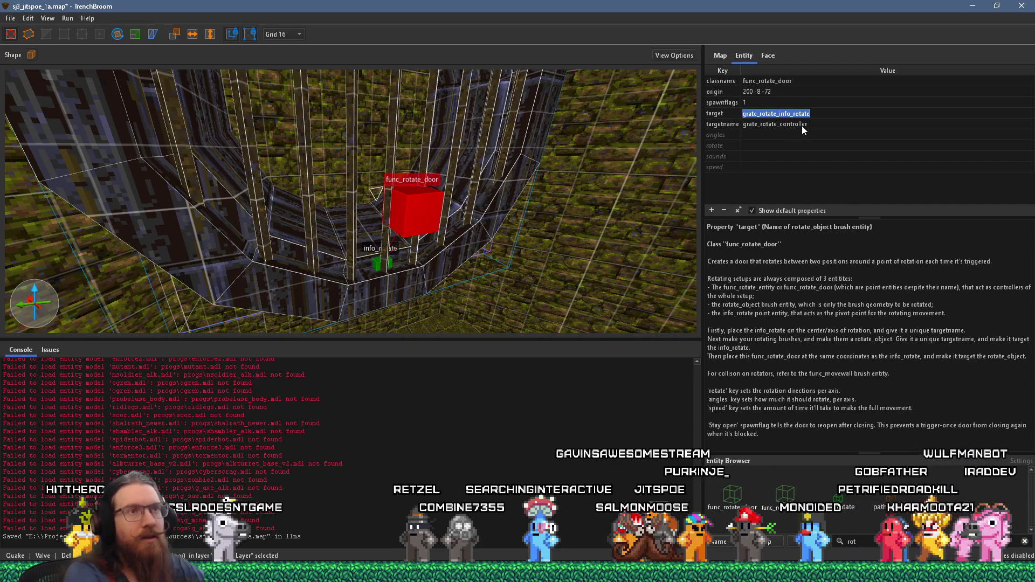
{"action": "type", "text": "grate_rotate"}
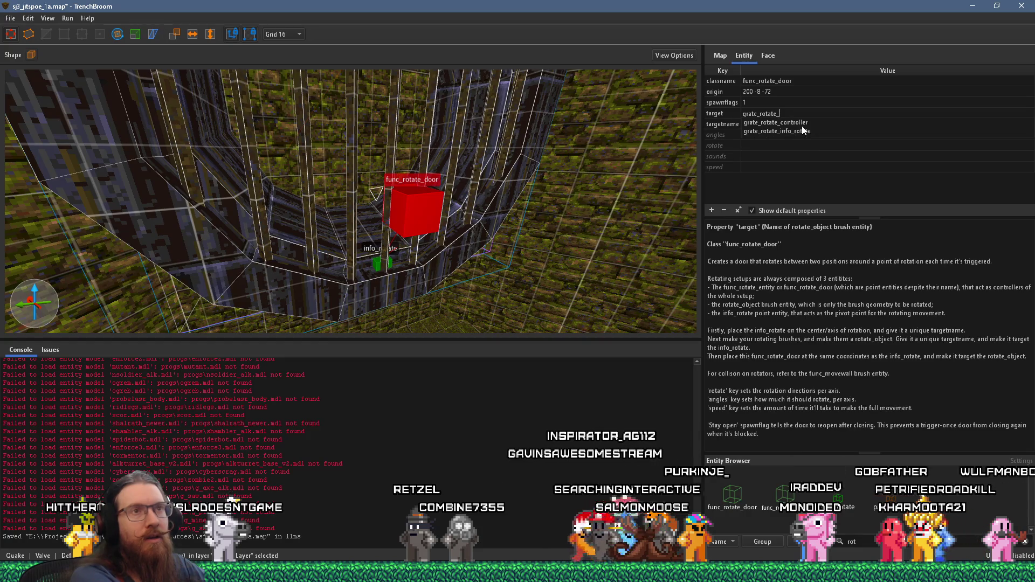
{"action": "type", "text": "_brush"}
{"action": "key", "text": "Return"}
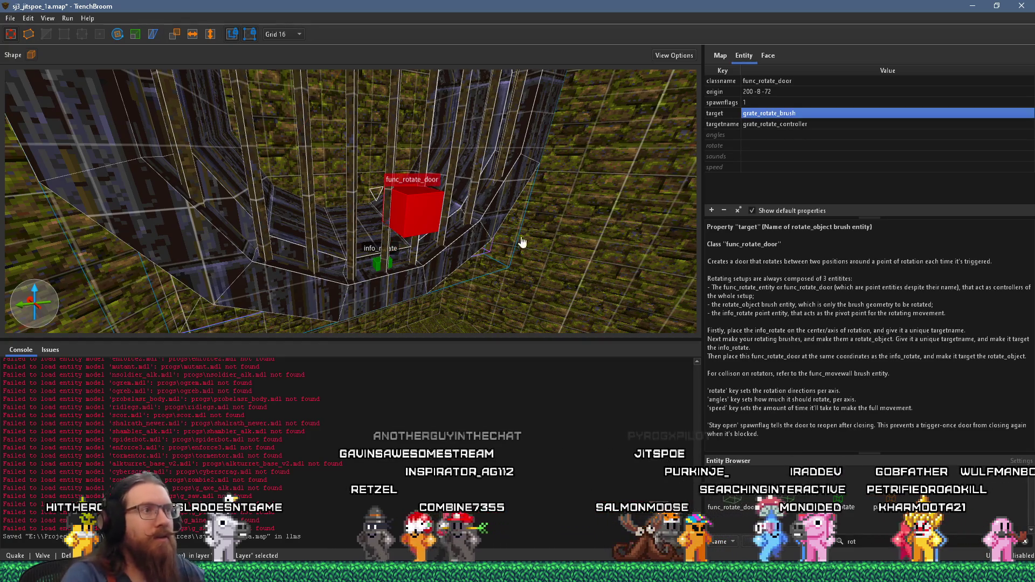
- Rename the grate's rotate_object brush to grate_rotate_brush
{"action": "left_click", "coordinate": [493, 221]}
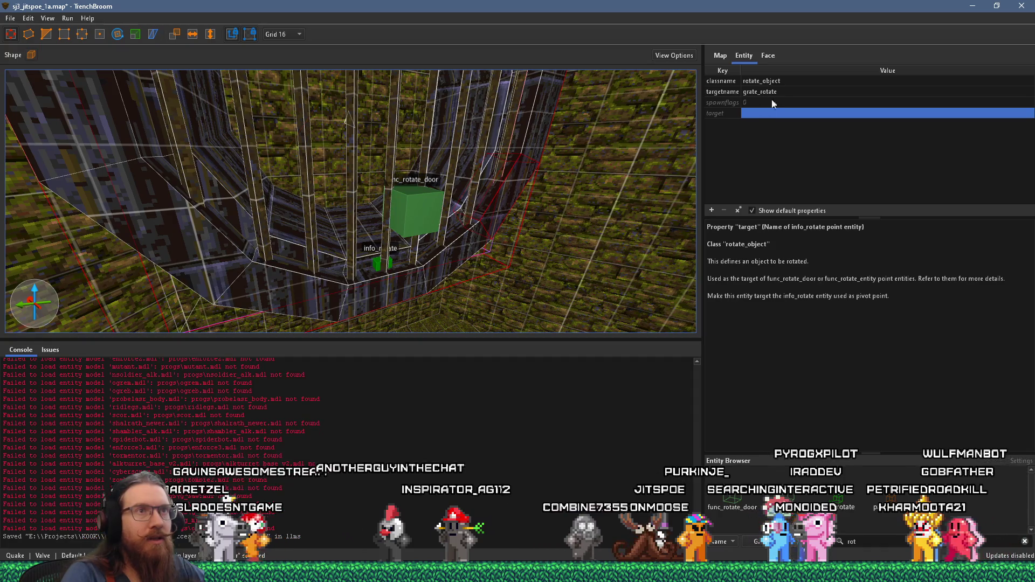
{"action": "double_click", "coordinate": [794, 89]}
{"action": "type", "text": "_bru"}
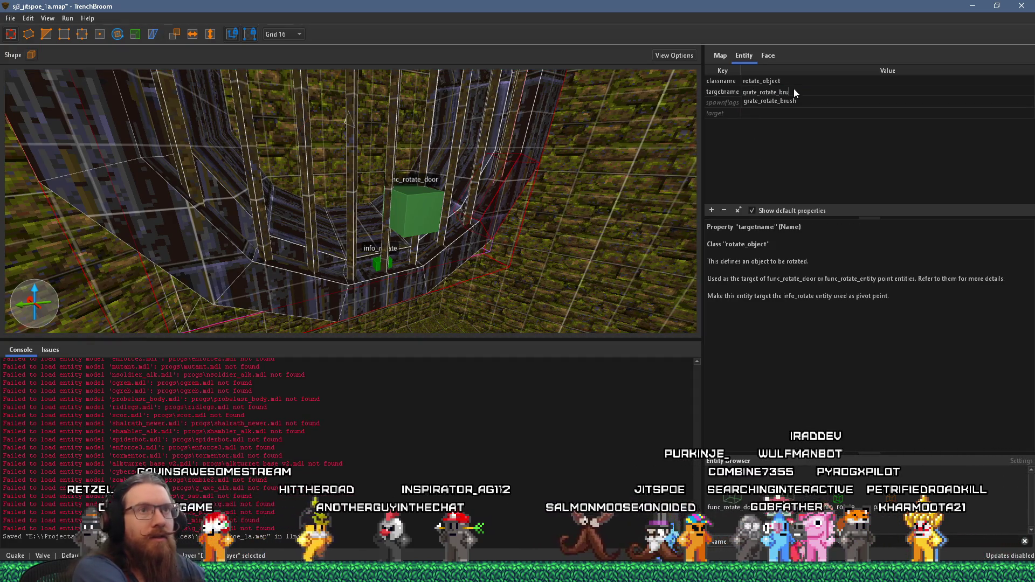
{"action": "type", "text": "sh"}
{"action": "key", "text": "Tab"}
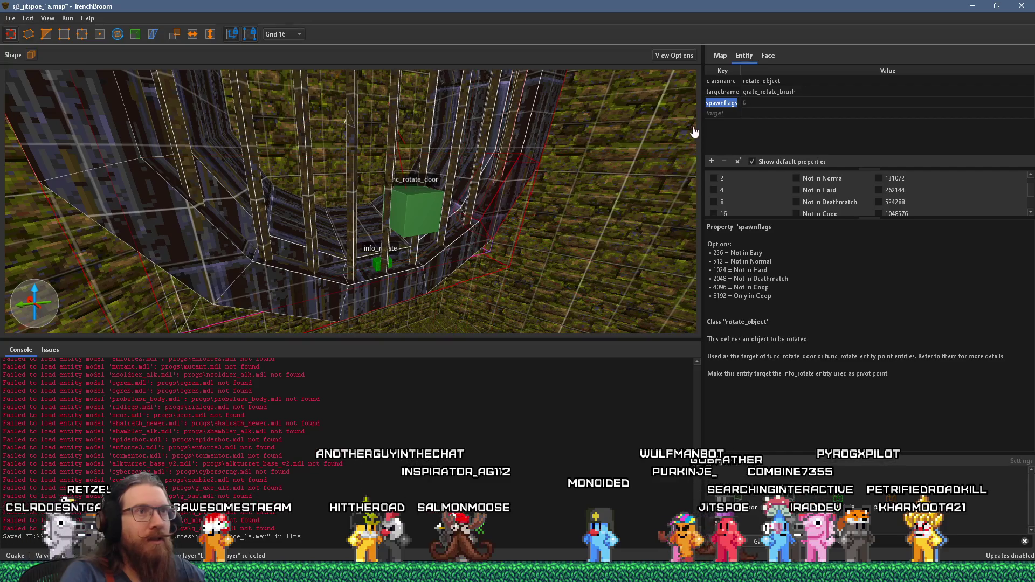
{"action": "key", "text": "Down"}
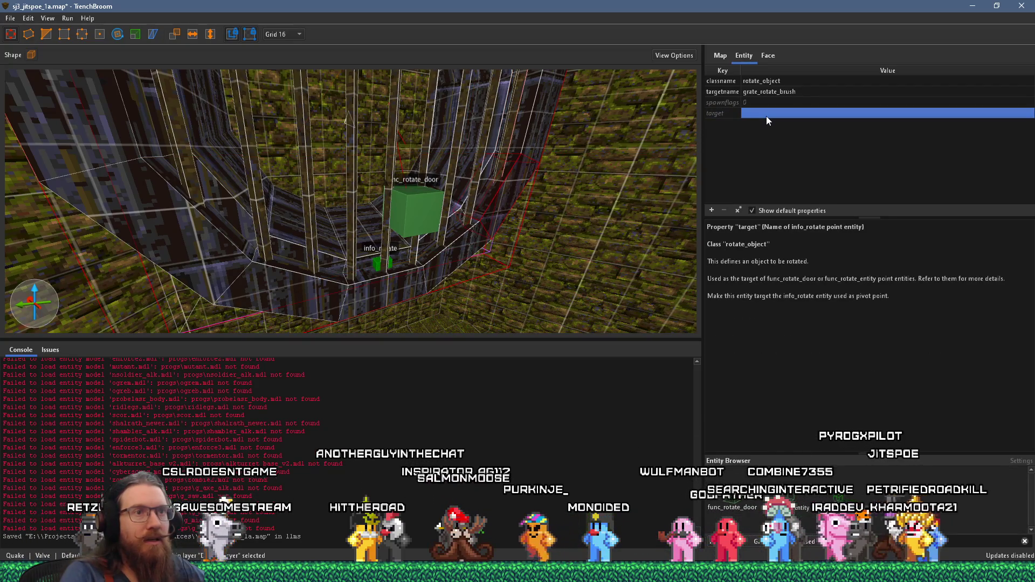
- Aim the grate brush's target at grate_rotate_info_rotate, then deselect everything
{"action": "left_click", "coordinate": [732, 113]}
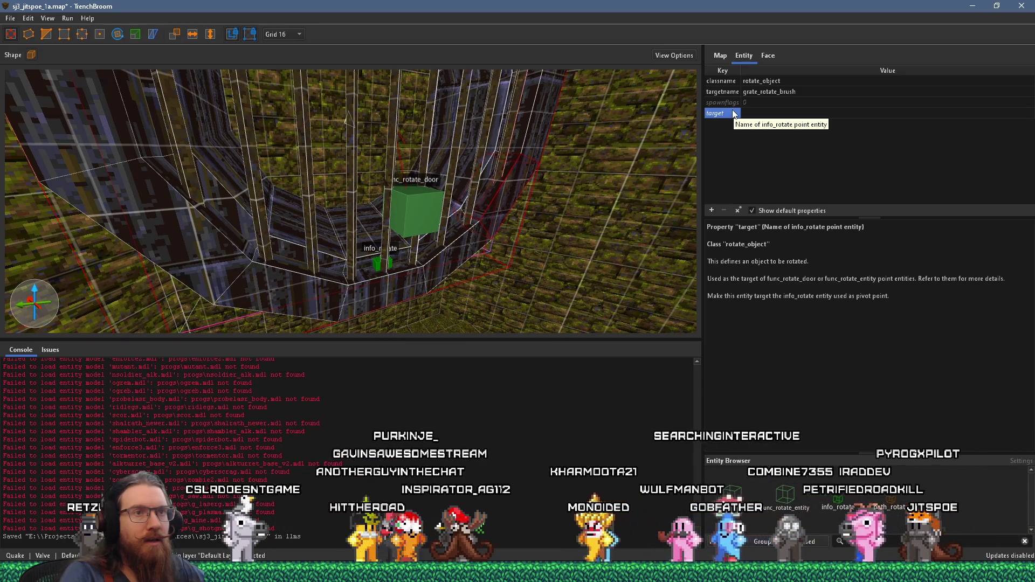
{"action": "double_click", "coordinate": [758, 112]}
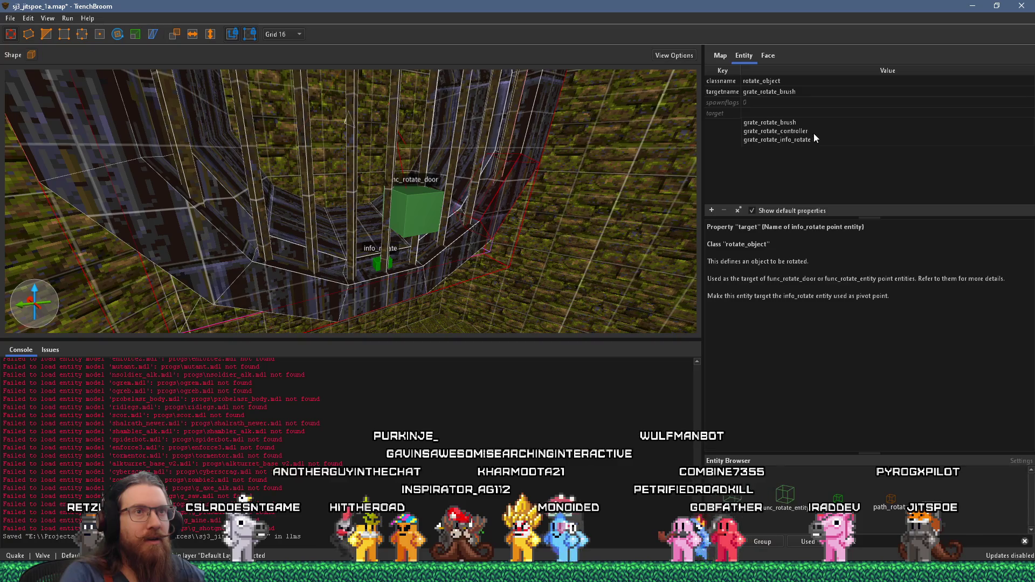
{"action": "left_click", "coordinate": [814, 137]}
{"action": "scroll", "coordinate": [516, 195], "scroll_direction": "down", "scroll_amount": 5}
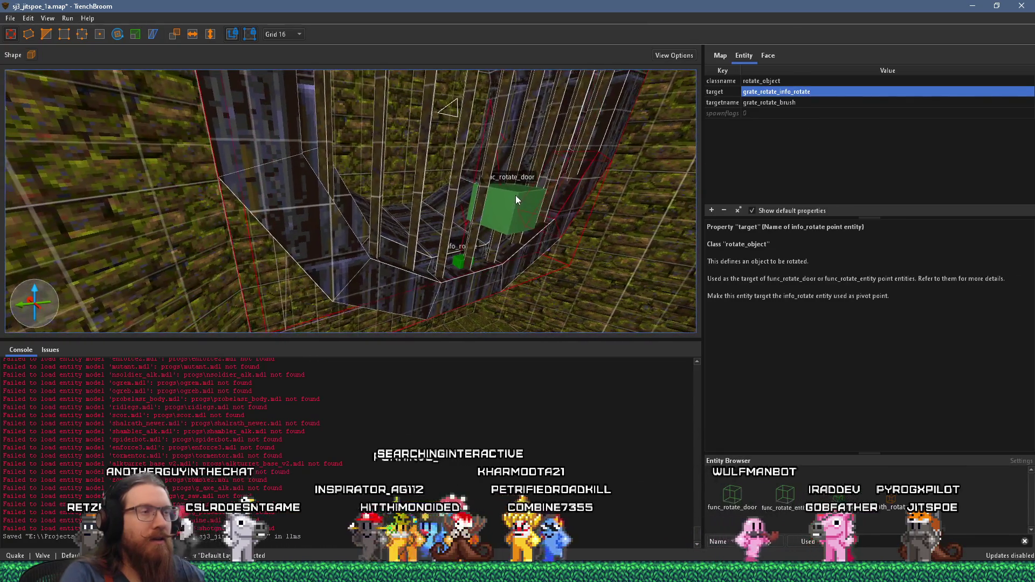
{"action": "key", "text": "Escape"}
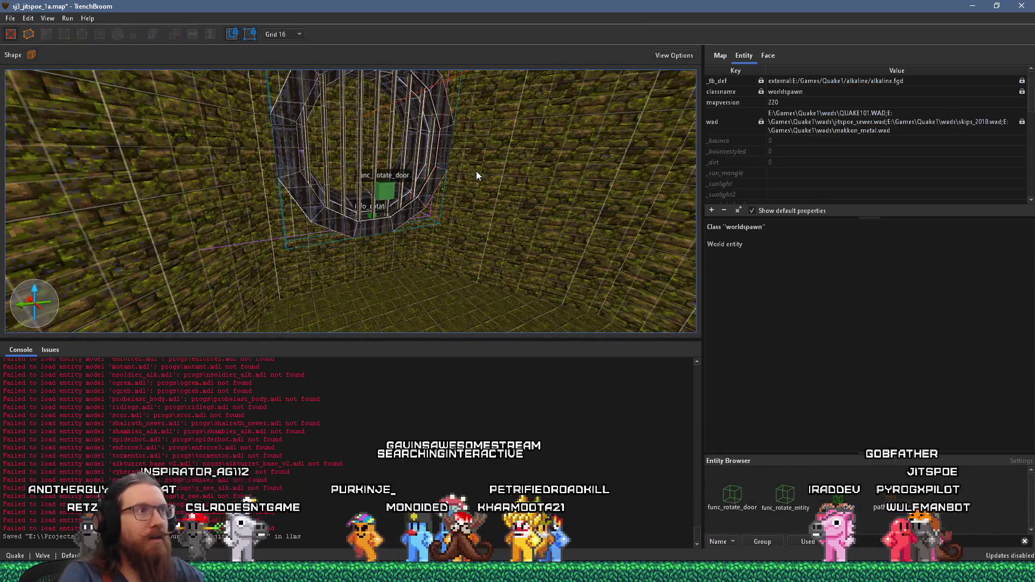
- Draw a small +3butn-textured block on the back wall
{"action": "scroll", "coordinate": [410, 232], "scroll_direction": "up", "scroll_amount": 5}
{"action": "scroll", "coordinate": [269, 194], "scroll_direction": "up", "scroll_amount": 6}
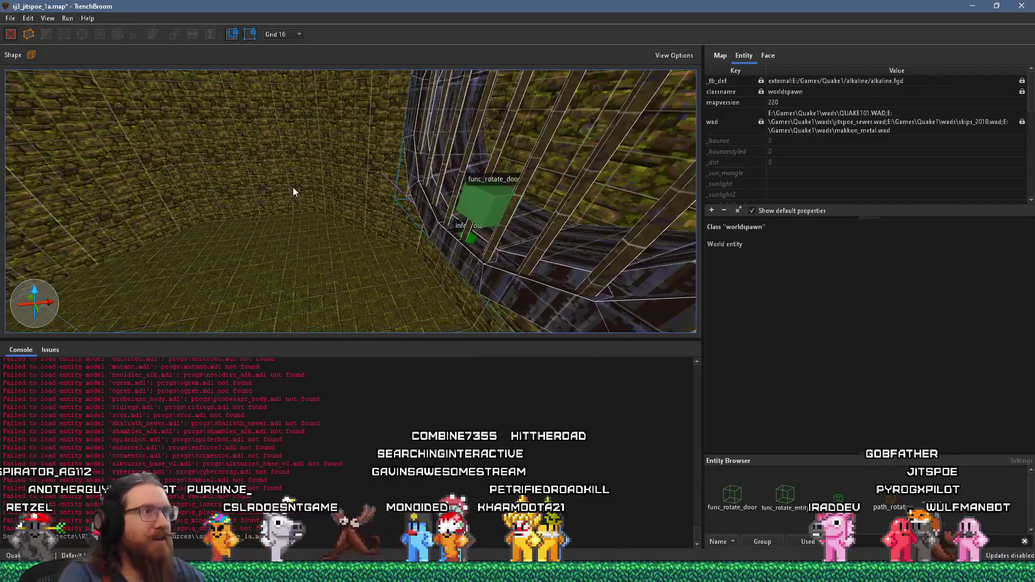
{"action": "mouse_move", "coordinate": [317, 199]}
{"action": "left_mouse_down"}
{"action": "mouse_move", "coordinate": [383, 186]}
{"action": "mouse_move", "coordinate": [375, 142]}
{"action": "mouse_move", "coordinate": [403, 142]}
{"action": "mouse_move", "coordinate": [401, 167]}
{"action": "mouse_move", "coordinate": [455, 160]}
{"action": "left_mouse_up"}
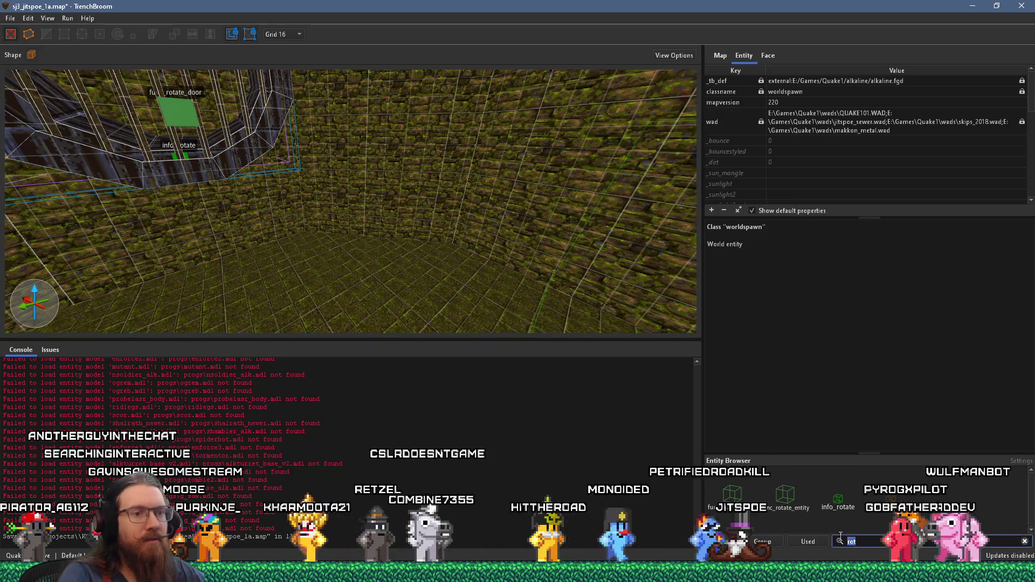
{"action": "key", "text": "BackSpace"}
{"action": "key", "text": "BackSpace"}
{"action": "key", "text": "BackSpace"}
{"action": "type", "text": "but"}
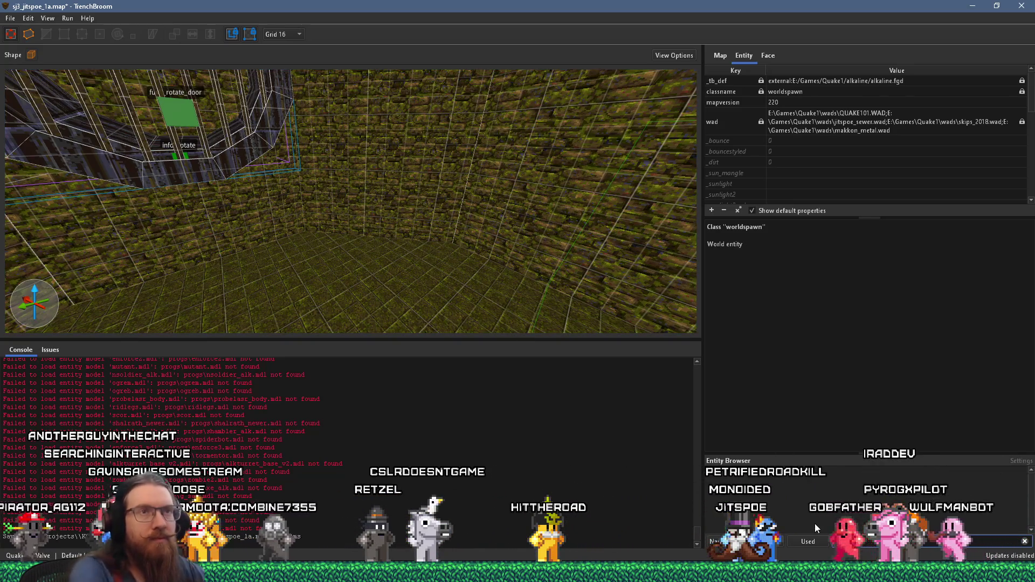
{"action": "left_click", "coordinate": [766, 56]}
{"action": "left_click", "coordinate": [850, 465]}
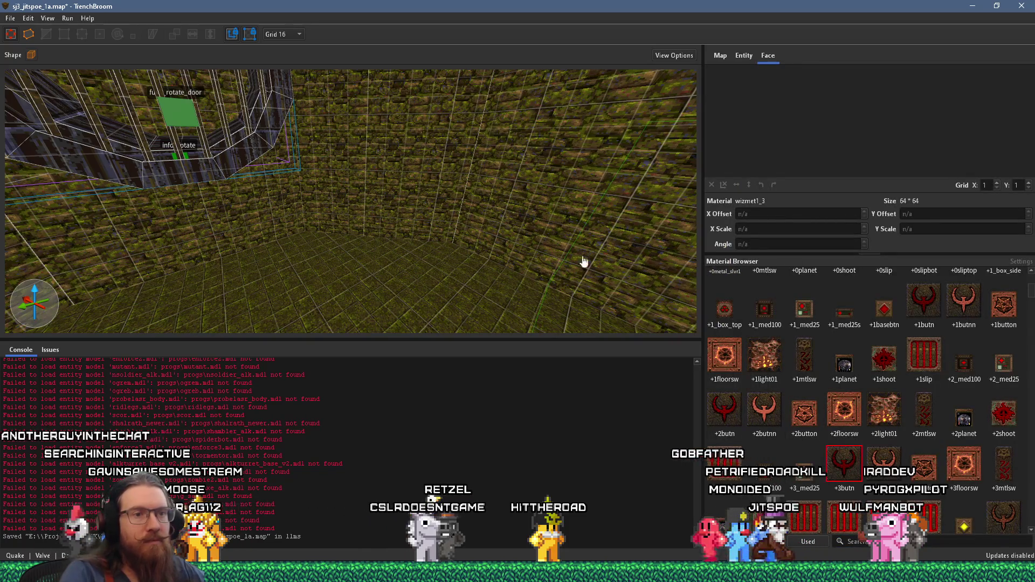
{"action": "mouse_move", "coordinate": [539, 237]}
{"action": "left_mouse_down"}
{"action": "mouse_move", "coordinate": [549, 228]}
{"action": "mouse_move", "coordinate": [529, 254]}
{"action": "mouse_move", "coordinate": [545, 222]}
{"action": "left_mouse_up"}
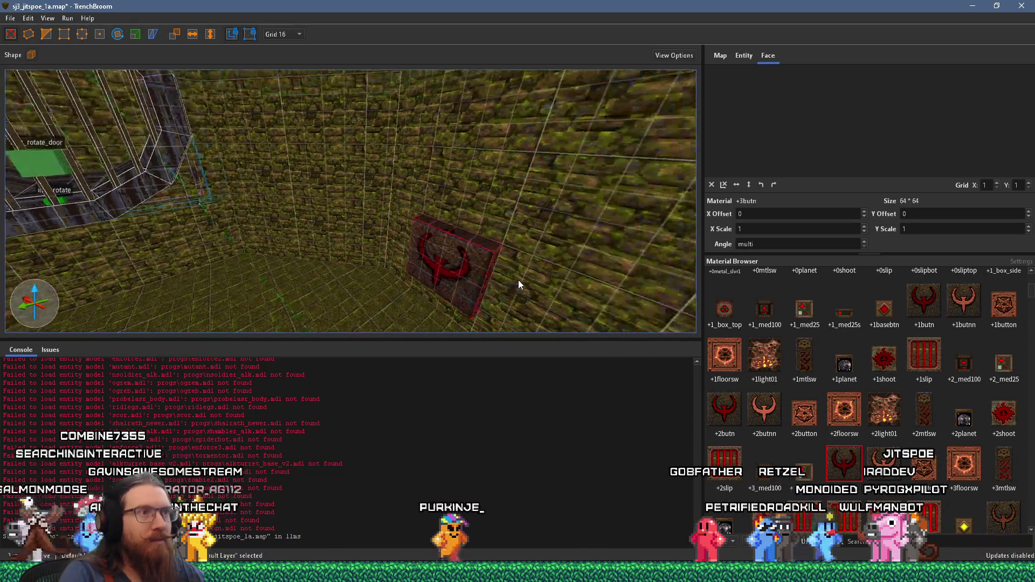
- Turn the new block into a func_button brush entity
{"action": "right_click", "coordinate": [461, 274]}
{"action": "mouse_move", "coordinate": [533, 480]}
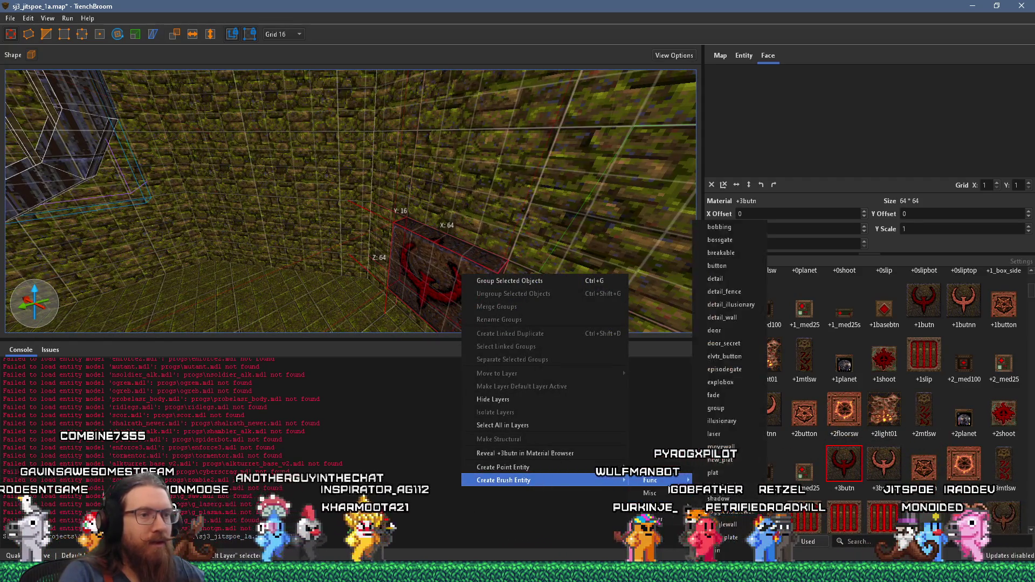
{"action": "mouse_move", "coordinate": [653, 480]}
{"action": "left_click", "coordinate": [736, 270]}
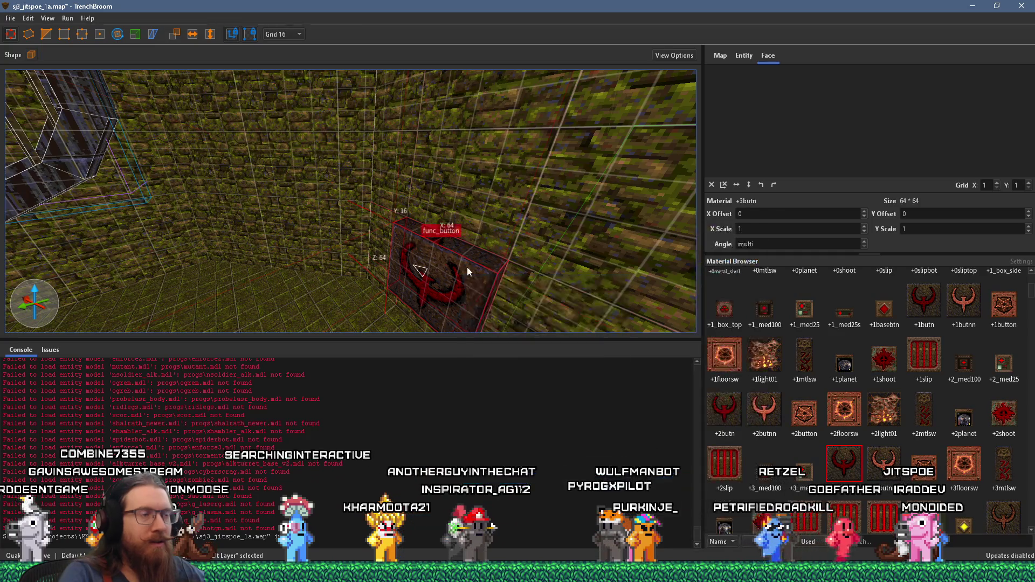
{"action": "scroll", "coordinate": [454, 220], "scroll_direction": "up", "scroll_amount": 5}
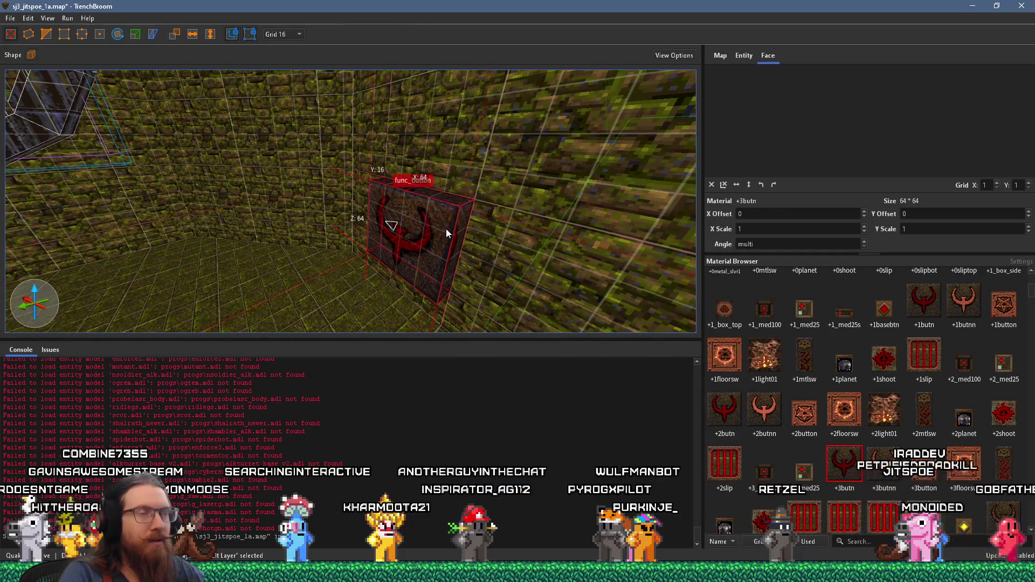
{"action": "mouse_move", "coordinate": [471, 215]}
{"action": "left_mouse_down"}
{"action": "mouse_move", "coordinate": [491, 196]}
{"action": "mouse_move", "coordinate": [434, 198]}
{"action": "left_mouse_up"}
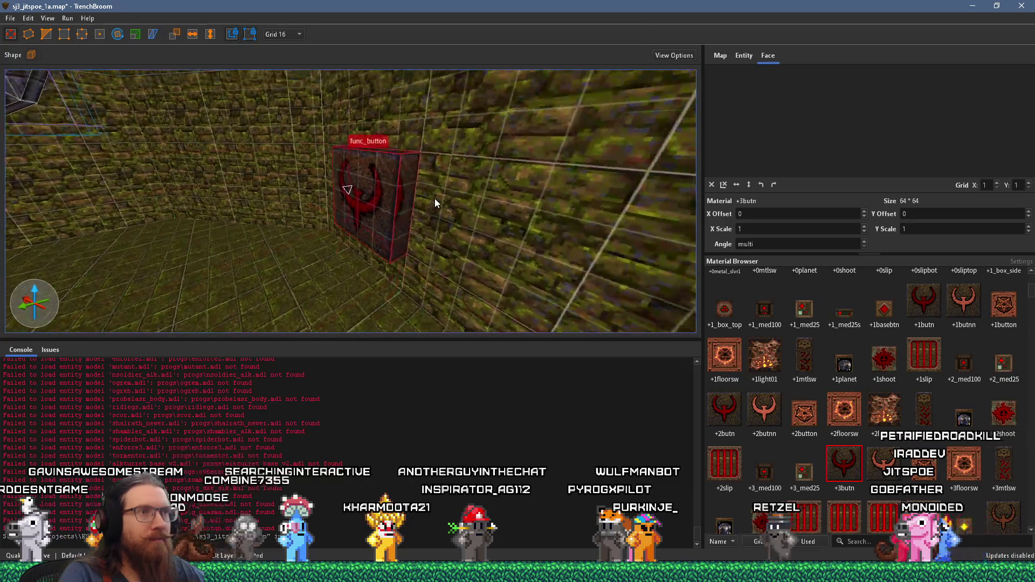
- Set the func_button's target to the grate_rotate entity from the autocomplete list
{"action": "left_click", "coordinate": [744, 55]}
{"action": "left_click", "coordinate": [775, 189]}
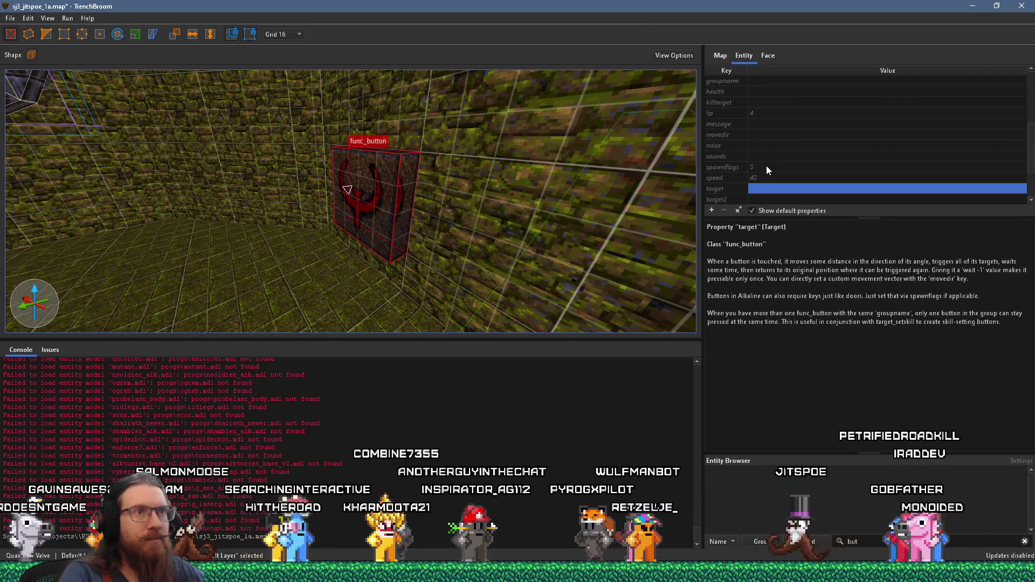
{"action": "left_click", "coordinate": [775, 189]}
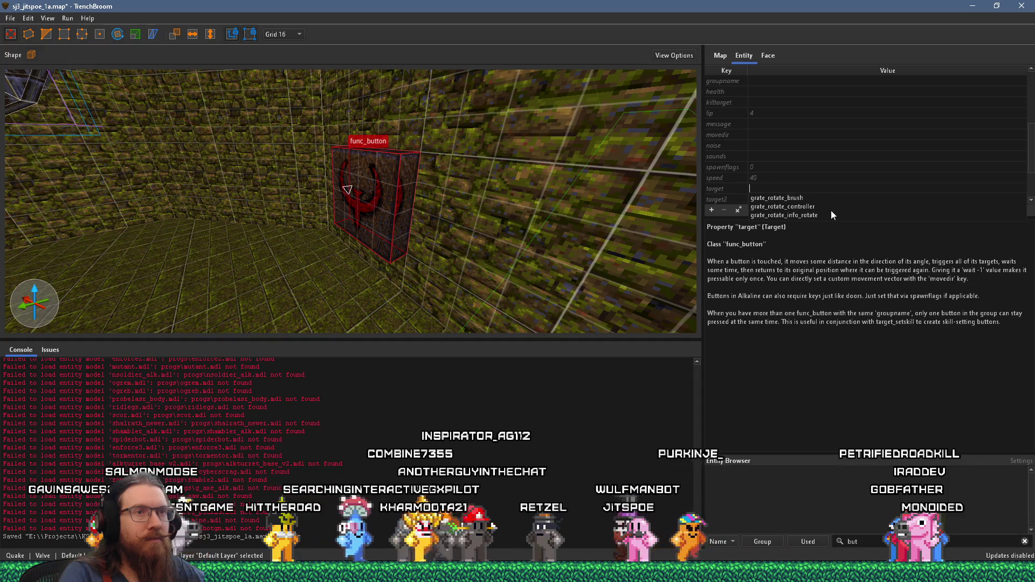
{"action": "left_click", "coordinate": [818, 205]}
{"action": "mouse_move", "coordinate": [420, 156]}
{"action": "left_mouse_down"}
{"action": "mouse_move", "coordinate": [495, 186]}
{"action": "mouse_move", "coordinate": [468, 190]}
{"action": "mouse_move", "coordinate": [476, 194]}
{"action": "left_mouse_up"}
{"action": "key", "text": "Escape"}
{"action": "scroll", "coordinate": [457, 208], "scroll_direction": "down", "scroll_amount": 5}
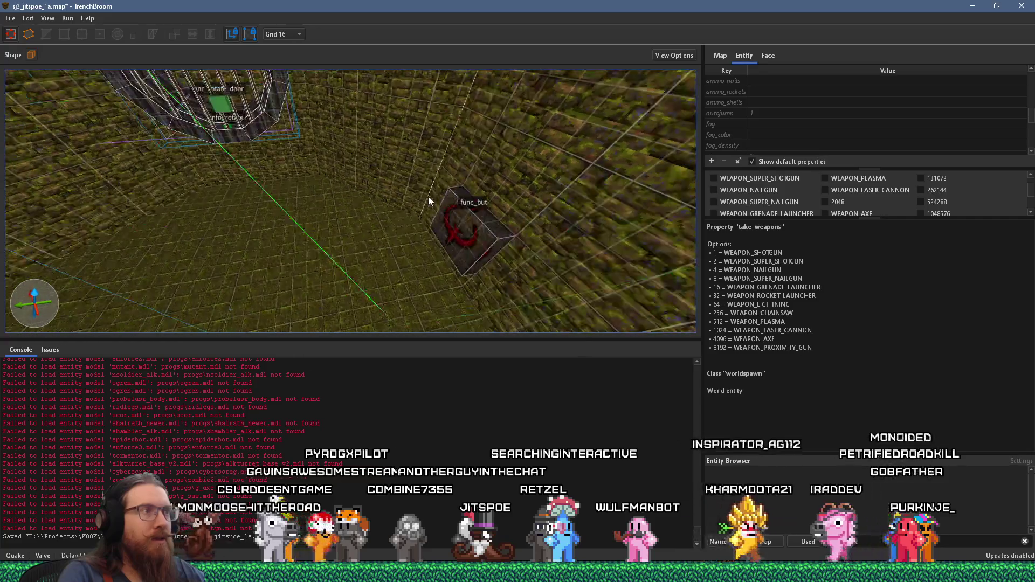
- Place an info_player_start_test developer start on the floor in front of the func_button
{"action": "right_click", "coordinate": [409, 260]}
{"action": "mouse_move", "coordinate": [477, 439]}
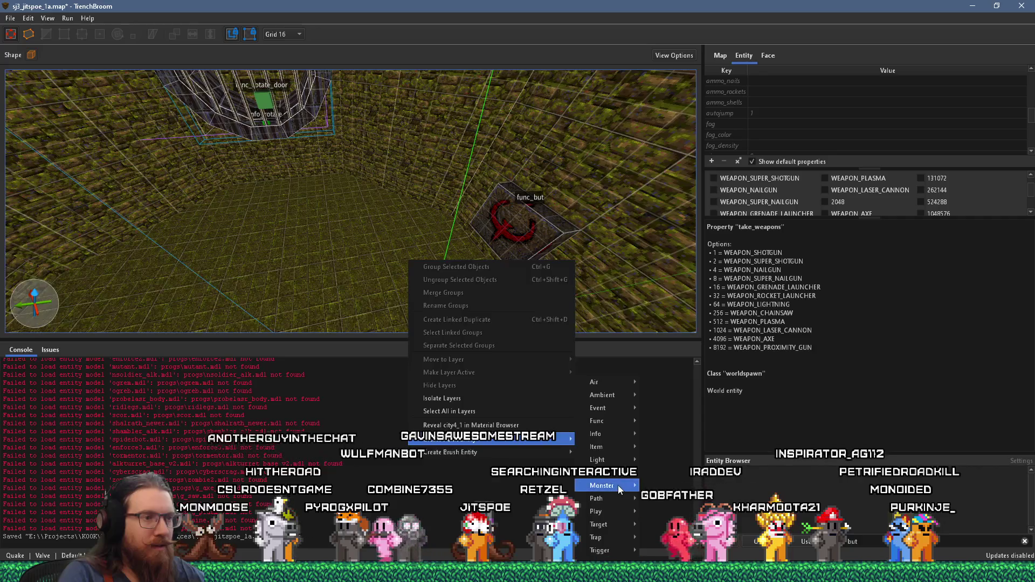
{"action": "mouse_move", "coordinate": [614, 438]}
{"action": "scroll", "coordinate": [677, 486], "scroll_direction": "down", "scroll_amount": 5}
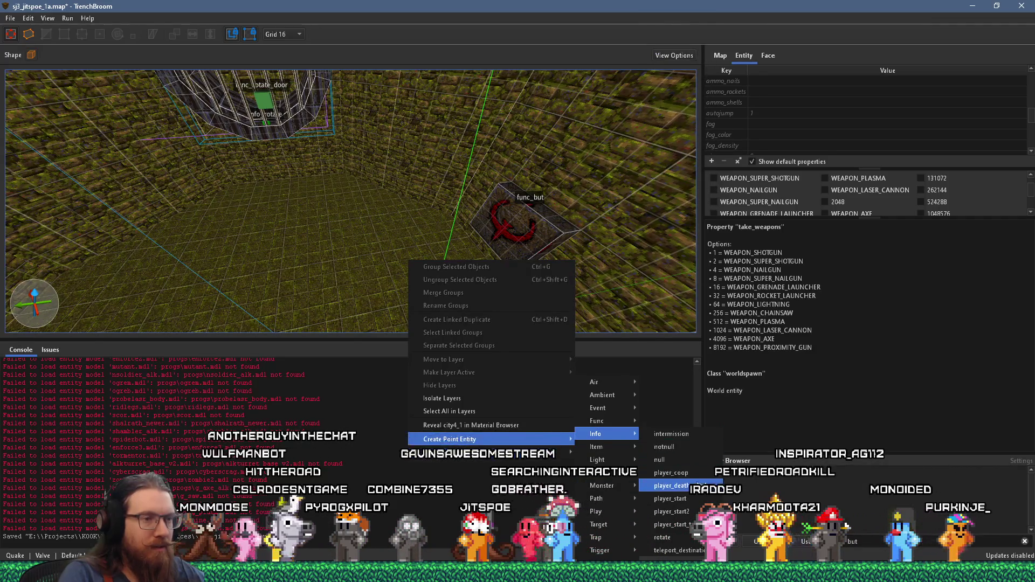
{"action": "left_click", "coordinate": [670, 524]}
{"action": "scroll", "coordinate": [412, 264], "scroll_direction": "up", "scroll_amount": 3}
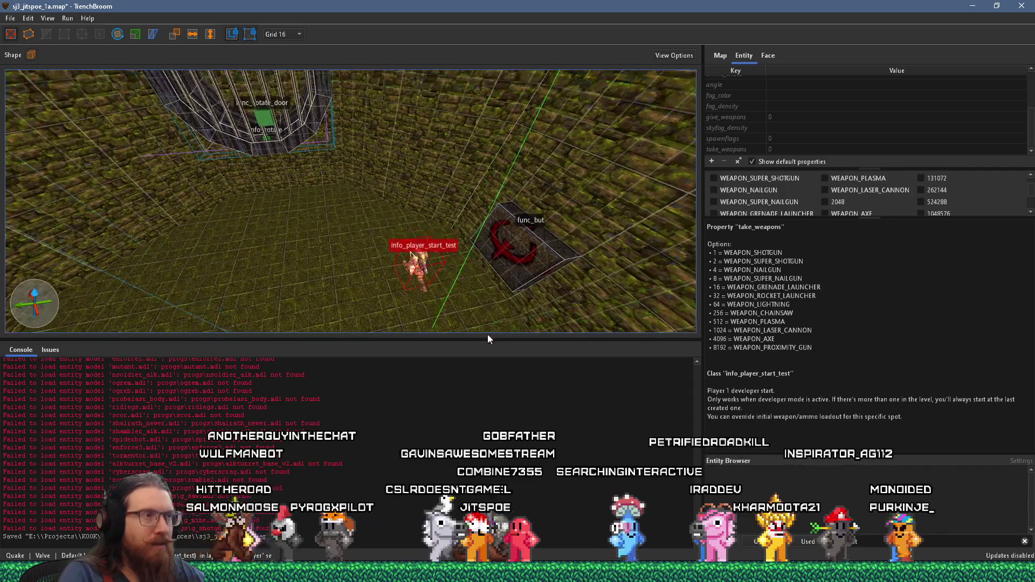
{"action": "scroll", "coordinate": [412, 264], "scroll_direction": "down", "scroll_amount": 5}
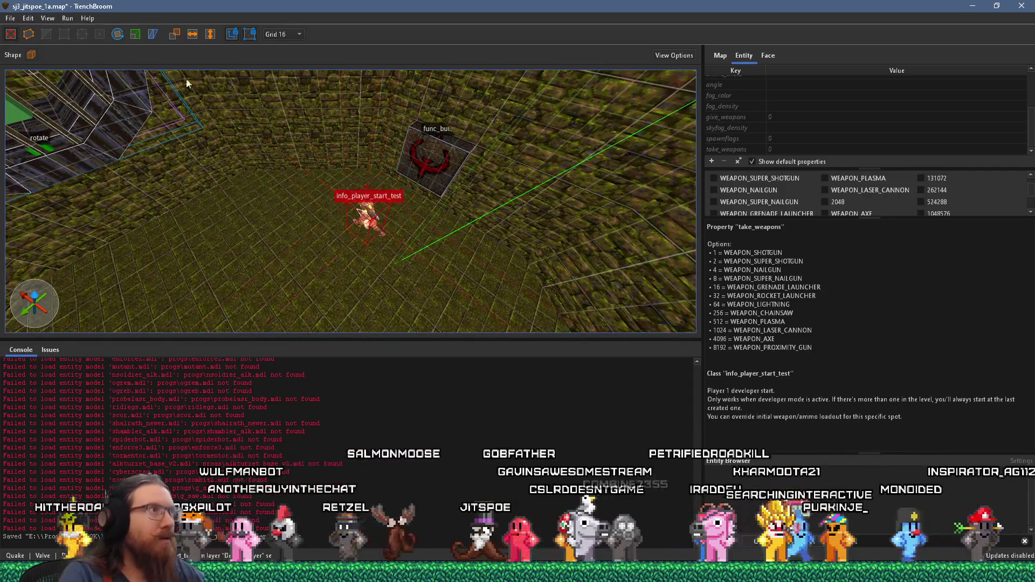
{"action": "mouse_move", "coordinate": [179, 130]}
{"action": "left_mouse_down"}
{"action": "mouse_move", "coordinate": [416, 228]}
{"action": "mouse_move", "coordinate": [358, 196]}
{"action": "mouse_move", "coordinate": [430, 284]}
{"action": "mouse_move", "coordinate": [367, 218]}
{"action": "mouse_move", "coordinate": [68, 205]}
{"action": "mouse_move", "coordinate": [509, 187]}
{"action": "mouse_move", "coordinate": [407, 151]}
{"action": "mouse_move", "coordinate": [317, 89]}
{"action": "left_mouse_up"}
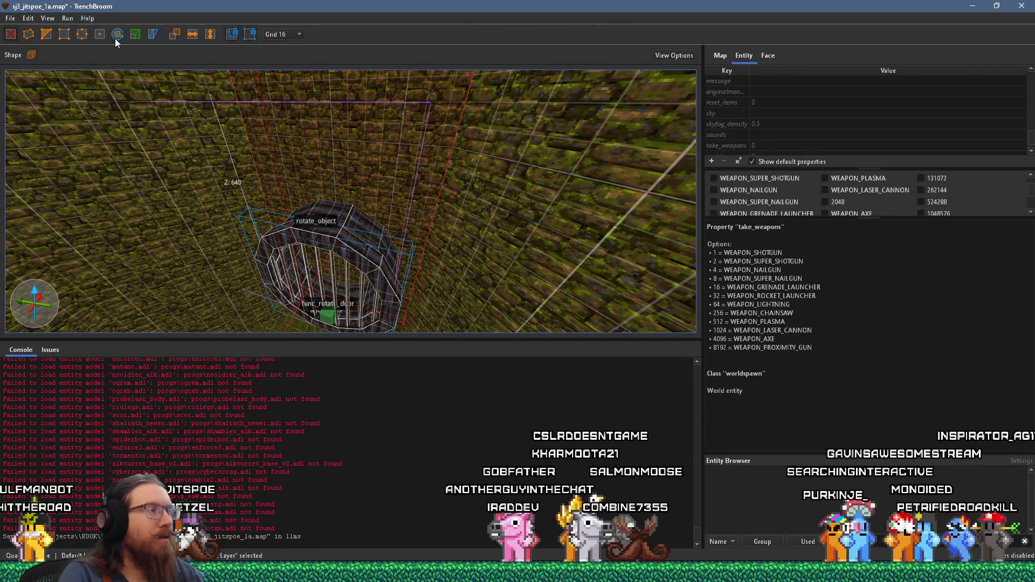
- Mark clip points at 256 -80 32 and 256 -80 16 on rotate_object, flipping the kept side
{"action": "left_click", "coordinate": [46, 35]}
{"action": "scroll", "coordinate": [380, 218], "scroll_direction": "up", "scroll_amount": 3}
{"action": "scroll", "coordinate": [333, 175], "scroll_direction": "up", "scroll_amount": 3}
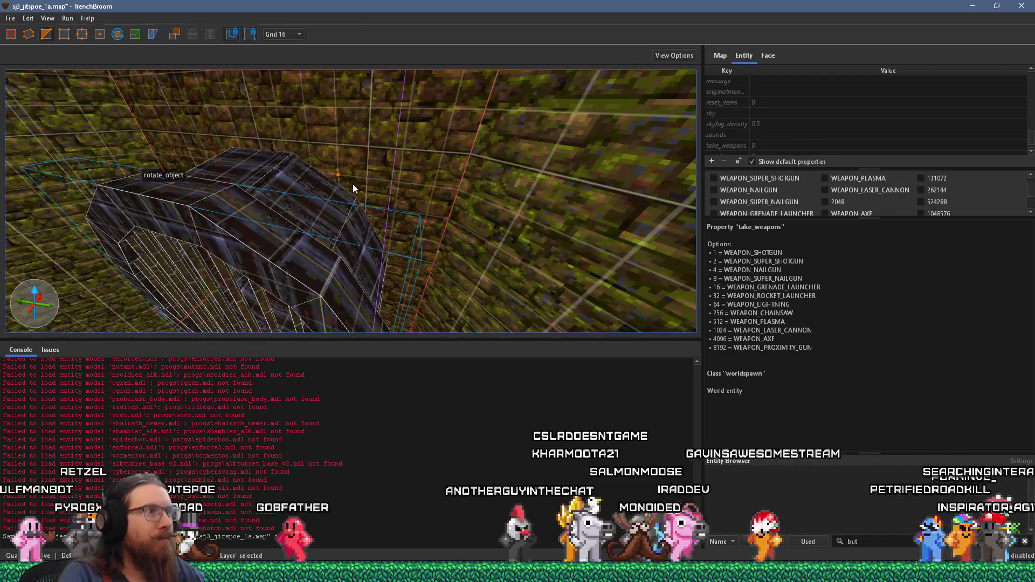
{"action": "scroll", "coordinate": [358, 181], "scroll_direction": "up", "scroll_amount": 2}
{"action": "left_click", "coordinate": [386, 188]}
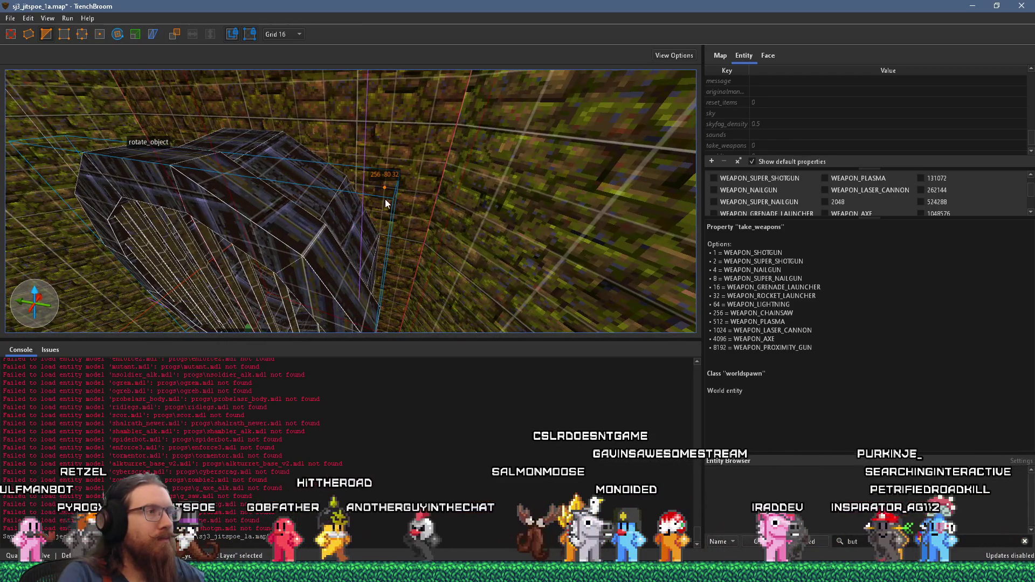
{"action": "left_click", "coordinate": [384, 209]}
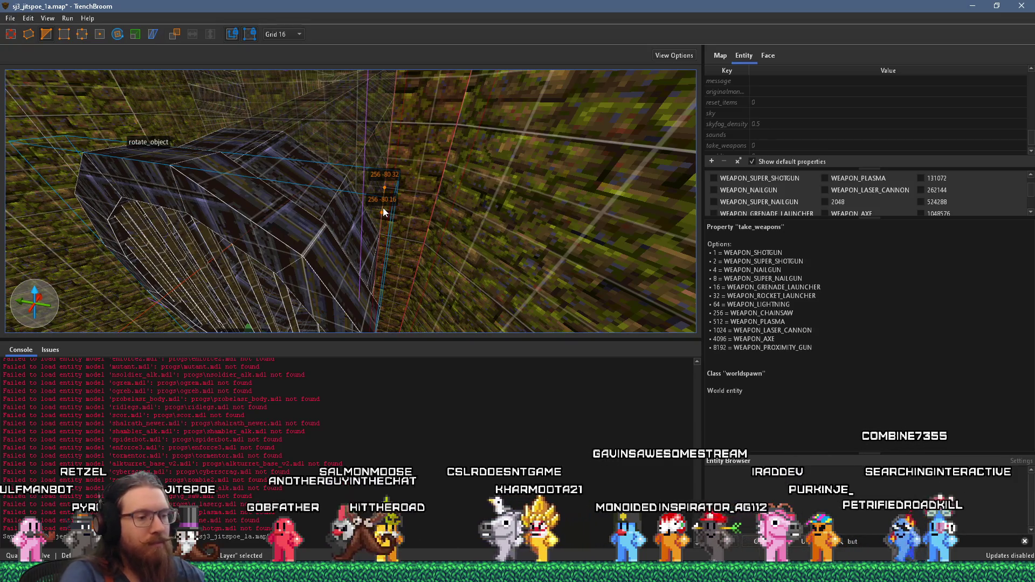
{"action": "key", "text": "ctrl+Return"}
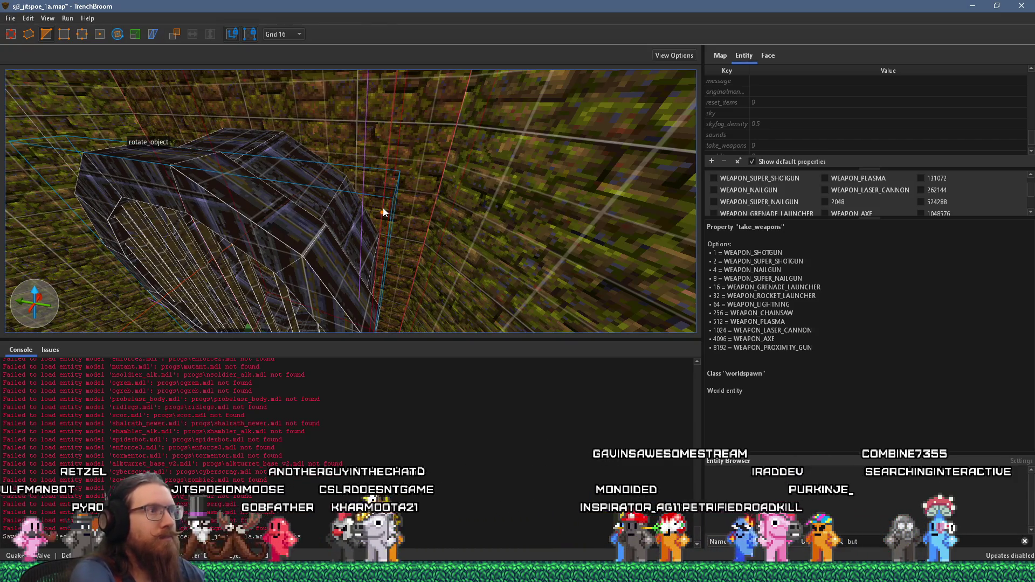
{"action": "mouse_move", "coordinate": [162, 205]}
{"action": "left_mouse_down"}
{"action": "mouse_move", "coordinate": [419, 154]}
{"action": "mouse_move", "coordinate": [409, 217]}
{"action": "left_mouse_up"}
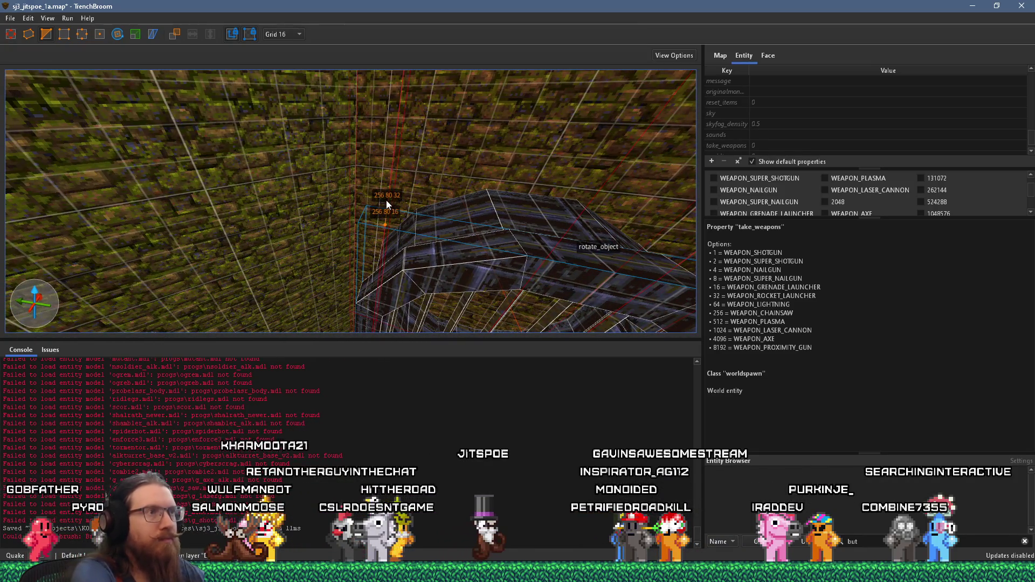
{"action": "left_click_drag", "start_coordinate": [422, 164], "coordinate": [441, 171]}
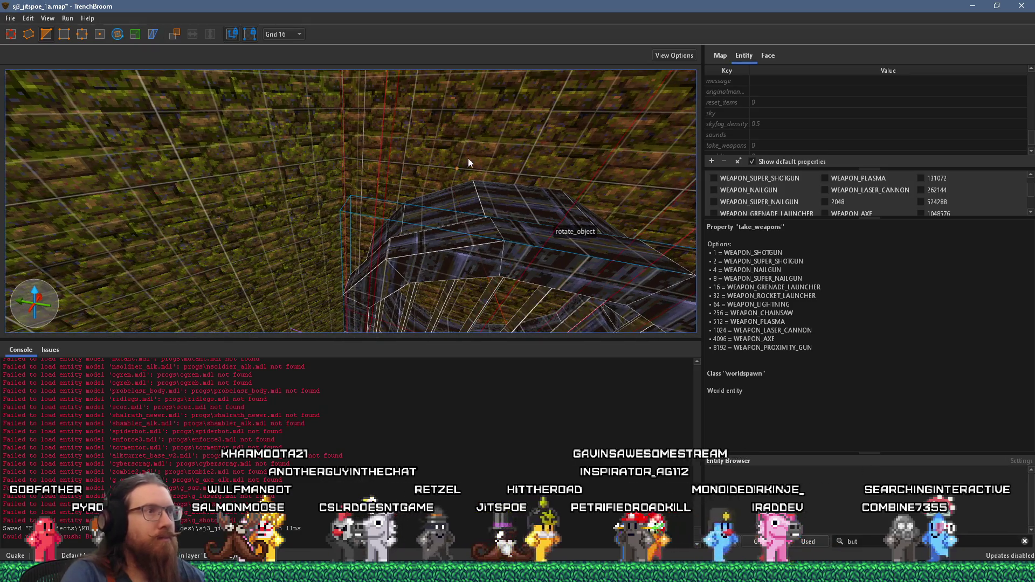
- Set the grid to 4 and place new clip points on the brush and wall top edges
{"action": "left_click", "coordinate": [277, 34]}
{"action": "left_click", "coordinate": [287, 73]}
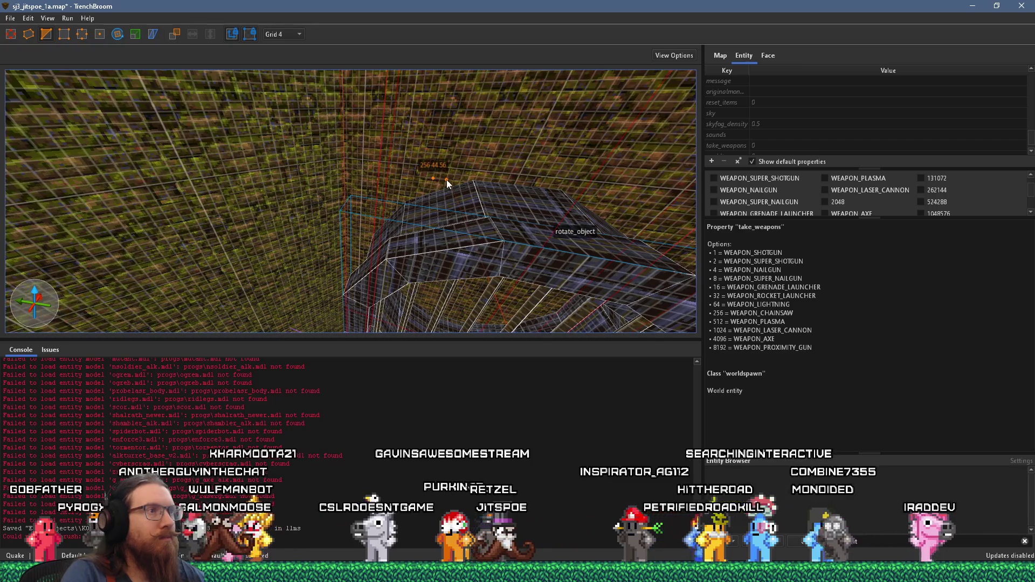
{"action": "key", "text": "b"}
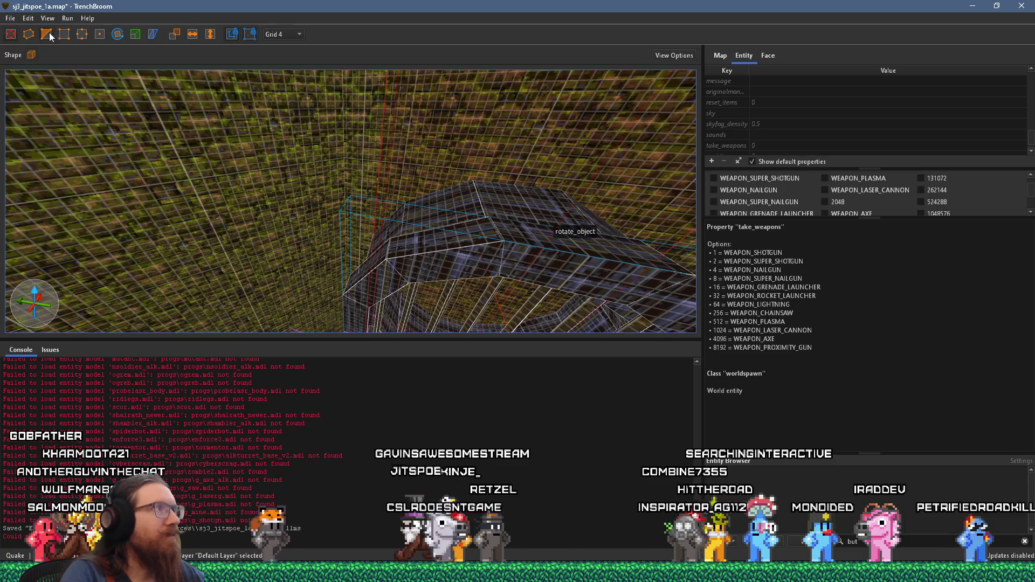
{"action": "left_click", "coordinate": [48, 33]}
{"action": "scroll", "coordinate": [575, 189], "scroll_direction": "up", "scroll_amount": 2}
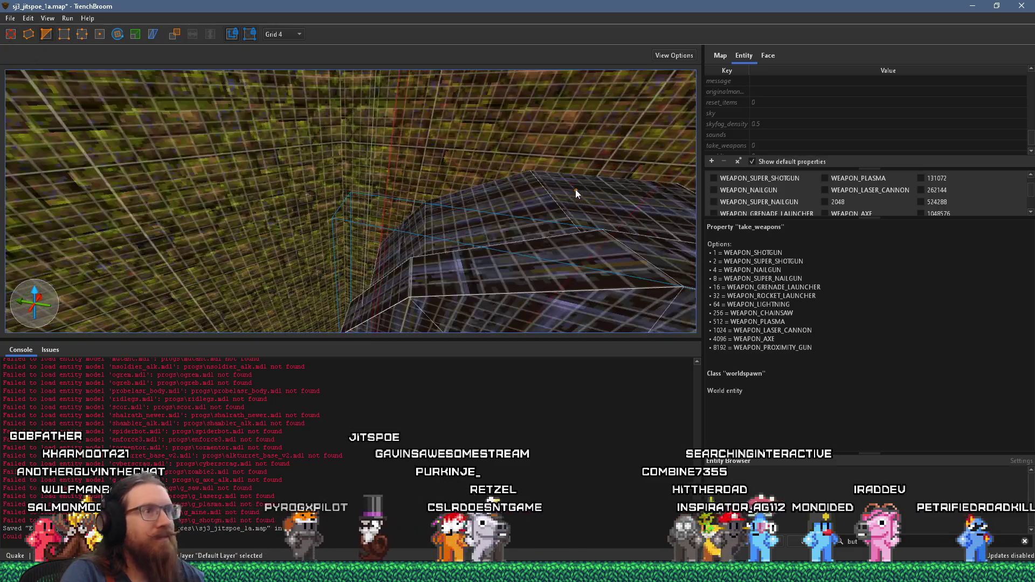
{"action": "left_click", "coordinate": [498, 173]}
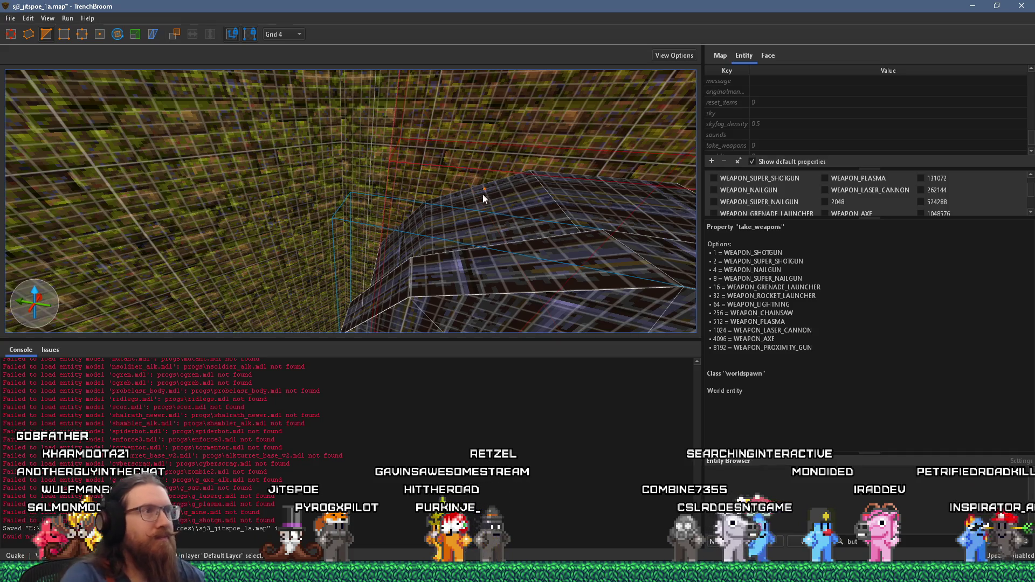
{"action": "key", "text": "w"}
{"action": "key", "text": "w"}
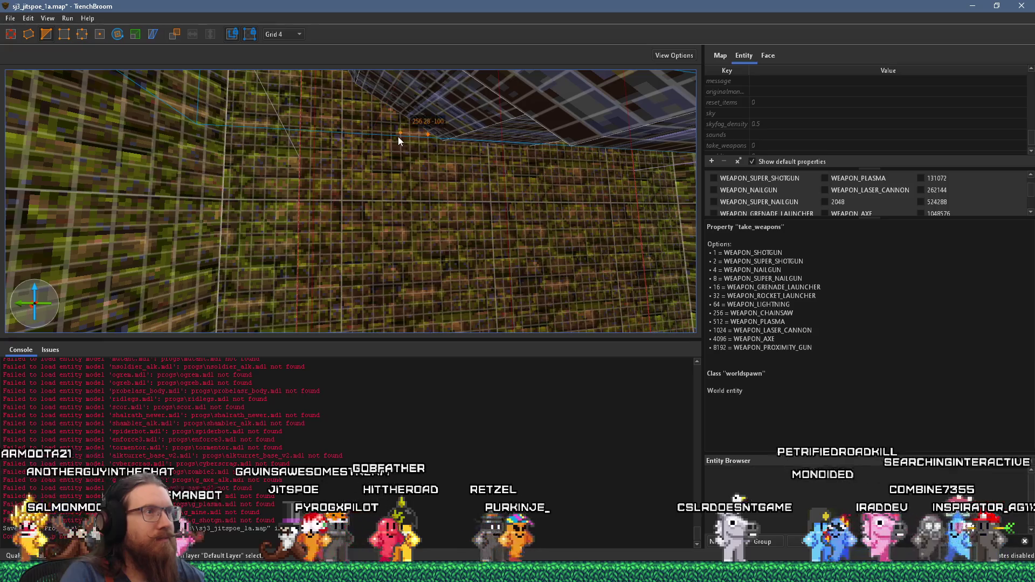
{"action": "left_click", "coordinate": [398, 141]}
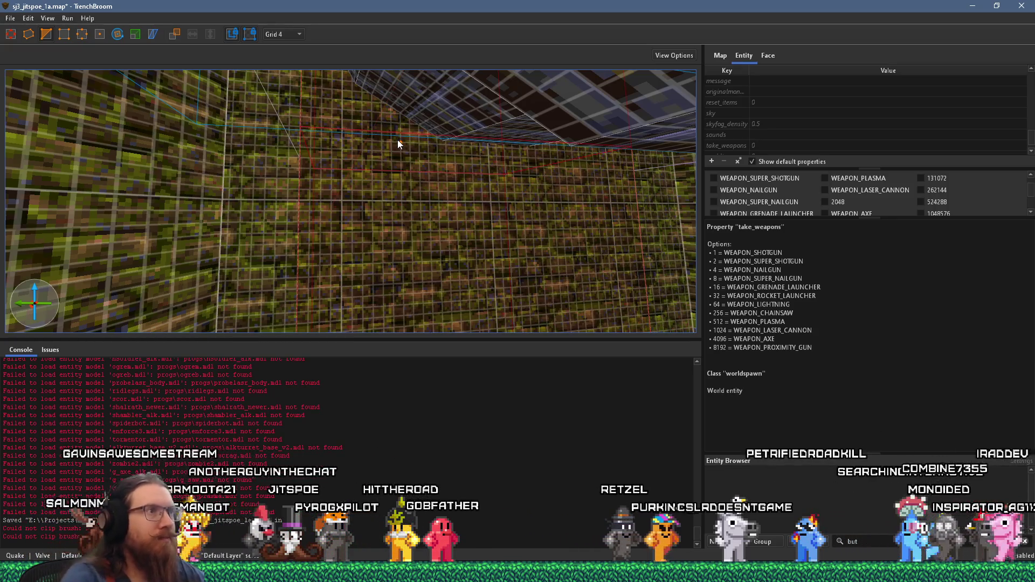
{"action": "scroll", "coordinate": [402, 143], "scroll_direction": "up", "scroll_amount": 1}
{"action": "scroll", "coordinate": [434, 149], "scroll_direction": "up", "scroll_amount": 1}
{"action": "scroll", "coordinate": [431, 162], "scroll_direction": "up", "scroll_amount": 2}
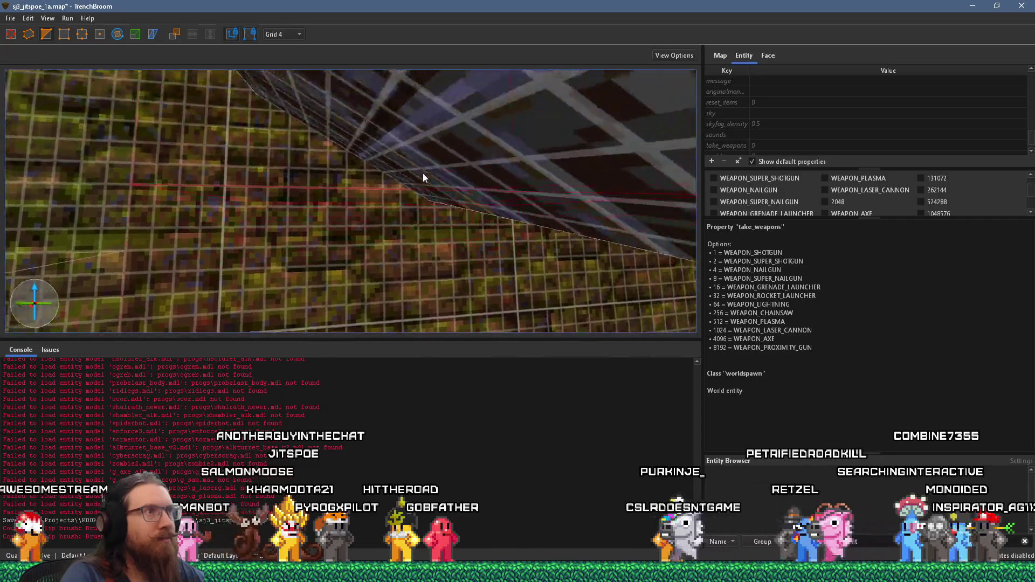
{"action": "scroll", "coordinate": [411, 204], "scroll_direction": "up", "scroll_amount": 1}
{"action": "scroll", "coordinate": [409, 205], "scroll_direction": "up", "scroll_amount": 2}
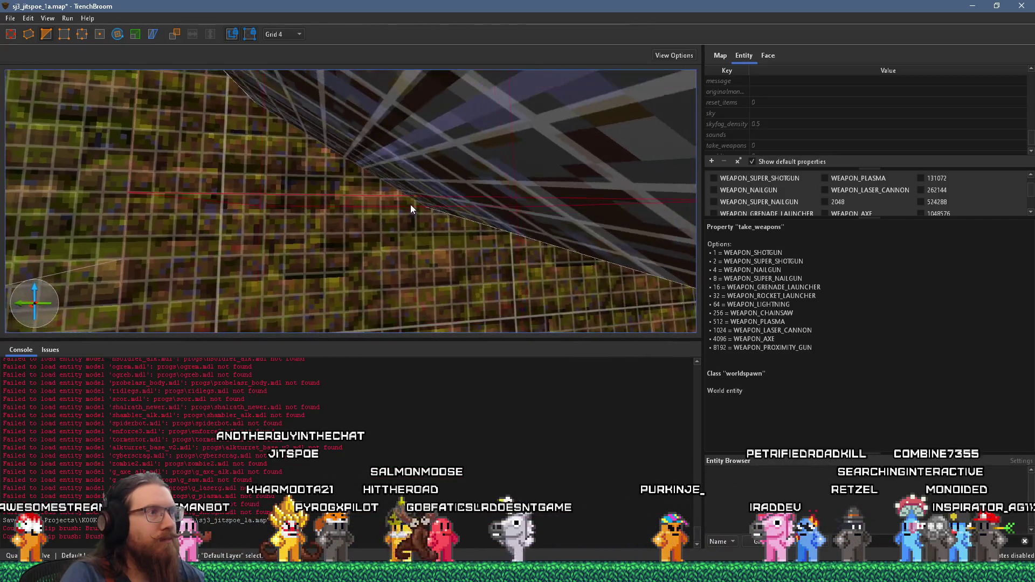
{"action": "scroll", "coordinate": [369, 189], "scroll_direction": "up", "scroll_amount": 1}
{"action": "scroll", "coordinate": [361, 193], "scroll_direction": "up", "scroll_amount": 1}
{"action": "scroll", "coordinate": [364, 208], "scroll_direction": "up", "scroll_amount": 1}
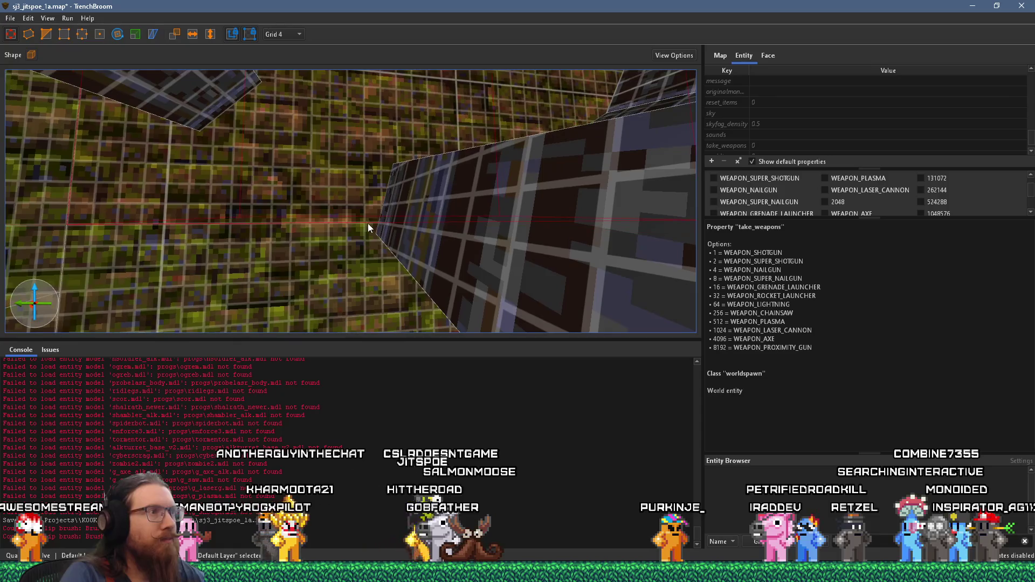
{"action": "scroll", "coordinate": [345, 207], "scroll_direction": "up", "scroll_amount": 2}
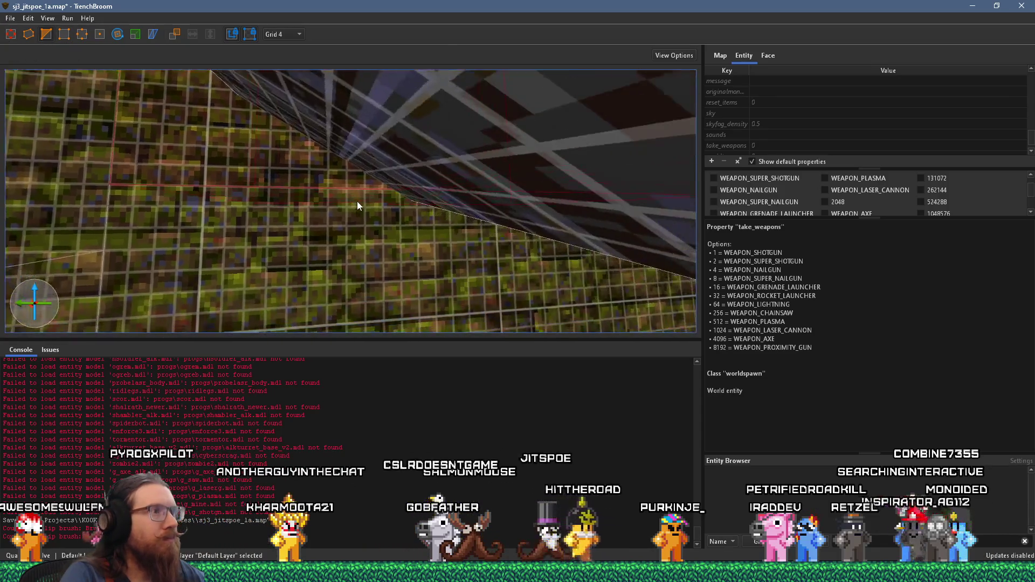
{"action": "scroll", "coordinate": [372, 194], "scroll_direction": "down", "scroll_amount": 2}
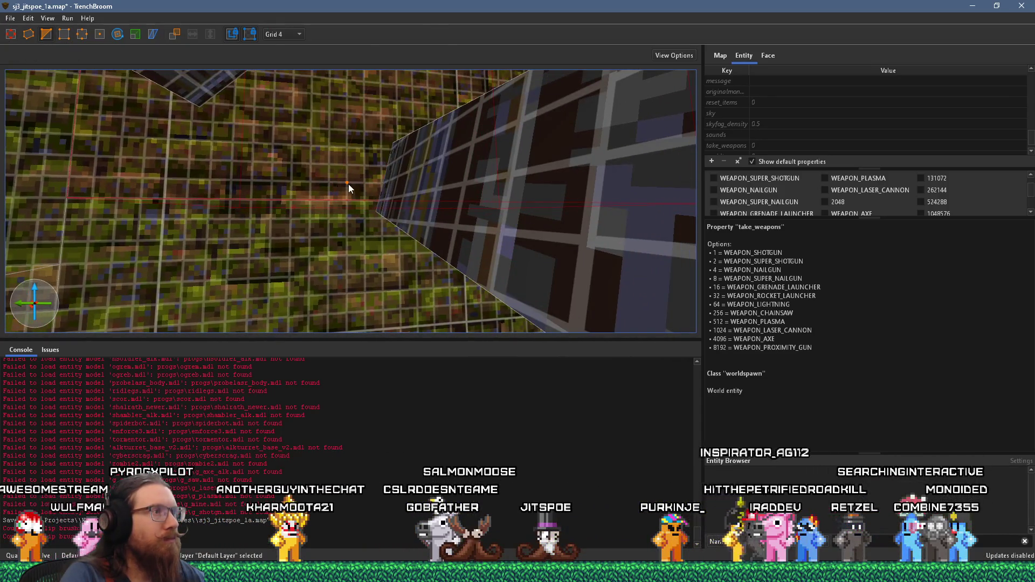
{"action": "scroll", "coordinate": [348, 188], "scroll_direction": "up", "scroll_amount": 4}
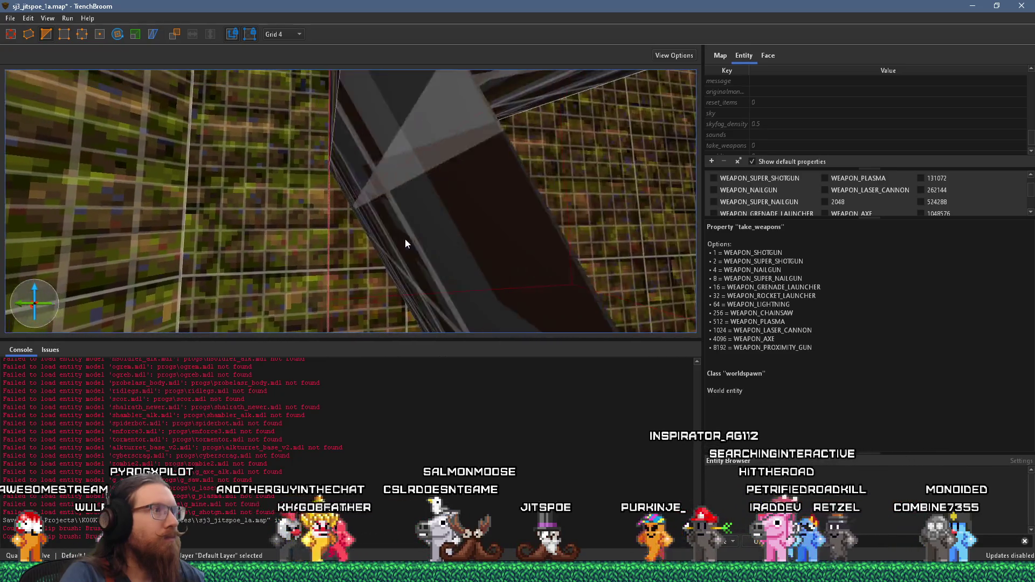
{"action": "scroll", "coordinate": [407, 239], "scroll_direction": "down", "scroll_amount": 2}
{"action": "scroll", "coordinate": [378, 205], "scroll_direction": "down", "scroll_amount": 1}
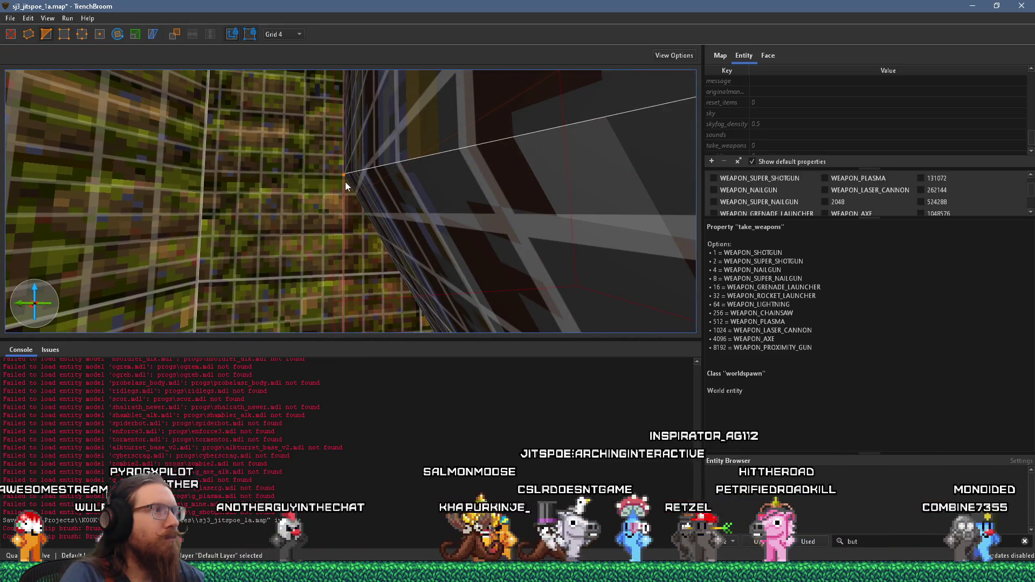
{"action": "scroll", "coordinate": [345, 183], "scroll_direction": "up", "scroll_amount": 2}
{"action": "scroll", "coordinate": [338, 183], "scroll_direction": "down", "scroll_amount": 2}
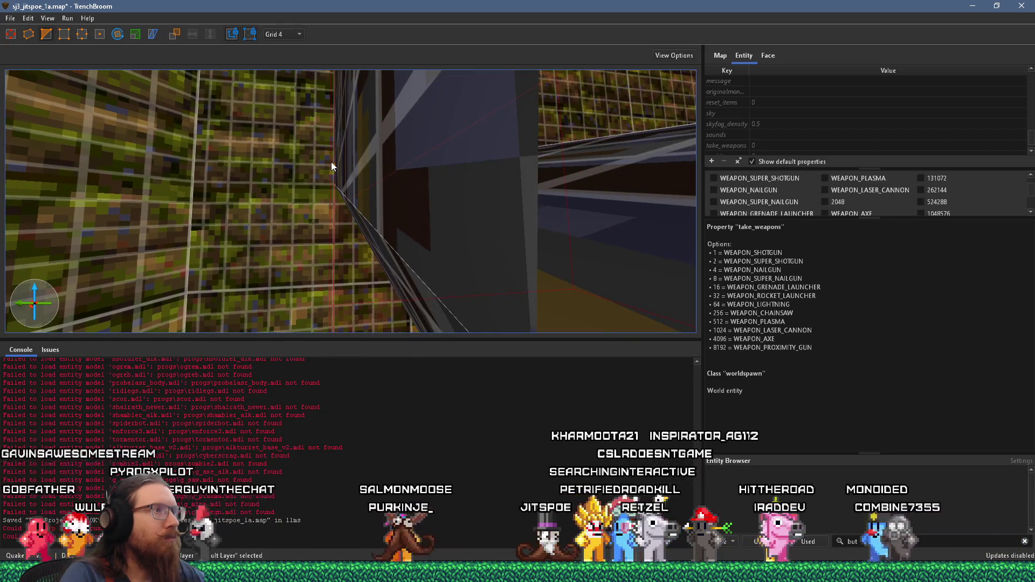
{"action": "scroll", "coordinate": [331, 162], "scroll_direction": "down", "scroll_amount": 5}
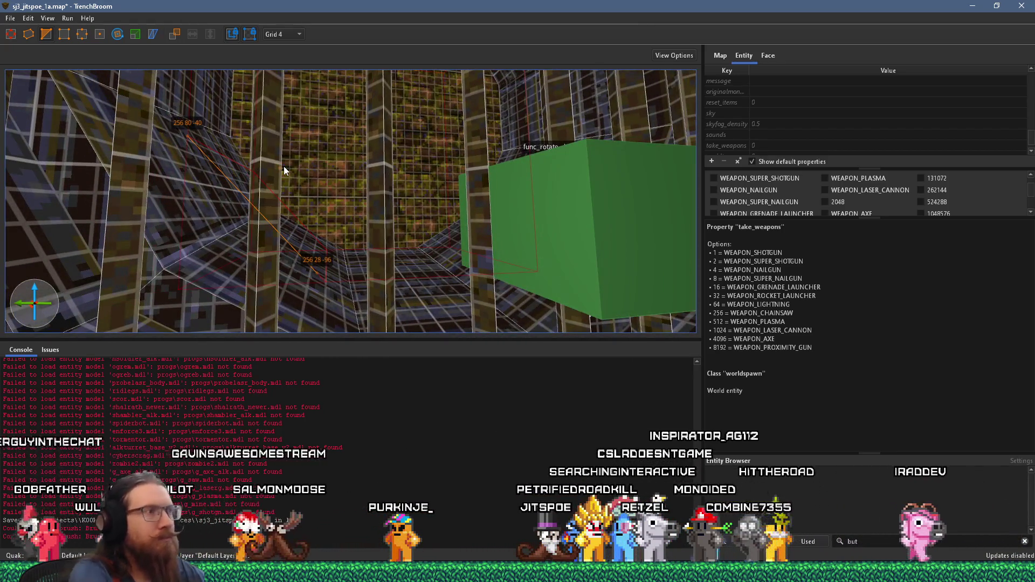
{"action": "mouse_move", "coordinate": [287, 167]}
{"action": "left_mouse_down"}
{"action": "mouse_move", "coordinate": [350, 166]}
{"action": "mouse_move", "coordinate": [341, 164]}
{"action": "mouse_move", "coordinate": [387, 182]}
{"action": "mouse_move", "coordinate": [363, 197]}
{"action": "mouse_move", "coordinate": [289, 189]}
{"action": "mouse_move", "coordinate": [333, 142]}
{"action": "mouse_move", "coordinate": [340, 166]}
{"action": "mouse_move", "coordinate": [330, 177]}
{"action": "mouse_move", "coordinate": [342, 197]}
{"action": "mouse_move", "coordinate": [393, 131]}
{"action": "mouse_move", "coordinate": [388, 163]}
{"action": "mouse_move", "coordinate": [397, 147]}
{"action": "left_mouse_up"}
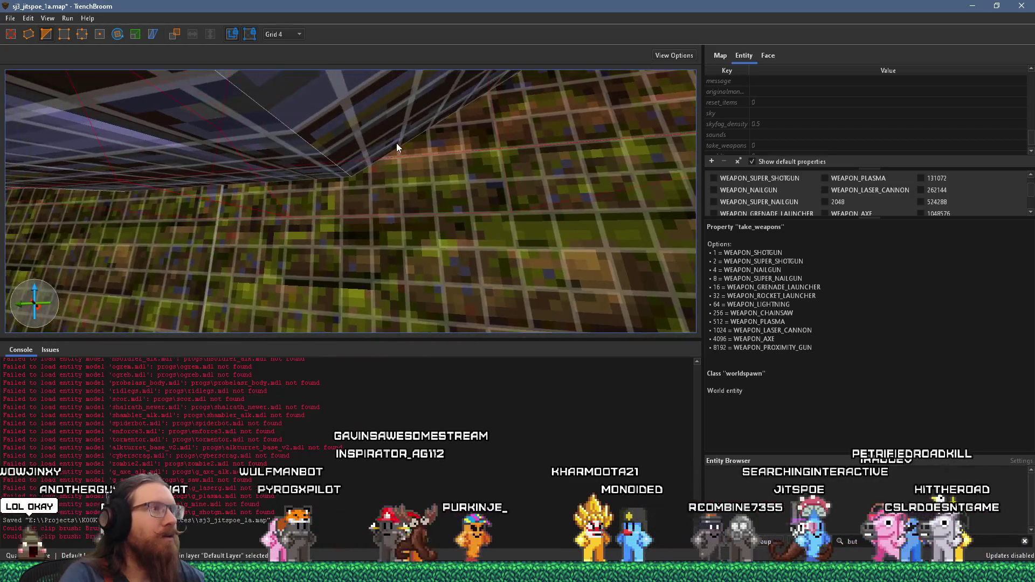
{"action": "left_click", "coordinate": [343, 188]}
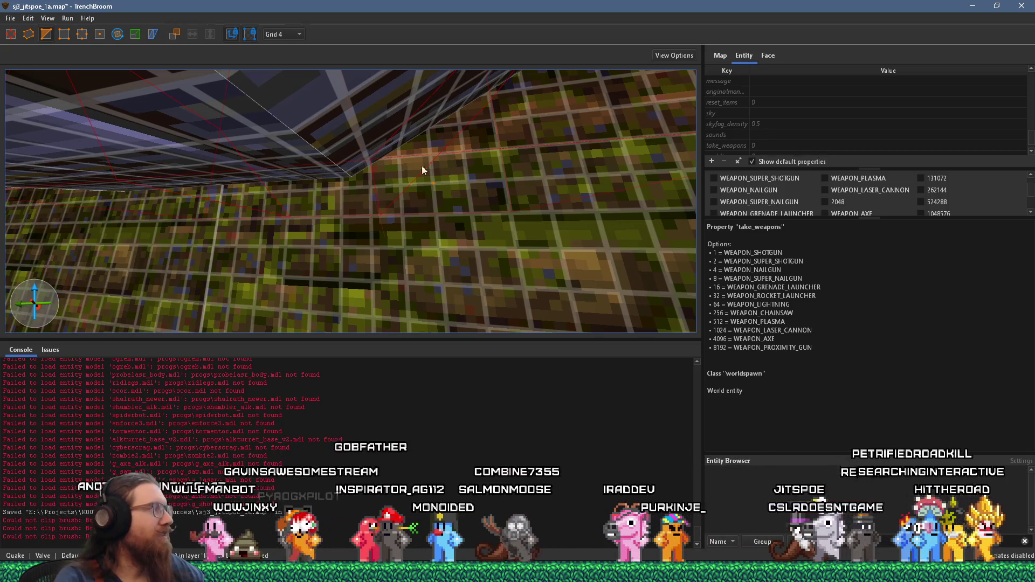
{"action": "mouse_move", "coordinate": [423, 169]}
{"action": "left_mouse_down"}
{"action": "mouse_move", "coordinate": [388, 185]}
{"action": "mouse_move", "coordinate": [368, 238]}
{"action": "left_mouse_up"}
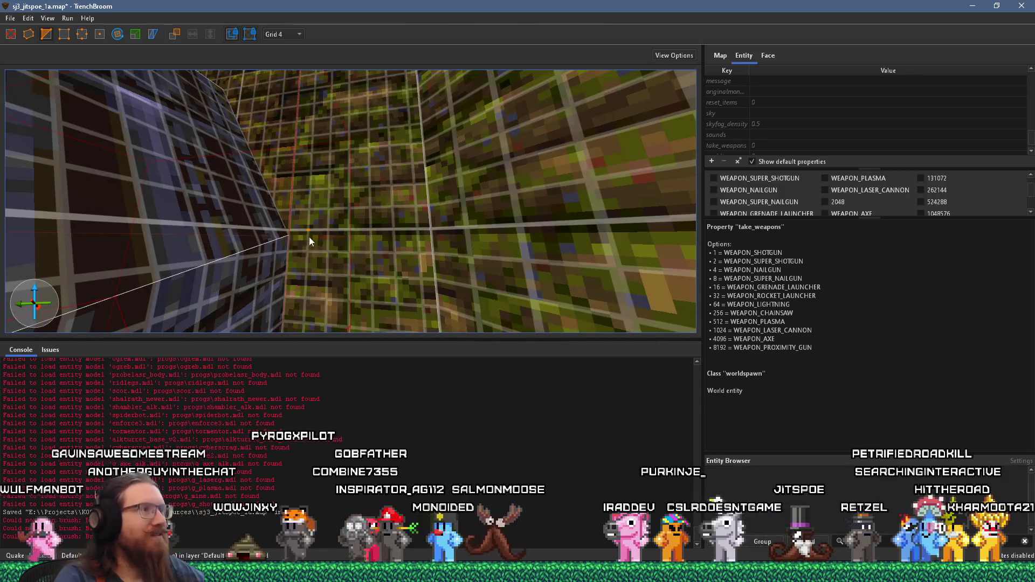
{"action": "mouse_move", "coordinate": [293, 247]}
{"action": "left_mouse_down"}
{"action": "mouse_move", "coordinate": [310, 245]}
{"action": "mouse_move", "coordinate": [360, 289]}
{"action": "mouse_move", "coordinate": [344, 290]}
{"action": "mouse_move", "coordinate": [388, 237]}
{"action": "left_mouse_up"}
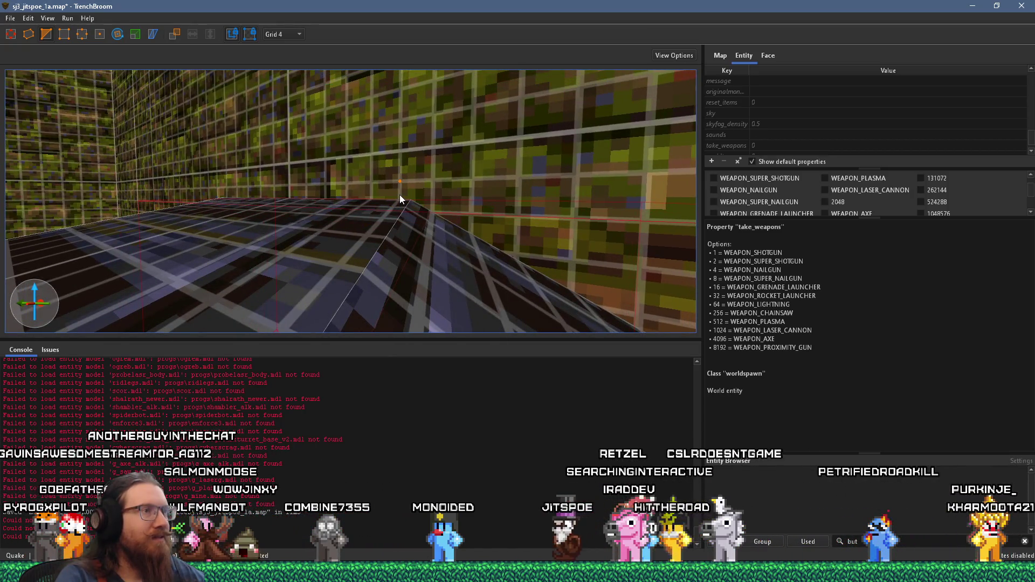
{"action": "left_click", "coordinate": [378, 192]}
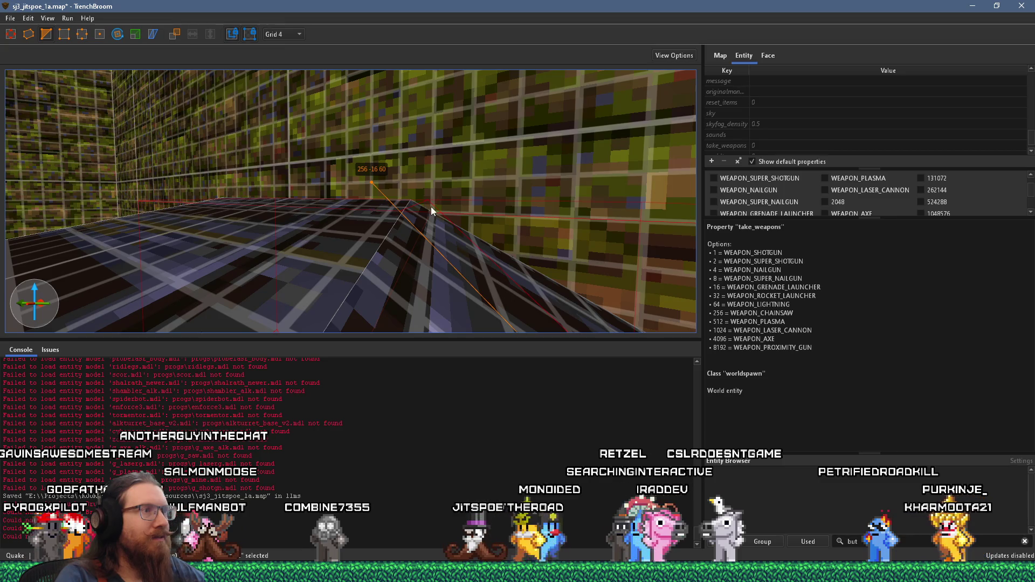
{"action": "mouse_move", "coordinate": [432, 207]}
{"action": "left_mouse_down"}
{"action": "mouse_move", "coordinate": [455, 210]}
{"action": "mouse_move", "coordinate": [386, 206]}
{"action": "mouse_move", "coordinate": [489, 170]}
{"action": "left_mouse_up"}
{"action": "key", "text": "w"}
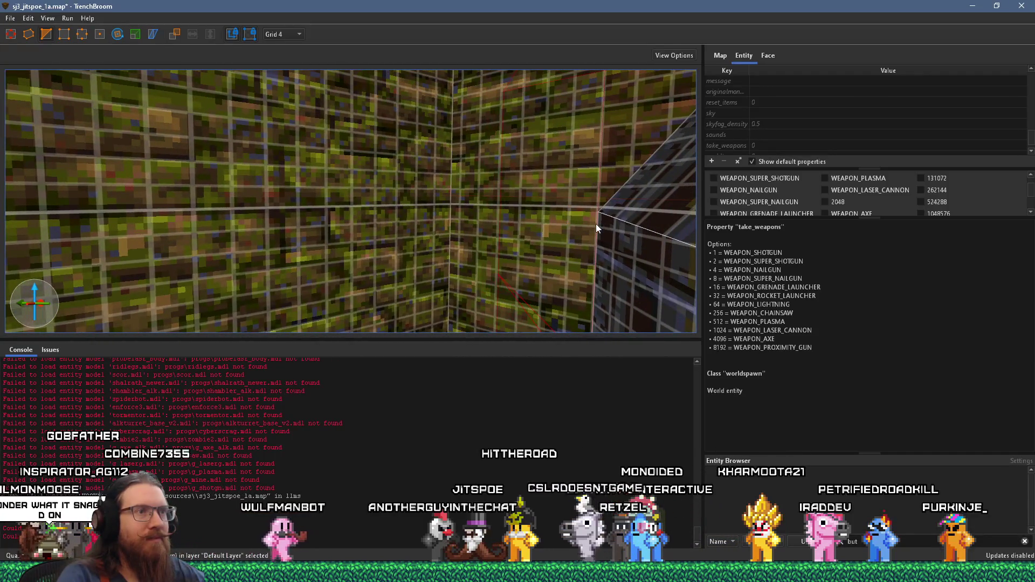
{"action": "key", "text": "w"}
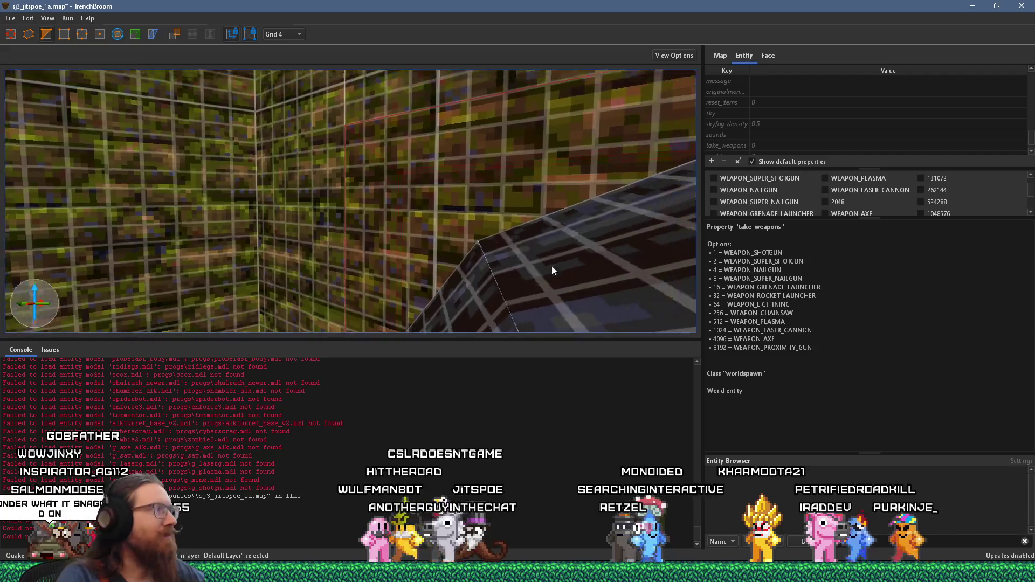
{"action": "key", "text": "s"}
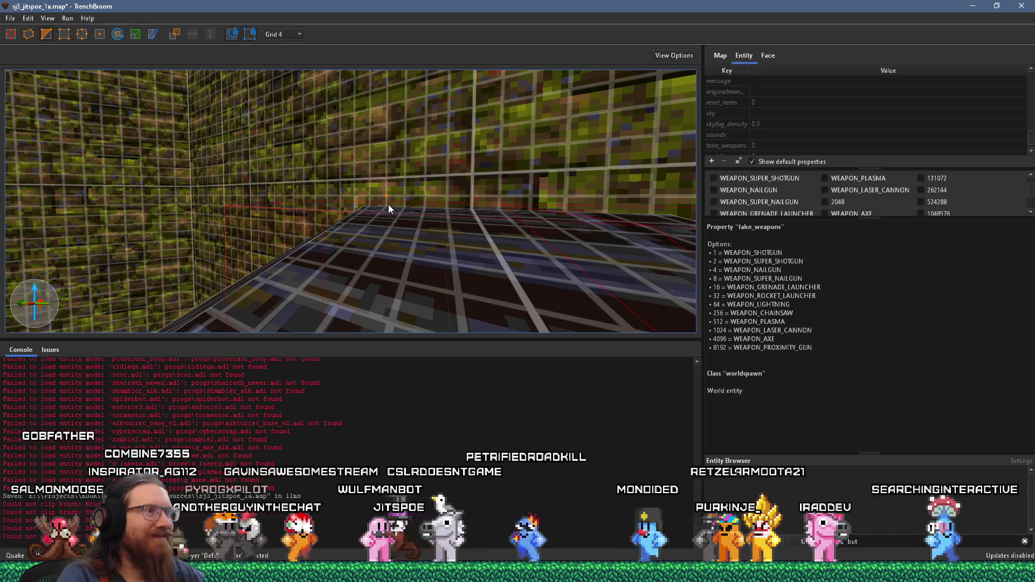
{"action": "key", "text": "w"}
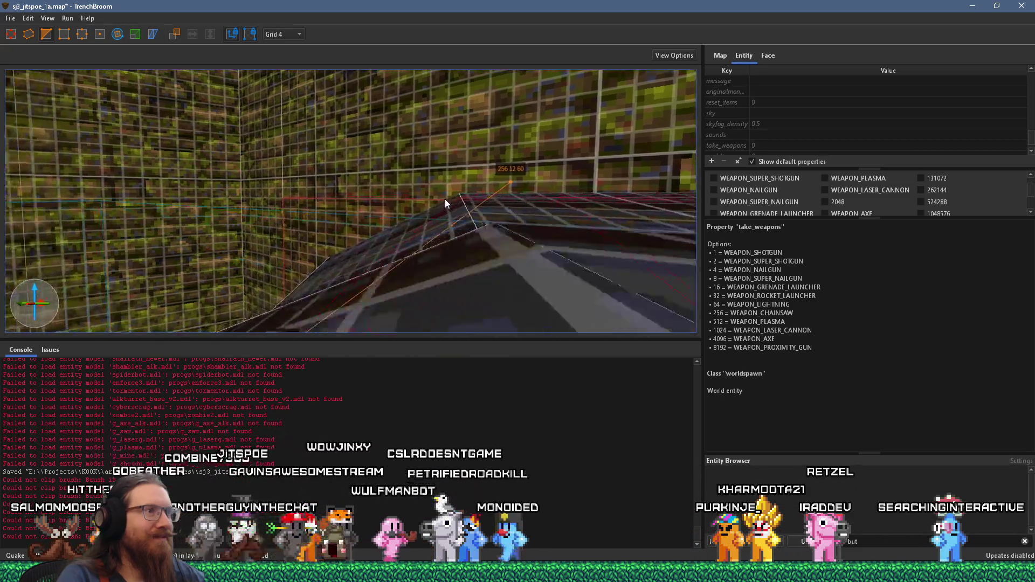
{"action": "key", "text": "w"}
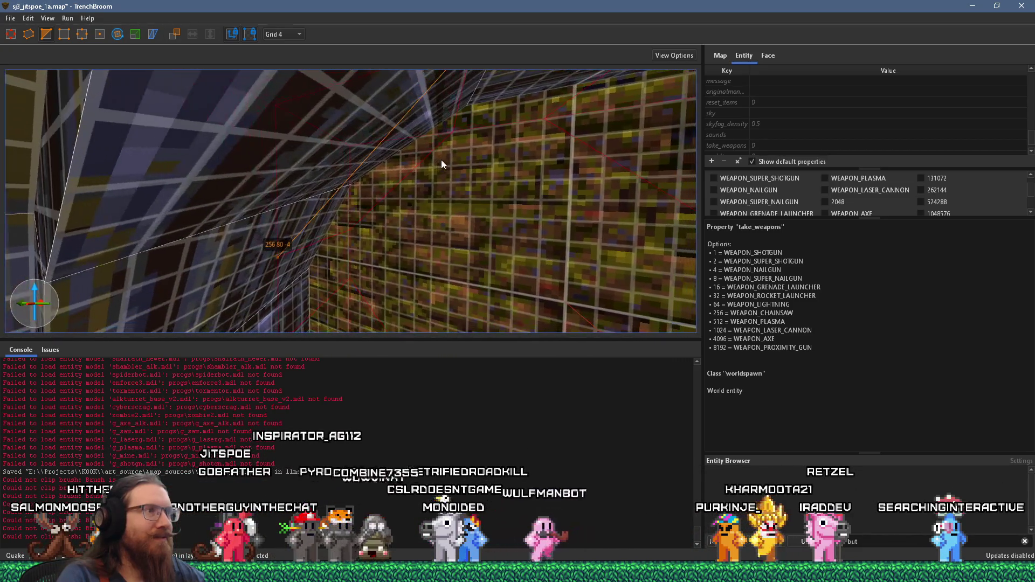
{"action": "key", "text": "Return"}
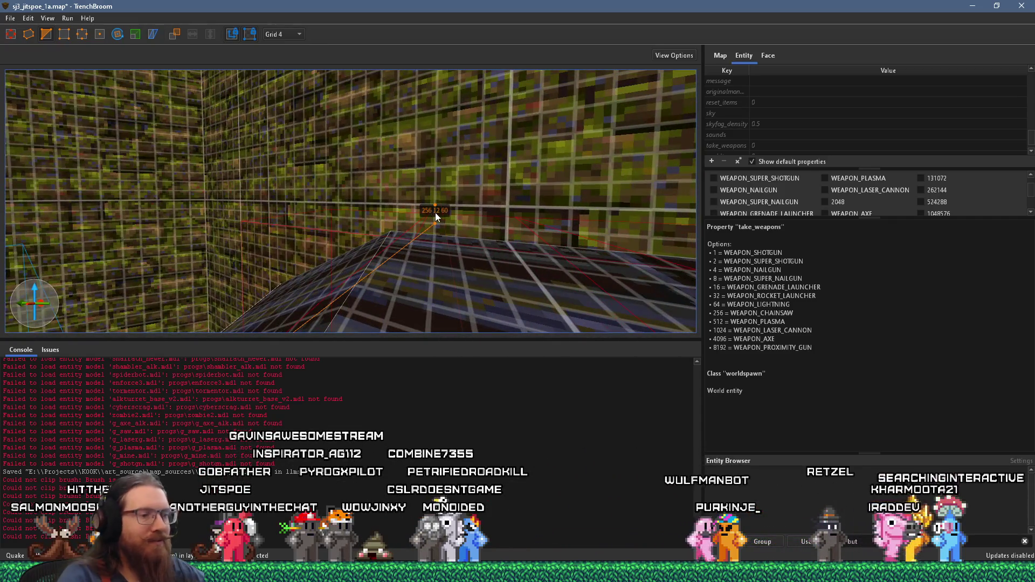
{"action": "key", "text": "Escape"}
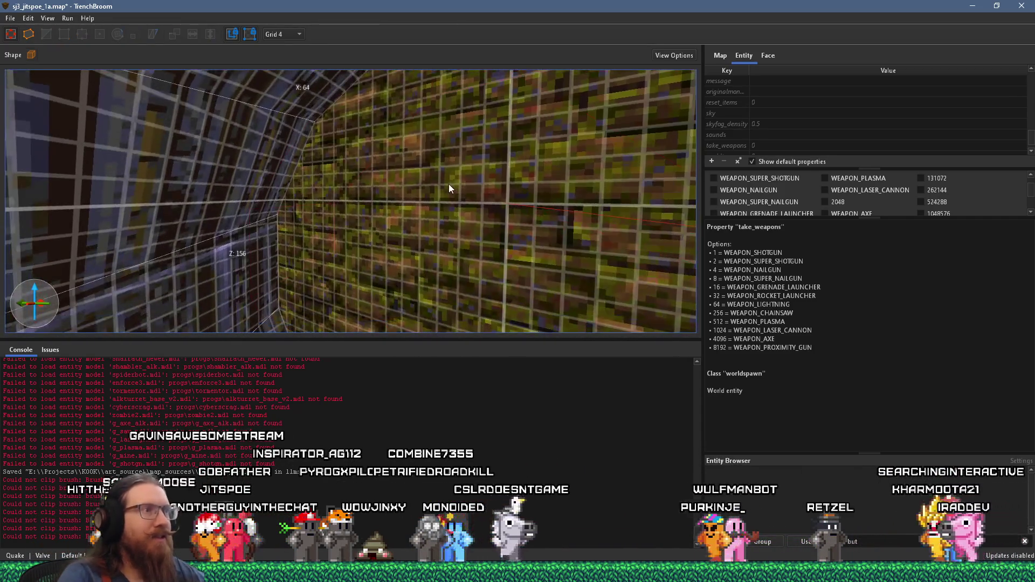
- Select the octagonal tunnel brush and set the grid to 16 units
{"action": "mouse_move", "coordinate": [450, 184]}
{"action": "left_mouse_down"}
{"action": "mouse_move", "coordinate": [411, 115]}
{"action": "mouse_move", "coordinate": [387, 128]}
{"action": "left_mouse_up"}
{"action": "left_click", "coordinate": [524, 84]}
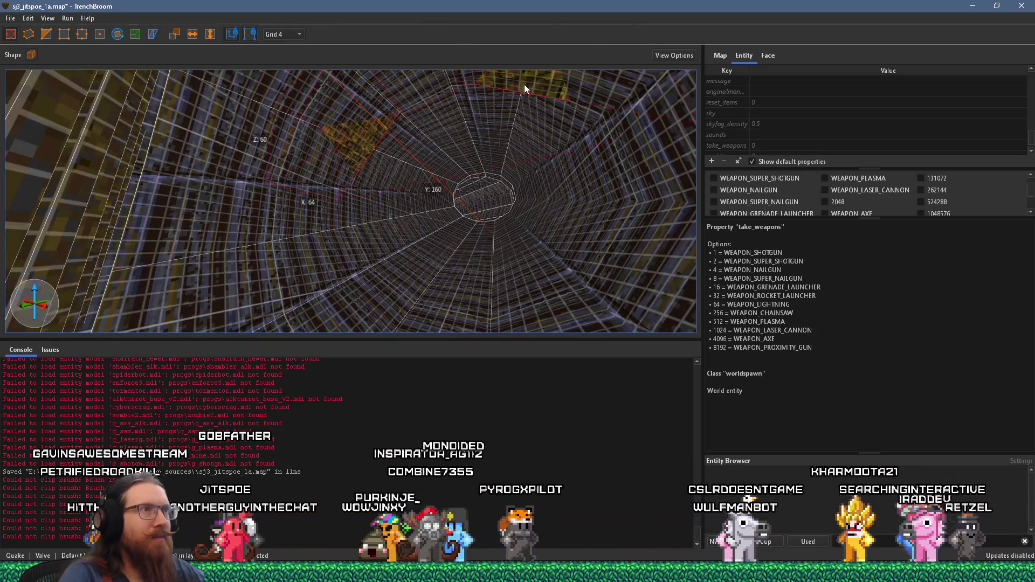
{"action": "mouse_move", "coordinate": [524, 84]}
{"action": "left_mouse_down"}
{"action": "mouse_move", "coordinate": [510, 149]}
{"action": "mouse_move", "coordinate": [400, 258]}
{"action": "mouse_move", "coordinate": [397, 180]}
{"action": "mouse_move", "coordinate": [341, 234]}
{"action": "left_mouse_up"}
{"action": "left_click", "coordinate": [289, 35]}
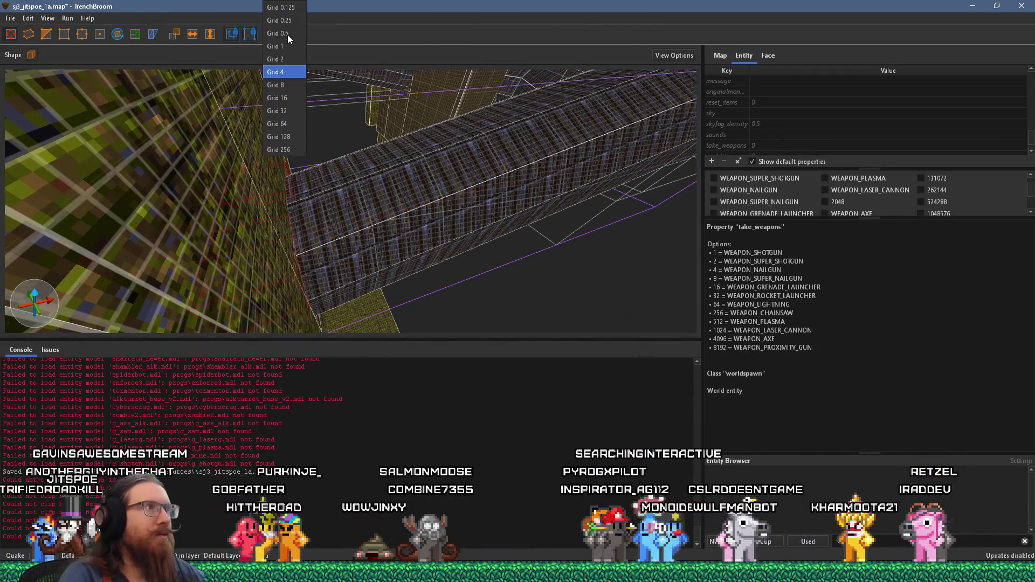
{"action": "left_click", "coordinate": [292, 98]}
- Orbit around the barred tube to inspect its floor and walls
{"action": "mouse_move", "coordinate": [294, 102]}
{"action": "left_mouse_down"}
{"action": "mouse_move", "coordinate": [418, 71]}
{"action": "mouse_move", "coordinate": [497, 128]}
{"action": "left_mouse_up"}
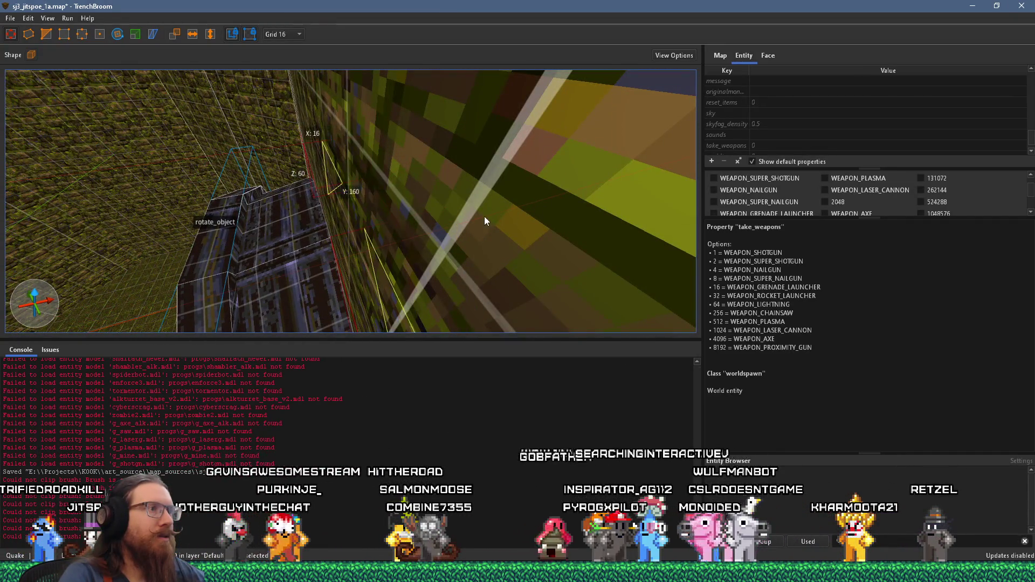
{"action": "mouse_move", "coordinate": [484, 216]}
{"action": "left_mouse_down"}
{"action": "mouse_move", "coordinate": [503, 134]}
{"action": "mouse_move", "coordinate": [321, 143]}
{"action": "mouse_move", "coordinate": [202, 114]}
{"action": "mouse_move", "coordinate": [149, 57]}
{"action": "mouse_move", "coordinate": [234, 94]}
{"action": "mouse_move", "coordinate": [234, 115]}
{"action": "mouse_move", "coordinate": [331, 114]}
{"action": "mouse_move", "coordinate": [116, 77]}
{"action": "mouse_move", "coordinate": [301, 112]}
{"action": "mouse_move", "coordinate": [382, 193]}
{"action": "left_mouse_up"}
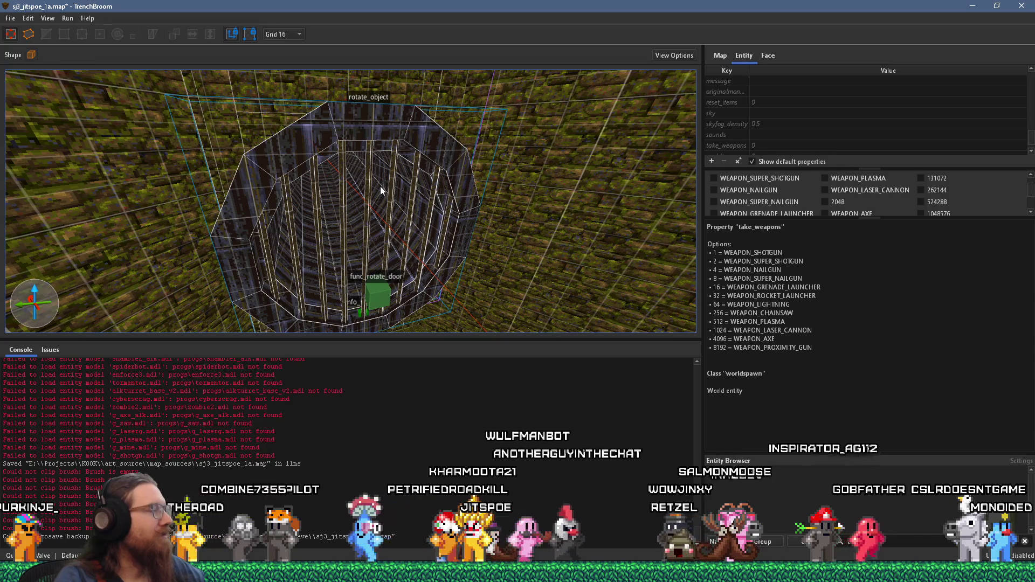
{"action": "mouse_move", "coordinate": [382, 234]}
{"action": "left_mouse_down"}
{"action": "mouse_move", "coordinate": [416, 182]}
{"action": "mouse_move", "coordinate": [451, 194]}
{"action": "mouse_move", "coordinate": [415, 273]}
{"action": "left_mouse_up"}
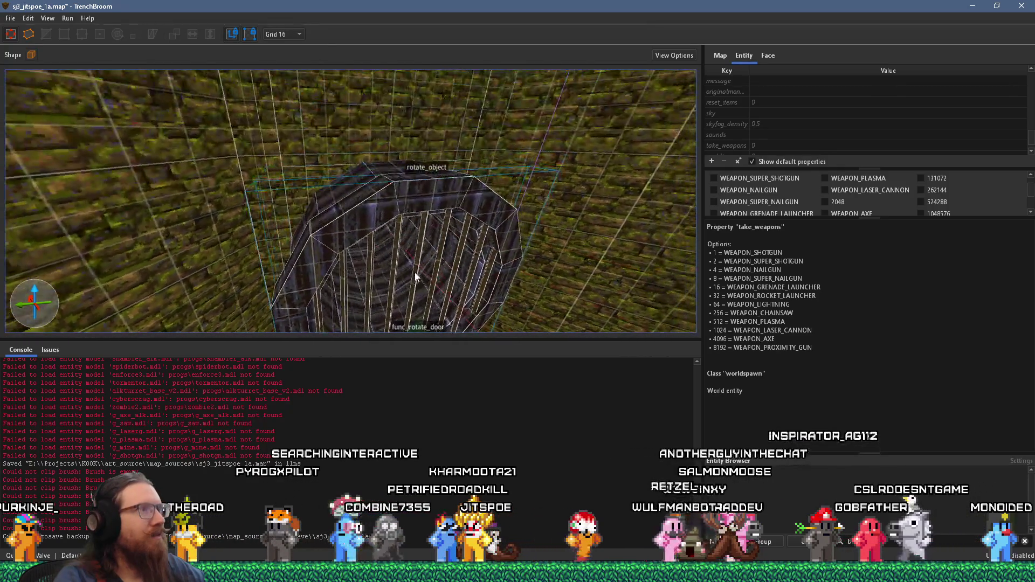
{"action": "scroll", "coordinate": [415, 273], "scroll_direction": "down", "scroll_amount": 2}
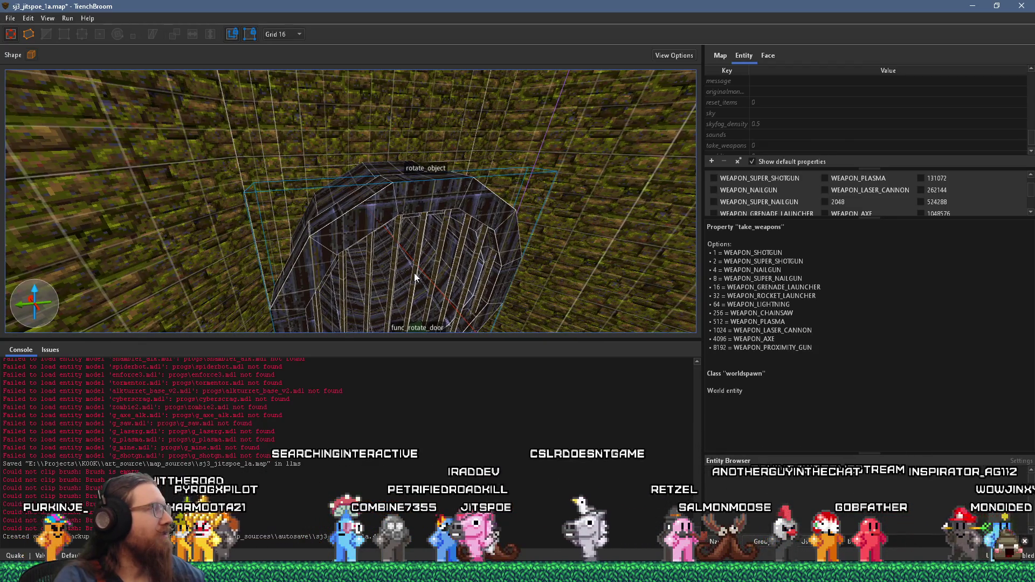
{"action": "mouse_move", "coordinate": [414, 273]}
{"action": "left_mouse_down"}
{"action": "mouse_move", "coordinate": [338, 125]}
{"action": "mouse_move", "coordinate": [352, 160]}
{"action": "mouse_move", "coordinate": [434, 152]}
{"action": "left_mouse_up"}
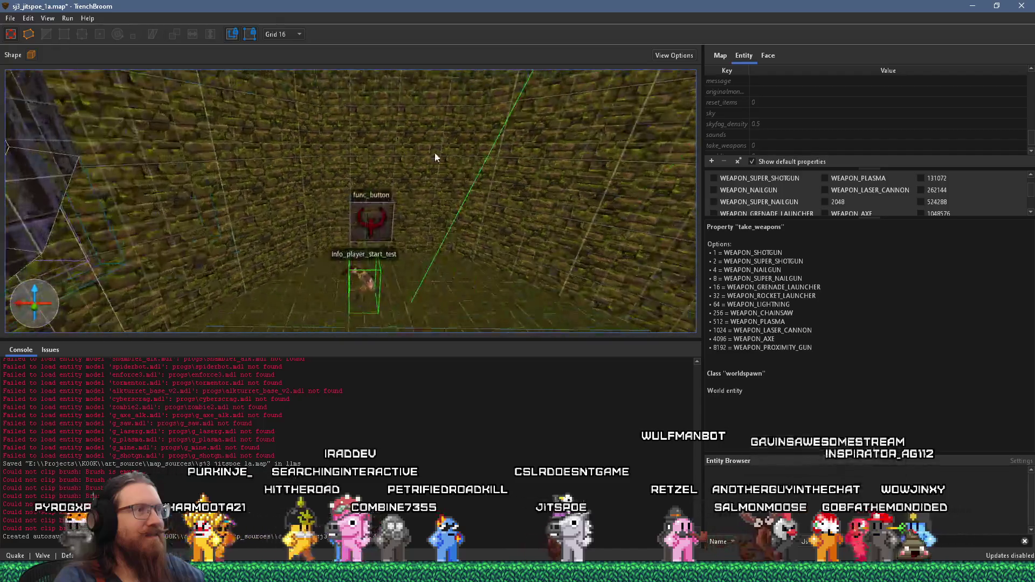
- Compile the sewer map with the alkaline dev profile, its light step off, then close the compile window
{"action": "left_click", "coordinate": [16, 17]}
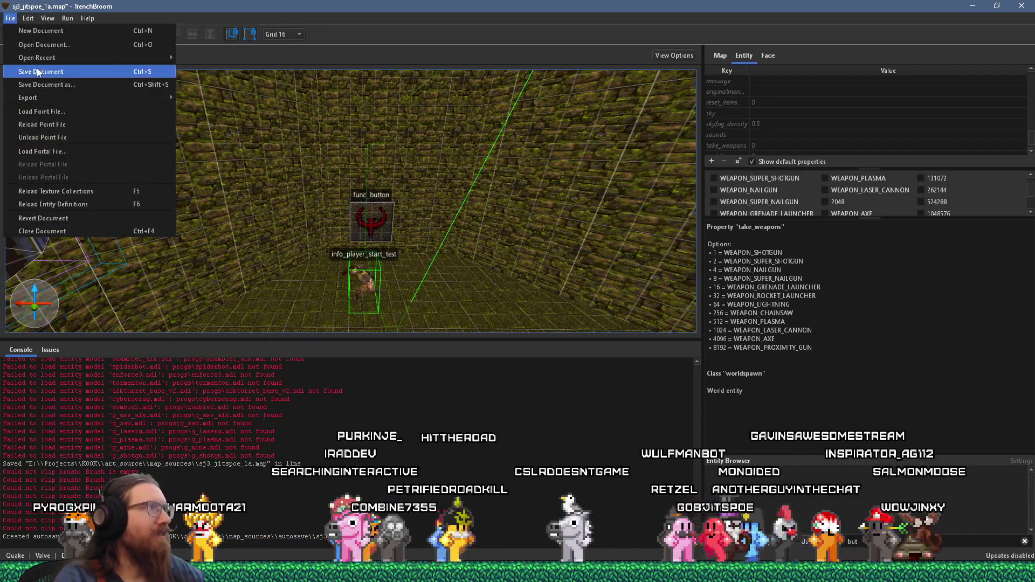
{"action": "mouse_move", "coordinate": [68, 17]}
{"action": "left_click", "coordinate": [108, 26]}
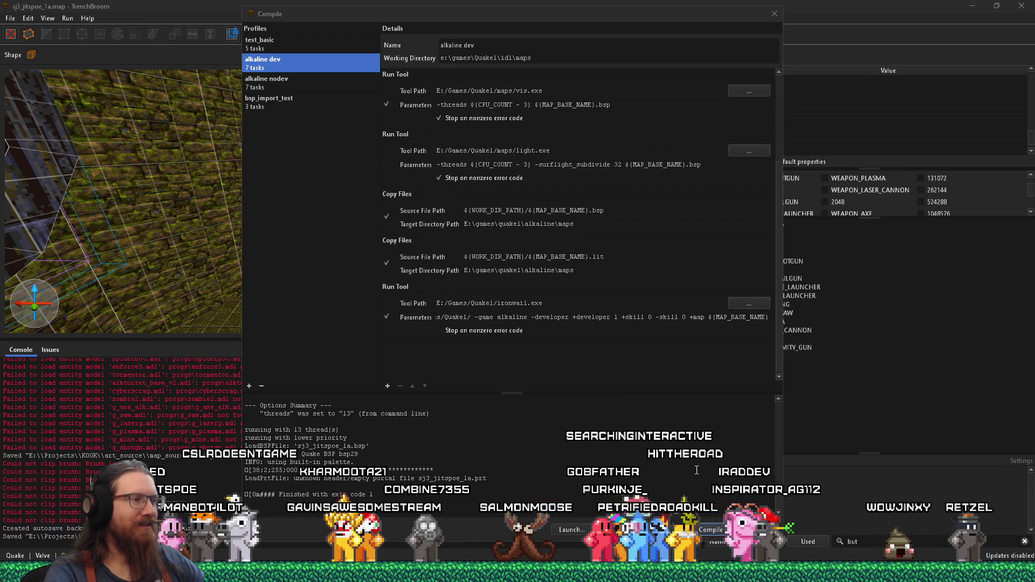
{"action": "left_click", "coordinate": [710, 530]}
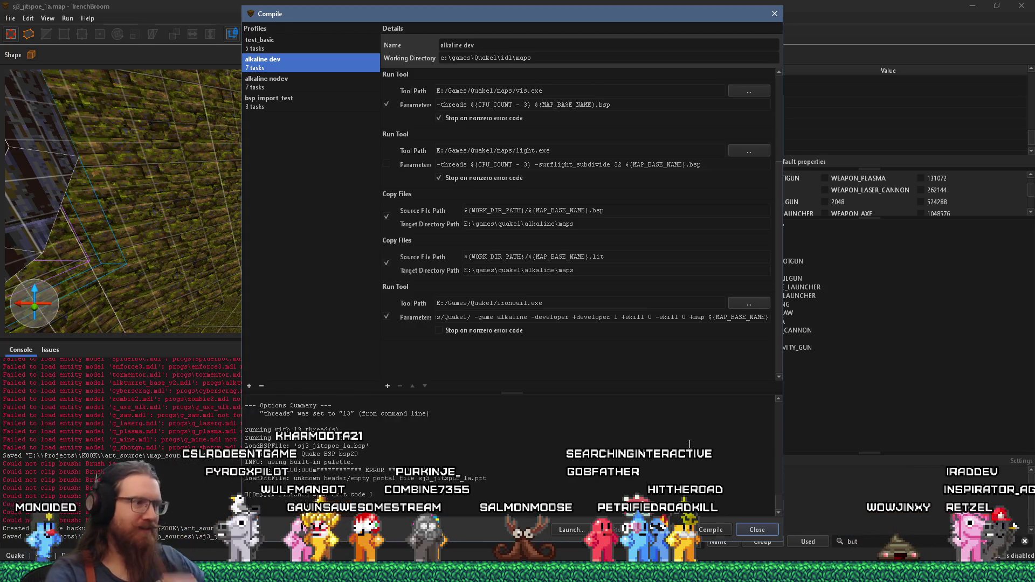
{"action": "left_click", "coordinate": [774, 14]}
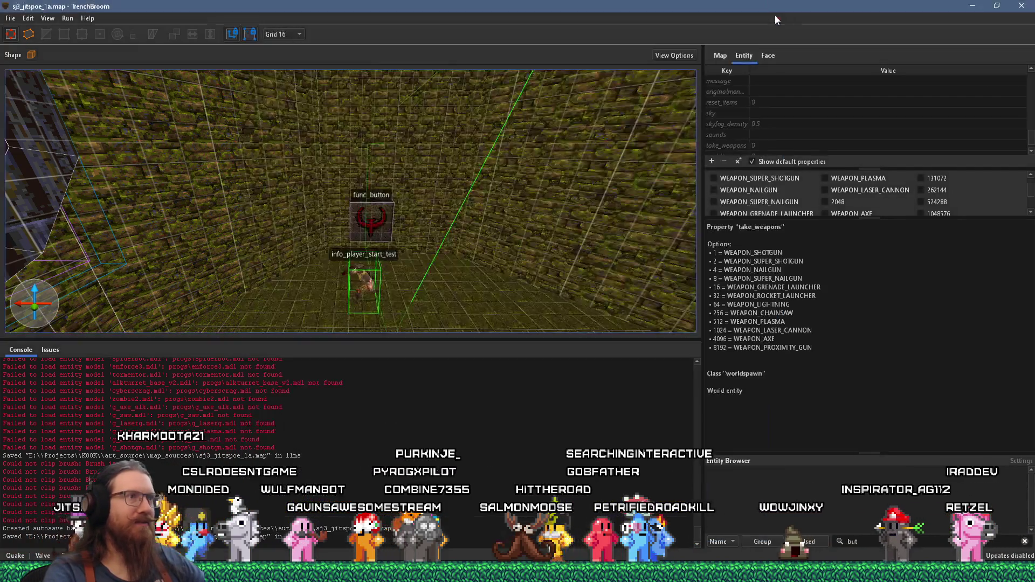
- Reload the sj3_jitspoe_1a.pts point file, fly to the pipe area and select the floor brush
{"action": "left_click", "coordinate": [10, 18]}
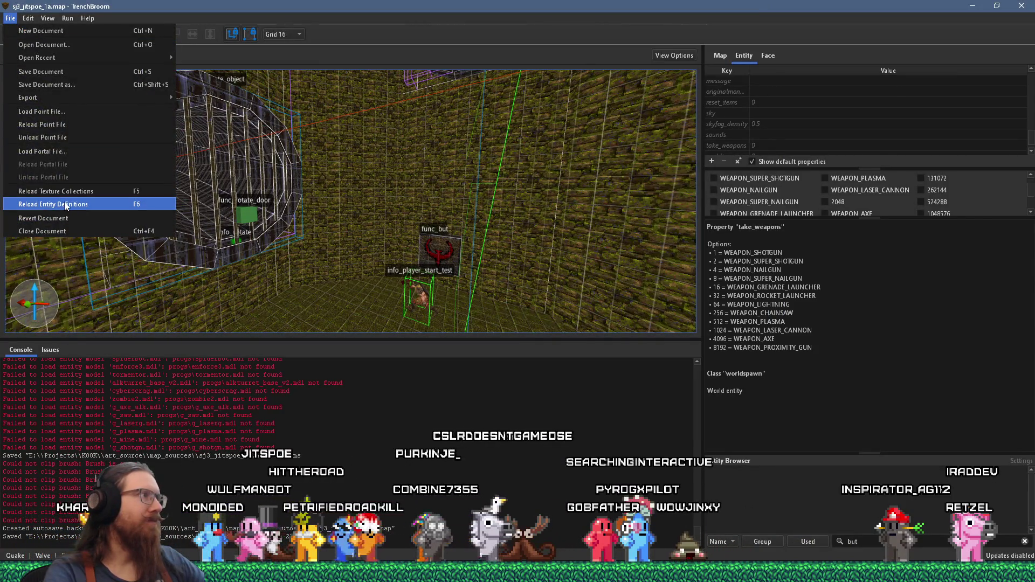
{"action": "left_click", "coordinate": [79, 124]}
{"action": "mouse_move", "coordinate": [408, 186]}
{"action": "left_mouse_down"}
{"action": "mouse_move", "coordinate": [557, 291]}
{"action": "mouse_move", "coordinate": [330, 215]}
{"action": "mouse_move", "coordinate": [358, 215]}
{"action": "mouse_move", "coordinate": [327, 201]}
{"action": "mouse_move", "coordinate": [219, 225]}
{"action": "mouse_move", "coordinate": [391, 218]}
{"action": "mouse_move", "coordinate": [382, 150]}
{"action": "mouse_move", "coordinate": [270, 164]}
{"action": "mouse_move", "coordinate": [313, 121]}
{"action": "mouse_move", "coordinate": [338, 204]}
{"action": "mouse_move", "coordinate": [324, 267]}
{"action": "mouse_move", "coordinate": [300, 241]}
{"action": "mouse_move", "coordinate": [267, 231]}
{"action": "mouse_move", "coordinate": [236, 249]}
{"action": "mouse_move", "coordinate": [409, 252]}
{"action": "mouse_move", "coordinate": [387, 267]}
{"action": "mouse_move", "coordinate": [364, 228]}
{"action": "mouse_move", "coordinate": [413, 236]}
{"action": "mouse_move", "coordinate": [428, 310]}
{"action": "mouse_move", "coordinate": [358, 261]}
{"action": "mouse_move", "coordinate": [277, 319]}
{"action": "mouse_move", "coordinate": [233, 308]}
{"action": "mouse_move", "coordinate": [227, 293]}
{"action": "mouse_move", "coordinate": [282, 216]}
{"action": "mouse_move", "coordinate": [261, 241]}
{"action": "mouse_move", "coordinate": [357, 247]}
{"action": "mouse_move", "coordinate": [255, 271]}
{"action": "left_mouse_up"}
{"action": "left_click", "coordinate": [323, 267]}
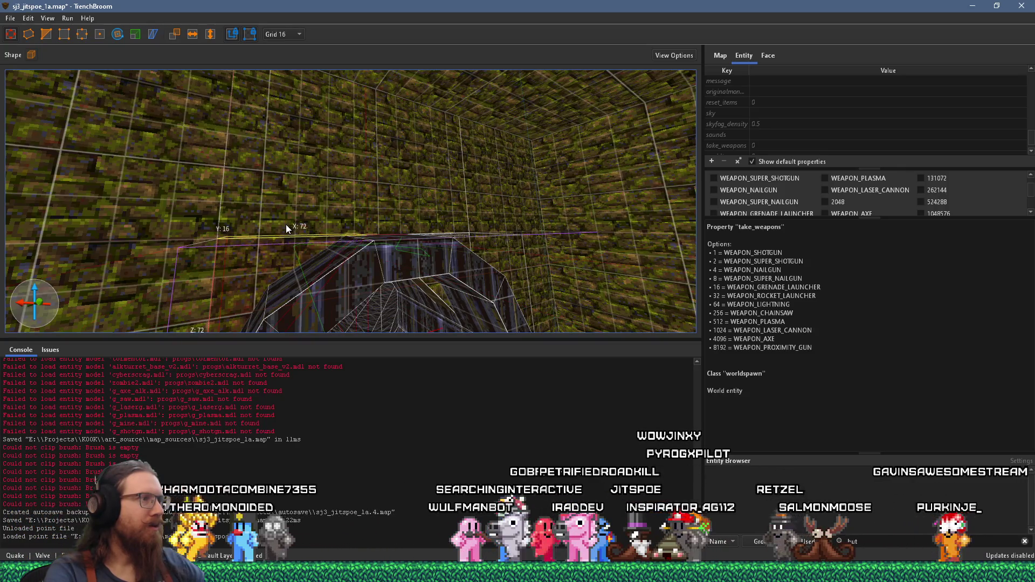
- Switch the grid to 8 and look through the octagonal pipe tunnel where the leak trail runs
{"action": "mouse_move", "coordinate": [285, 224]}
{"action": "left_mouse_down"}
{"action": "mouse_move", "coordinate": [347, 241]}
{"action": "mouse_move", "coordinate": [350, 188]}
{"action": "mouse_move", "coordinate": [377, 178]}
{"action": "mouse_move", "coordinate": [405, 212]}
{"action": "mouse_move", "coordinate": [404, 240]}
{"action": "mouse_move", "coordinate": [305, 63]}
{"action": "left_mouse_up"}
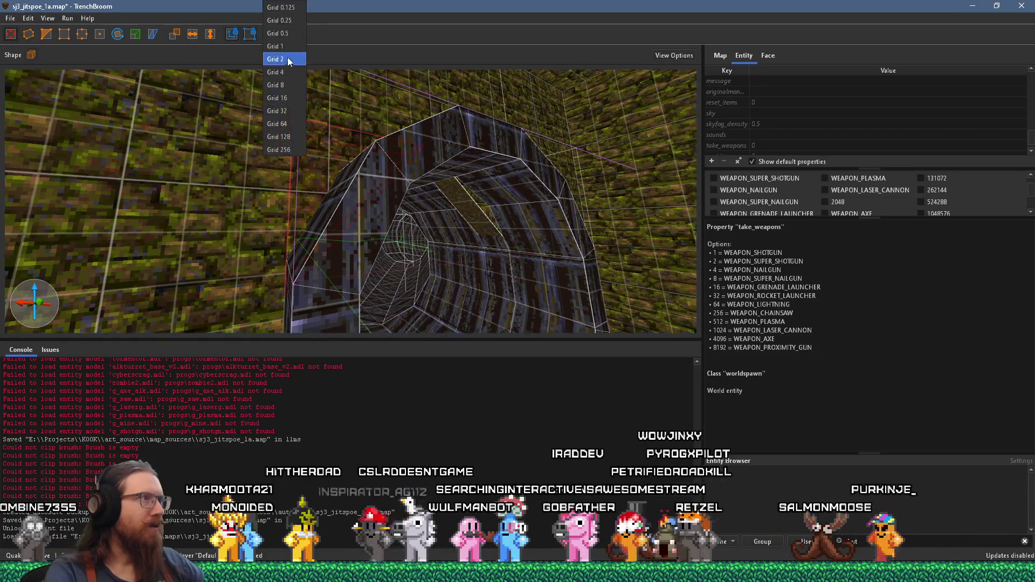
{"action": "left_click", "coordinate": [282, 85]}
{"action": "scroll", "coordinate": [399, 232], "scroll_direction": "up", "scroll_amount": 1}
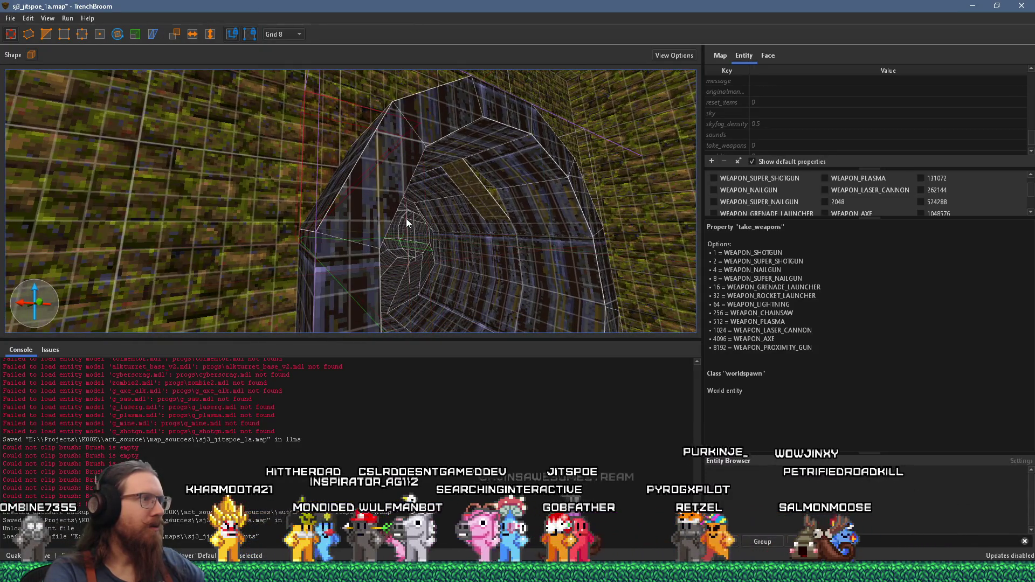
{"action": "scroll", "coordinate": [406, 218], "scroll_direction": "up", "scroll_amount": 3}
{"action": "mouse_move", "coordinate": [355, 231]}
{"action": "left_mouse_down"}
{"action": "mouse_move", "coordinate": [254, 207]}
{"action": "mouse_move", "coordinate": [276, 199]}
{"action": "mouse_move", "coordinate": [313, 224]}
{"action": "mouse_move", "coordinate": [326, 201]}
{"action": "mouse_move", "coordinate": [330, 238]}
{"action": "mouse_move", "coordinate": [353, 162]}
{"action": "mouse_move", "coordinate": [296, 176]}
{"action": "mouse_move", "coordinate": [287, 82]}
{"action": "mouse_move", "coordinate": [280, 118]}
{"action": "mouse_move", "coordinate": [330, 135]}
{"action": "mouse_move", "coordinate": [320, 115]}
{"action": "mouse_move", "coordinate": [409, 129]}
{"action": "mouse_move", "coordinate": [274, 192]}
{"action": "left_mouse_up"}
{"action": "mouse_move", "coordinate": [368, 182]}
{"action": "left_mouse_down"}
{"action": "mouse_move", "coordinate": [364, 222]}
{"action": "mouse_move", "coordinate": [380, 231]}
{"action": "mouse_move", "coordinate": [316, 242]}
{"action": "mouse_move", "coordinate": [339, 265]}
{"action": "mouse_move", "coordinate": [349, 249]}
{"action": "mouse_move", "coordinate": [335, 244]}
{"action": "mouse_move", "coordinate": [496, 227]}
{"action": "left_mouse_up"}
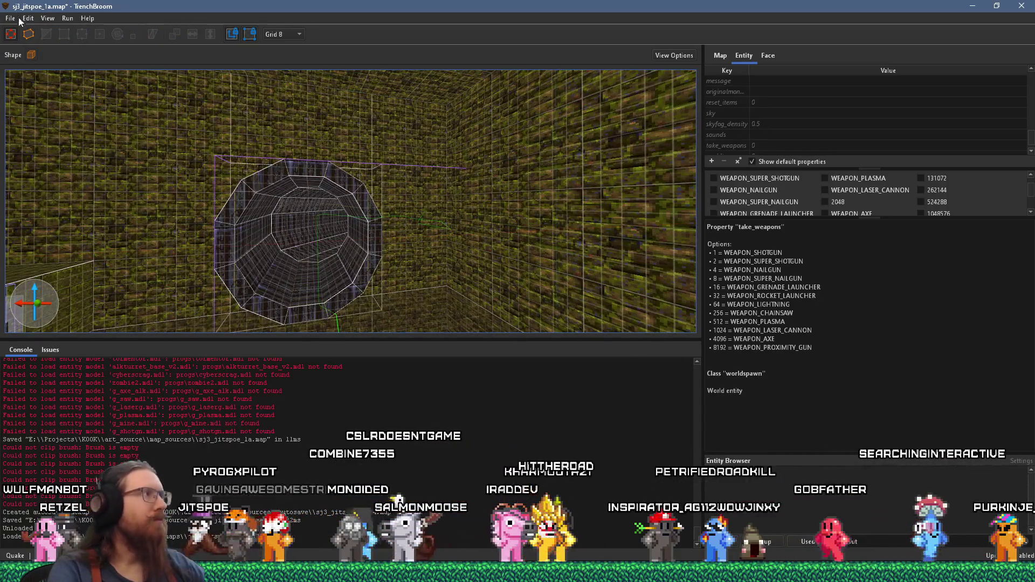
- Save the map, recompile it with the alkaline dev profile, and close the compile window
{"action": "left_click", "coordinate": [11, 18]}
{"action": "left_click", "coordinate": [37, 73]}
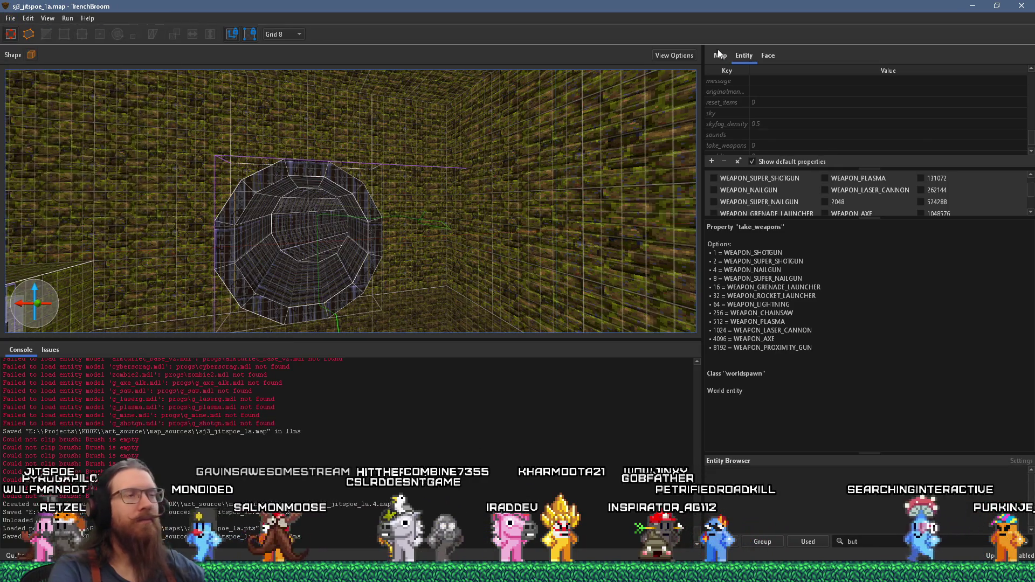
{"action": "key", "text": "alt+Tab"}
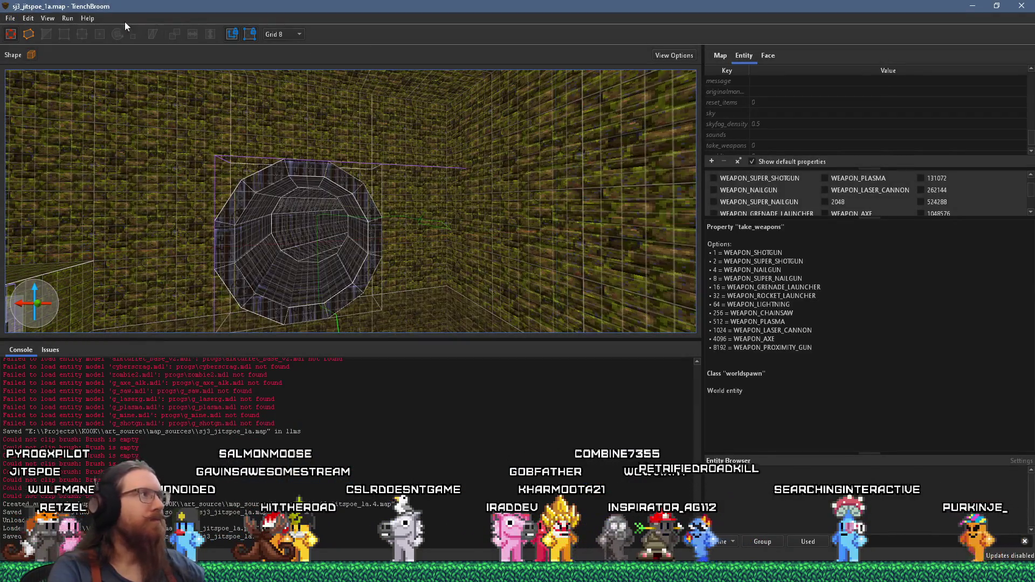
{"action": "left_click", "coordinate": [67, 18]}
{"action": "left_click", "coordinate": [81, 28]}
{"action": "left_click", "coordinate": [706, 529]}
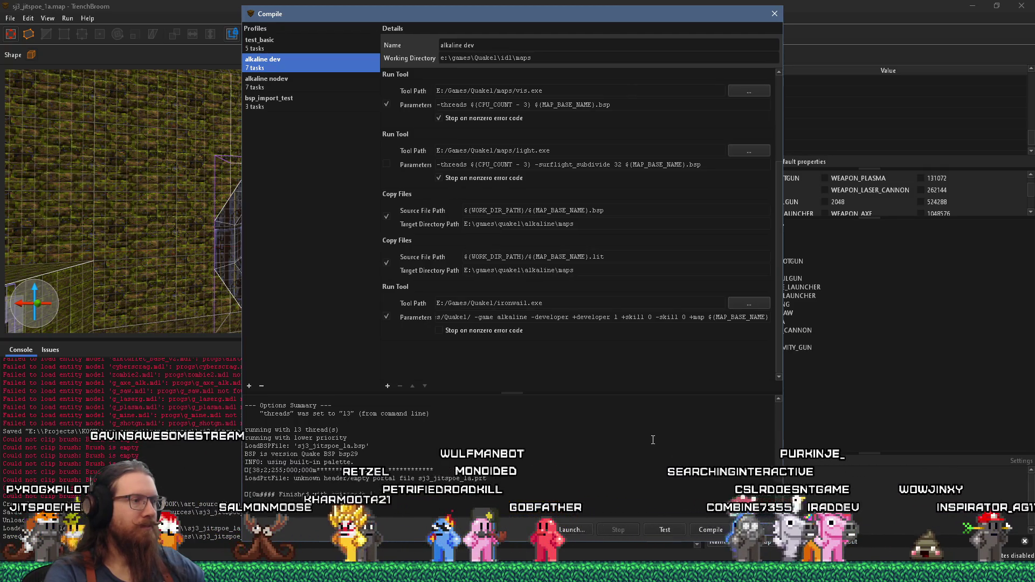
{"action": "left_click", "coordinate": [777, 13]}
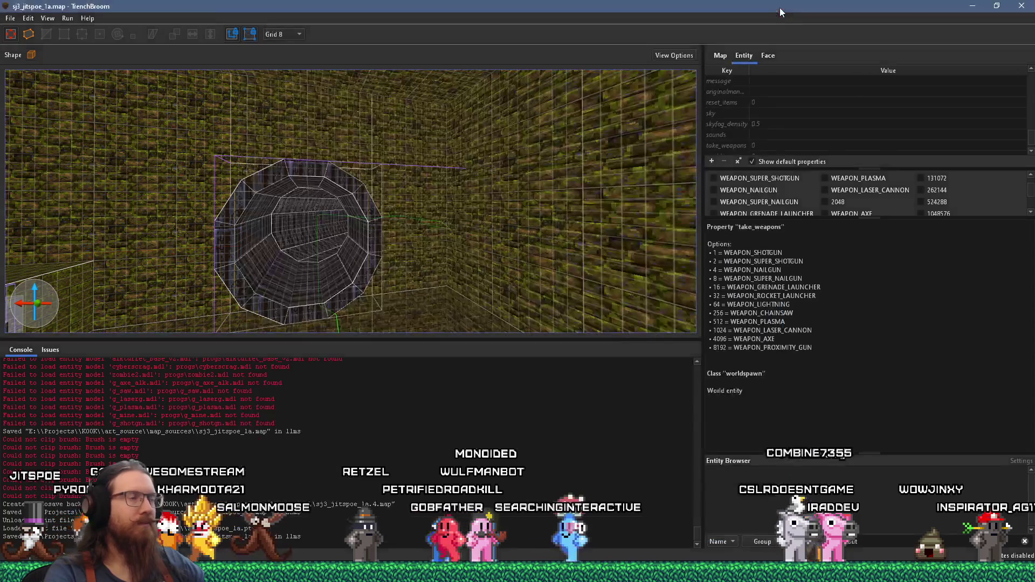
- Reload the leak point file and select the 64x16 brush by the wall
{"action": "left_click", "coordinate": [11, 18]}
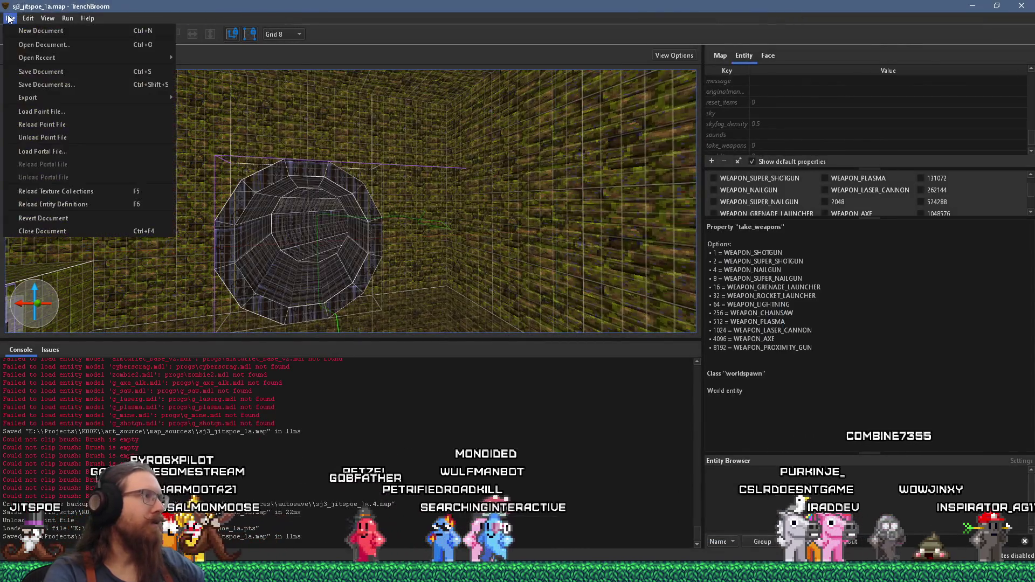
{"action": "left_click", "coordinate": [78, 129]}
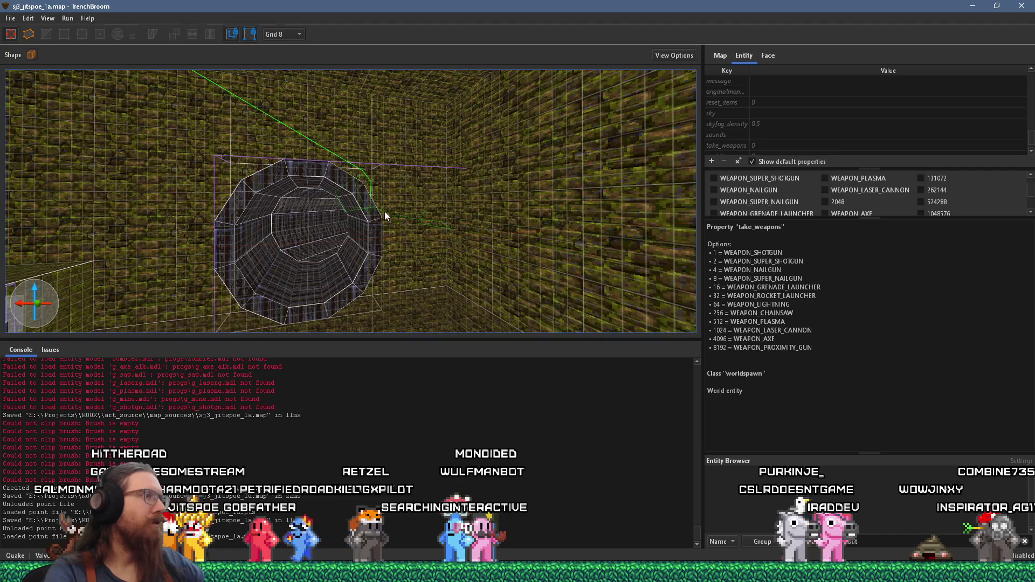
{"action": "scroll", "coordinate": [384, 211], "scroll_direction": "up", "scroll_amount": 5}
{"action": "scroll", "coordinate": [326, 210], "scroll_direction": "up", "scroll_amount": 5}
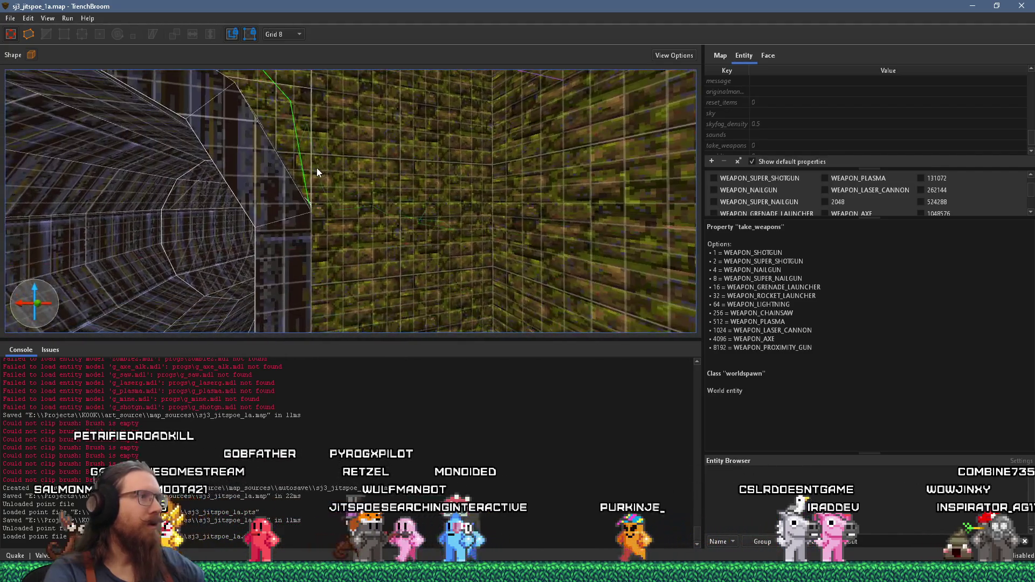
{"action": "scroll", "coordinate": [386, 244], "scroll_direction": "up", "scroll_amount": 3}
{"action": "left_click", "coordinate": [388, 242]}
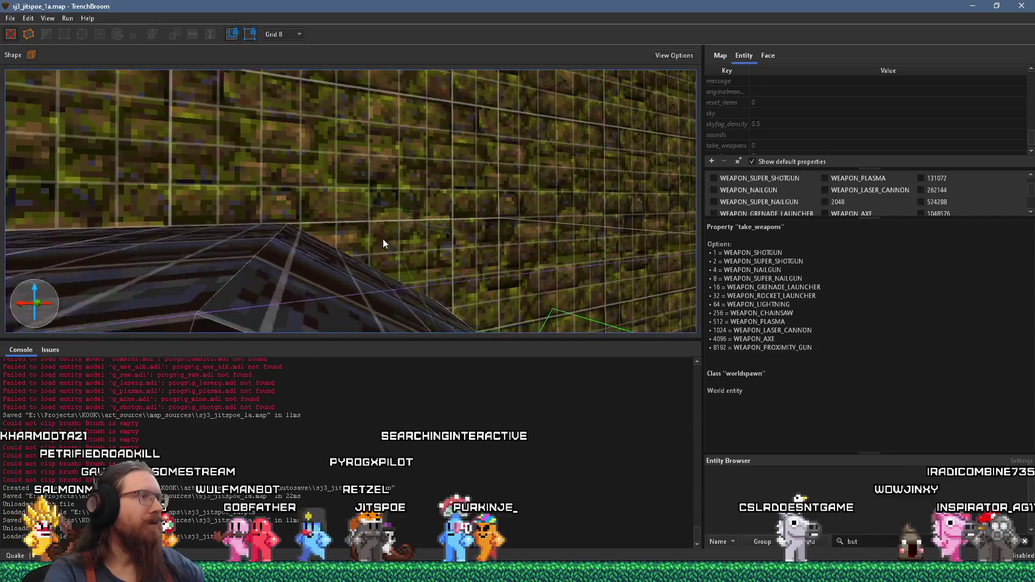
- Fly the camera through the tunnel to inspect it and the mossy wall
{"action": "scroll", "coordinate": [350, 177], "scroll_direction": "down", "scroll_amount": 3}
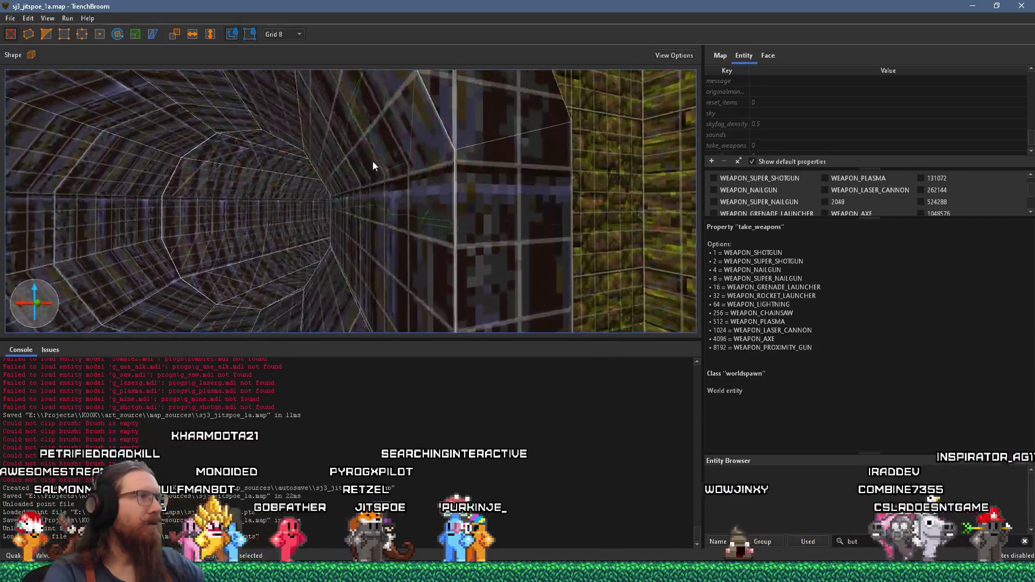
{"action": "key", "text": "d"}
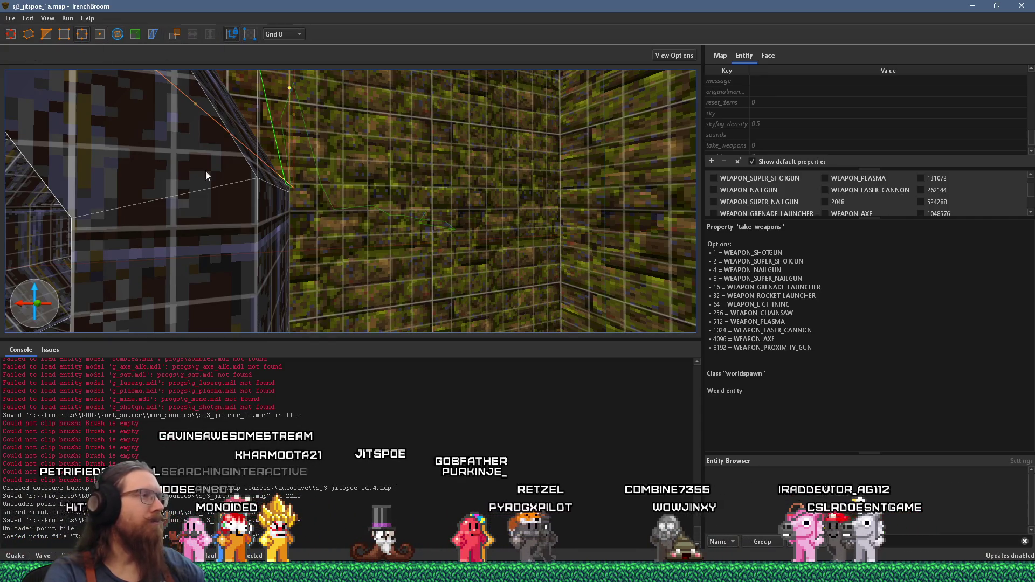
{"action": "key", "text": "w"}
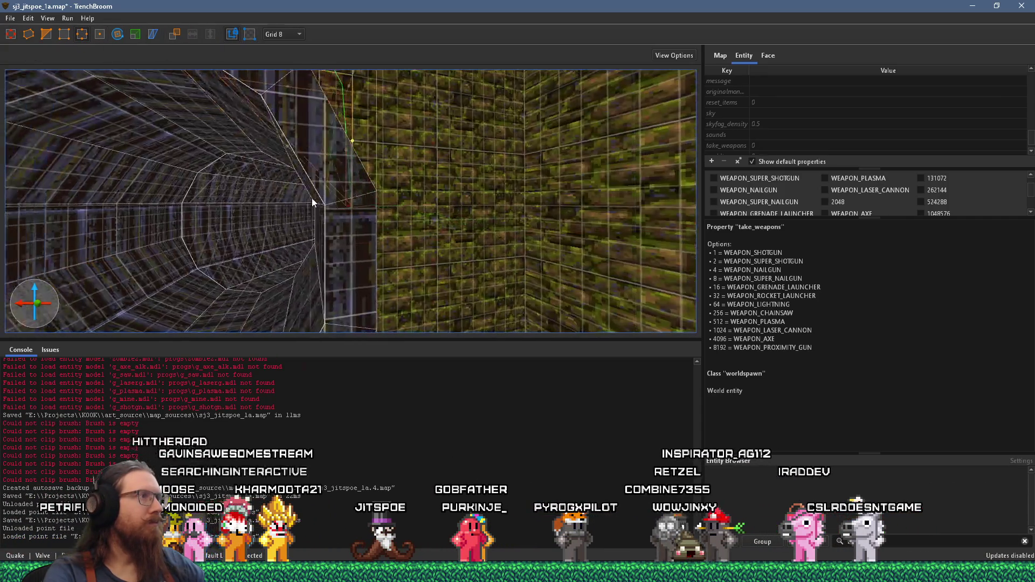
{"action": "key", "text": "w"}
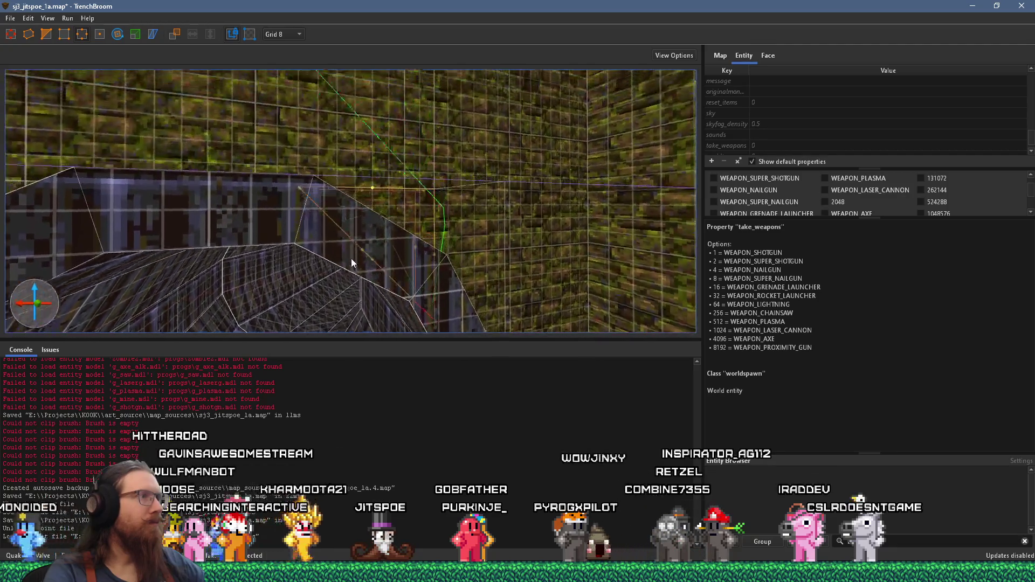
{"action": "key", "text": "s"}
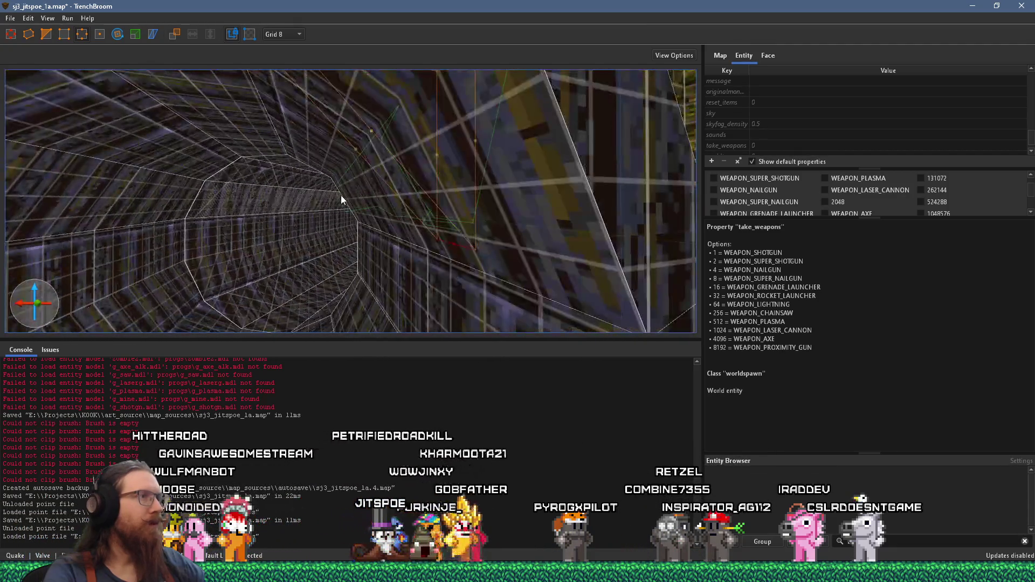
- Deselect everything and save sj3_jitspoe_1a.map
{"action": "key", "text": "Escape"}
{"action": "key", "text": "s"}
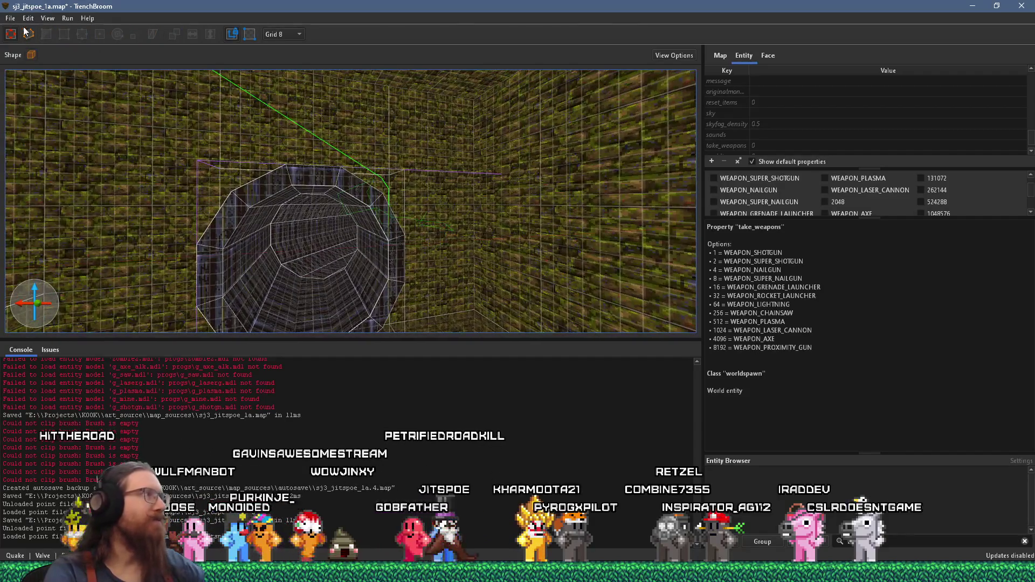
{"action": "left_click", "coordinate": [10, 18]}
{"action": "left_click", "coordinate": [31, 58]}
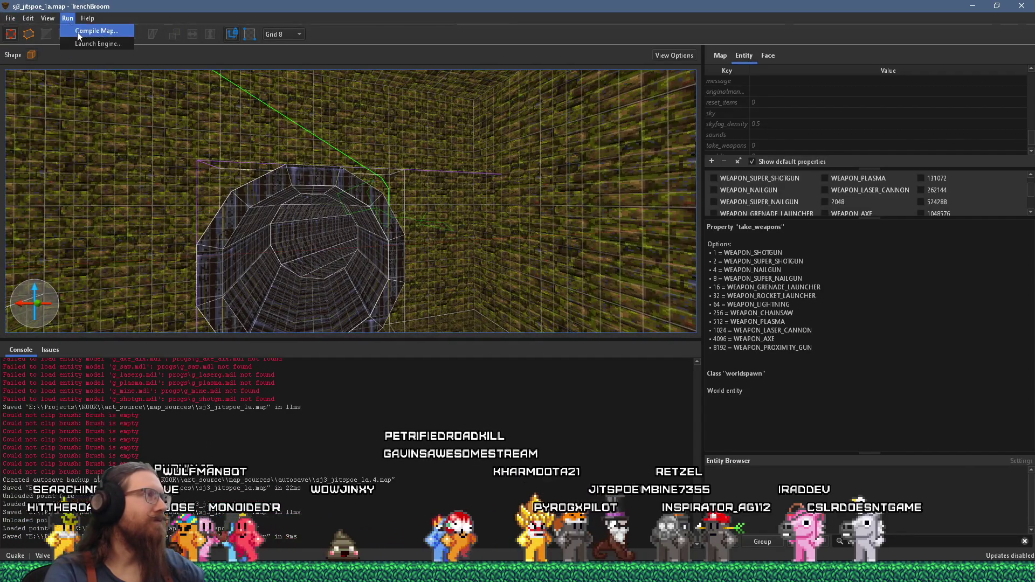
- Launch the compiled sj3_jitspoe_1a map in Ironwail and look over the pipe openings
{"action": "left_click", "coordinate": [79, 34]}
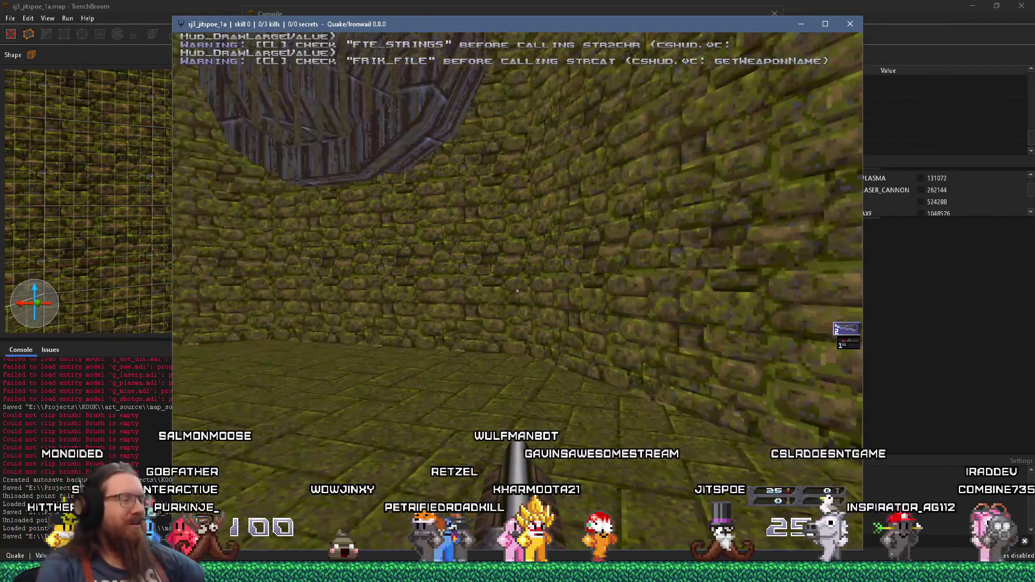
{"action": "mouse_move", "coordinate": [517, 291]}
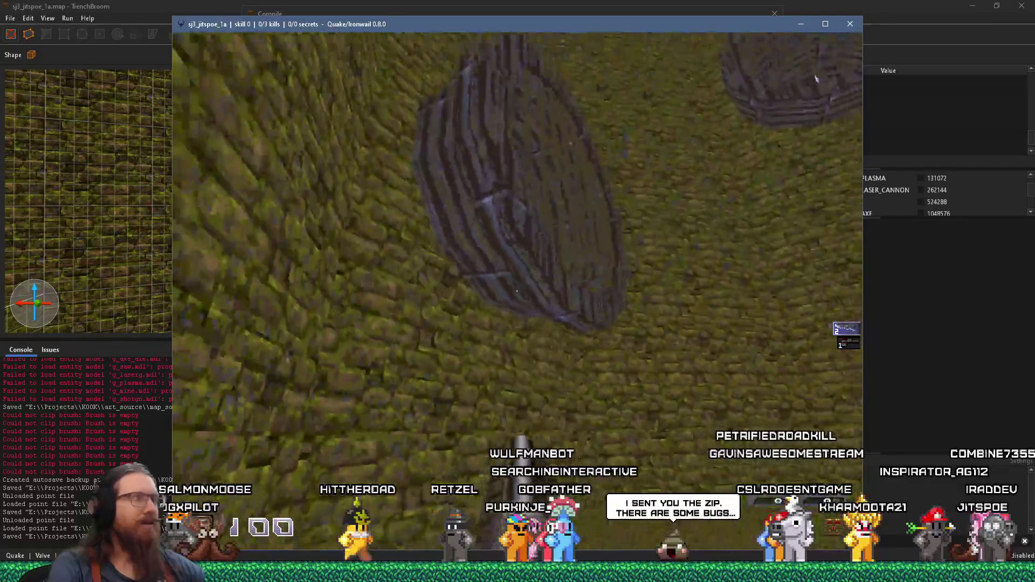
{"action": "key", "text": "grave"}
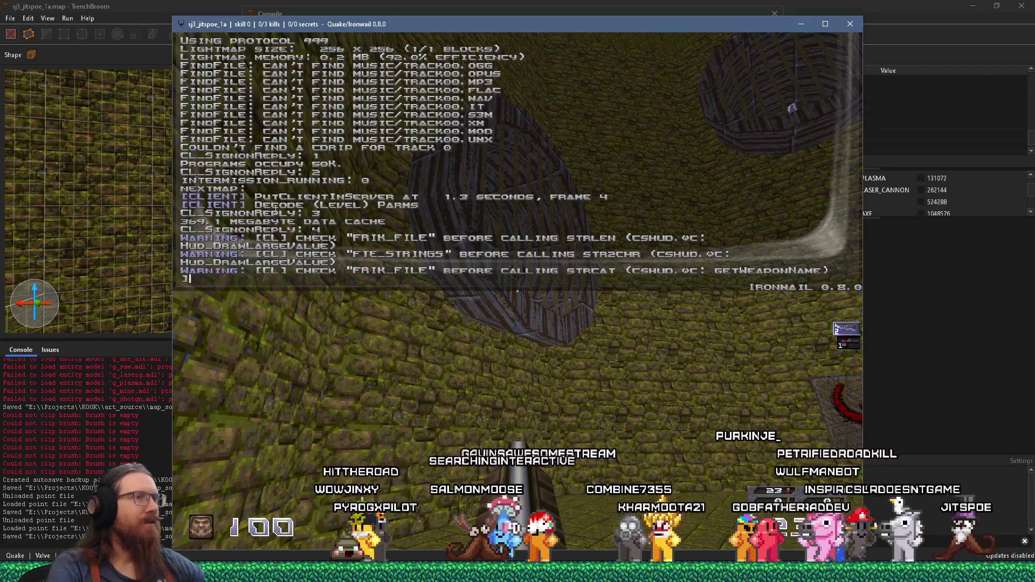
{"action": "key", "text": "grave"}
{"action": "key", "text": "grave"}
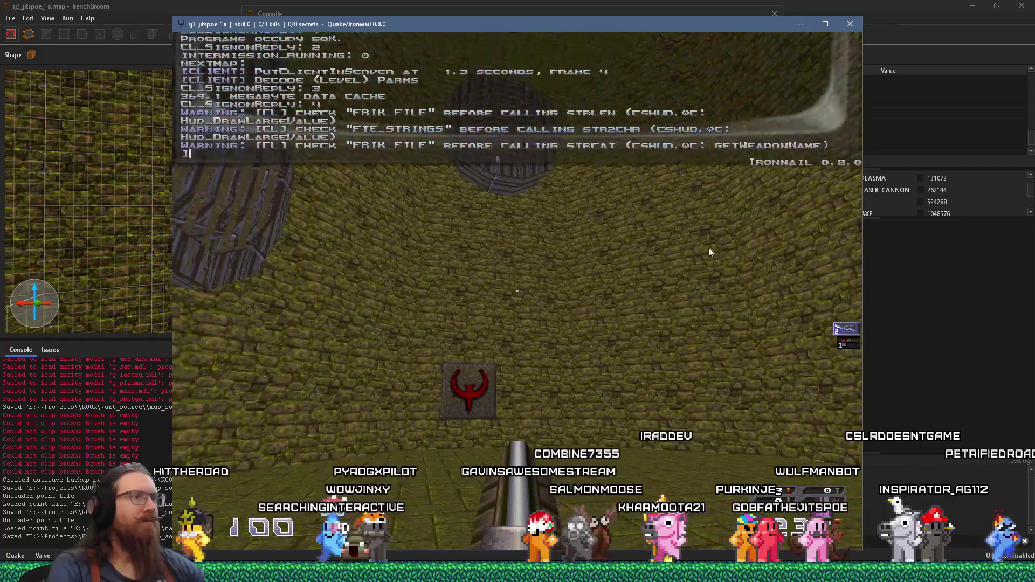
- Quit Ironwail with the quit console command and close the compile window
{"action": "type", "text": "quit"}
{"action": "key", "text": "Return"}
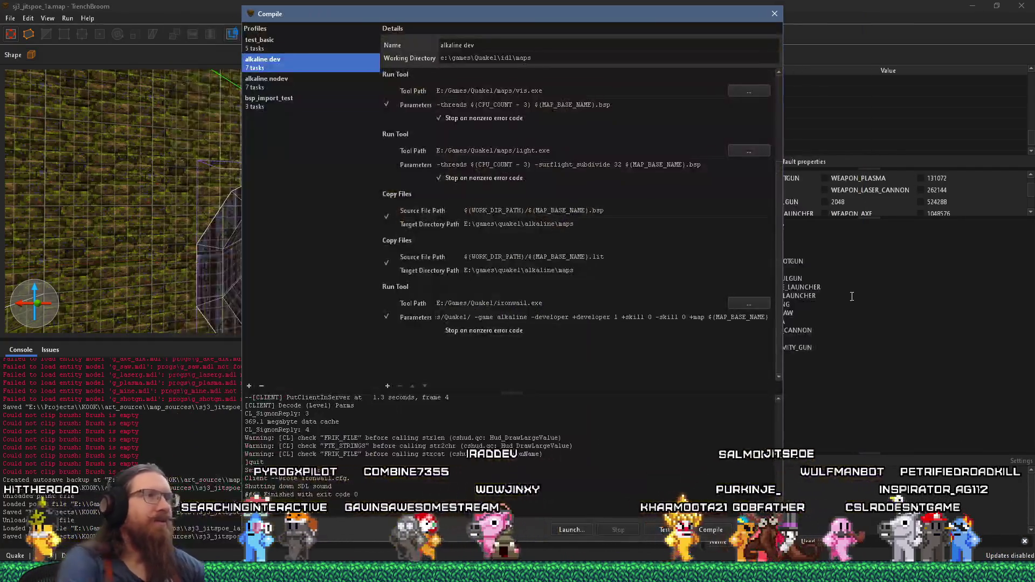
{"action": "left_click", "coordinate": [772, 14]}
- Select the grate's rotate_object brush, then the func_rotate_door, and show help for its angles key
{"action": "scroll", "coordinate": [442, 215], "scroll_direction": "up", "scroll_amount": 10}
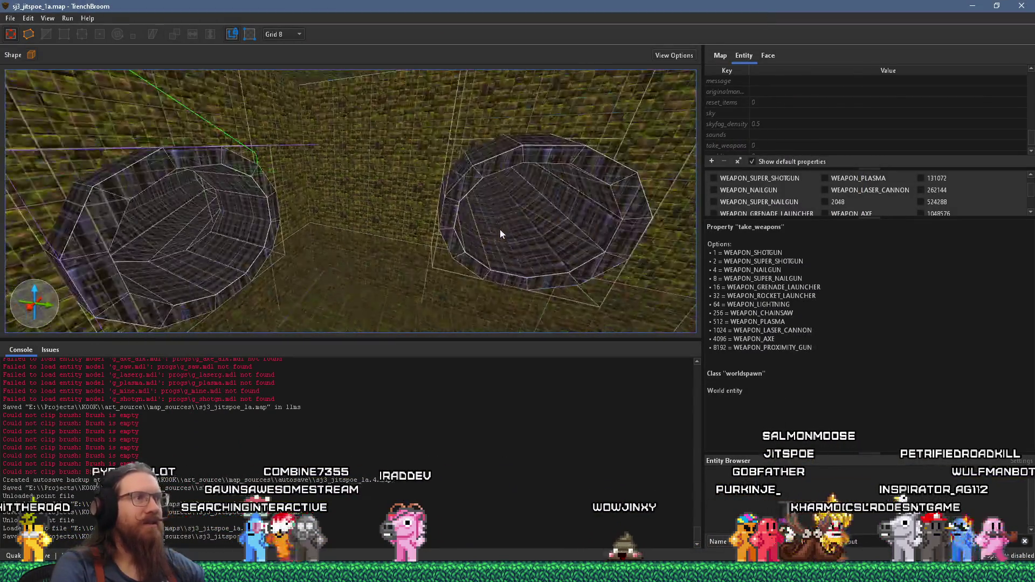
{"action": "scroll", "coordinate": [234, 167], "scroll_direction": "up", "scroll_amount": 10}
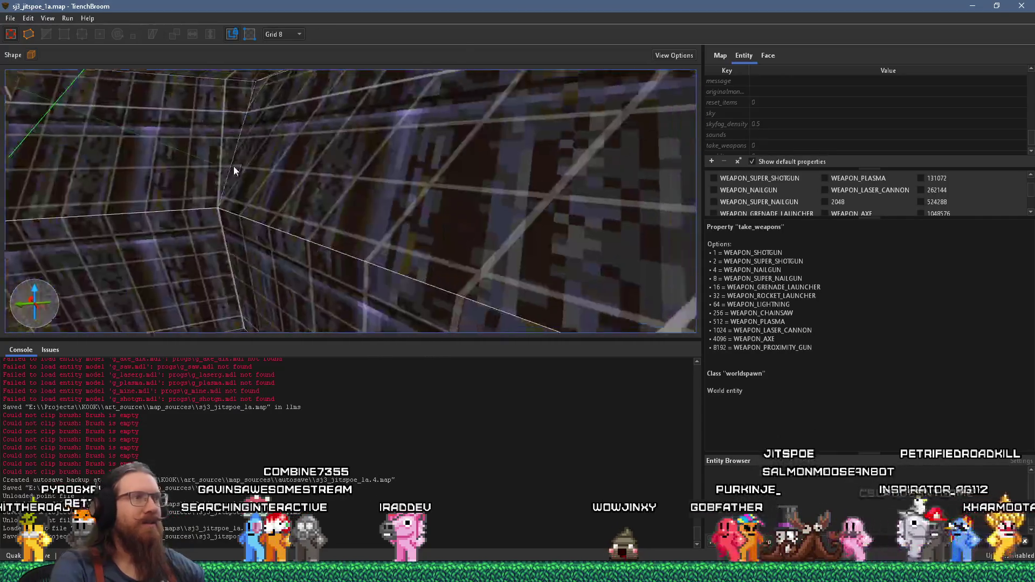
{"action": "scroll", "coordinate": [265, 183], "scroll_direction": "up", "scroll_amount": 10}
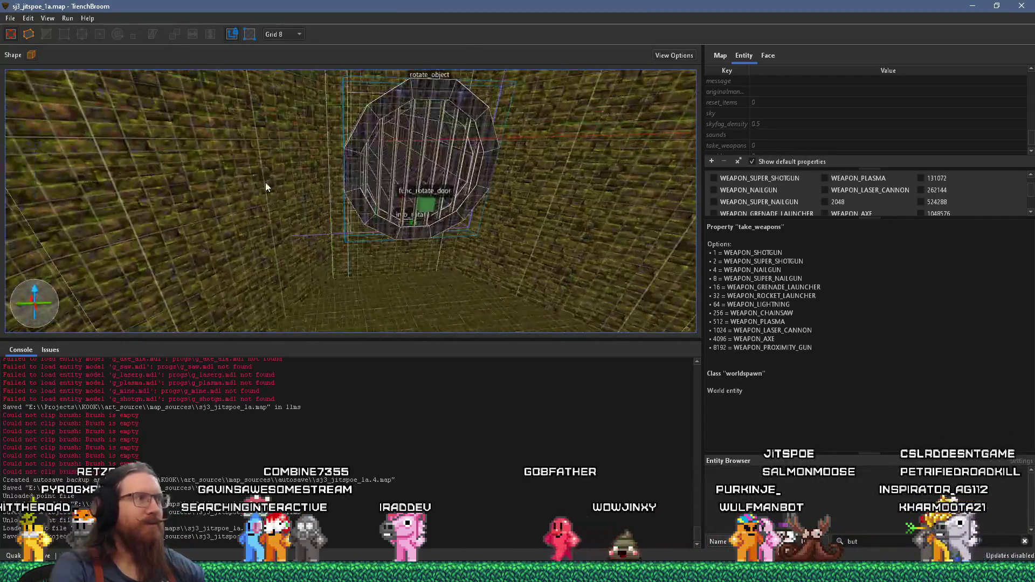
{"action": "left_click", "coordinate": [455, 240]}
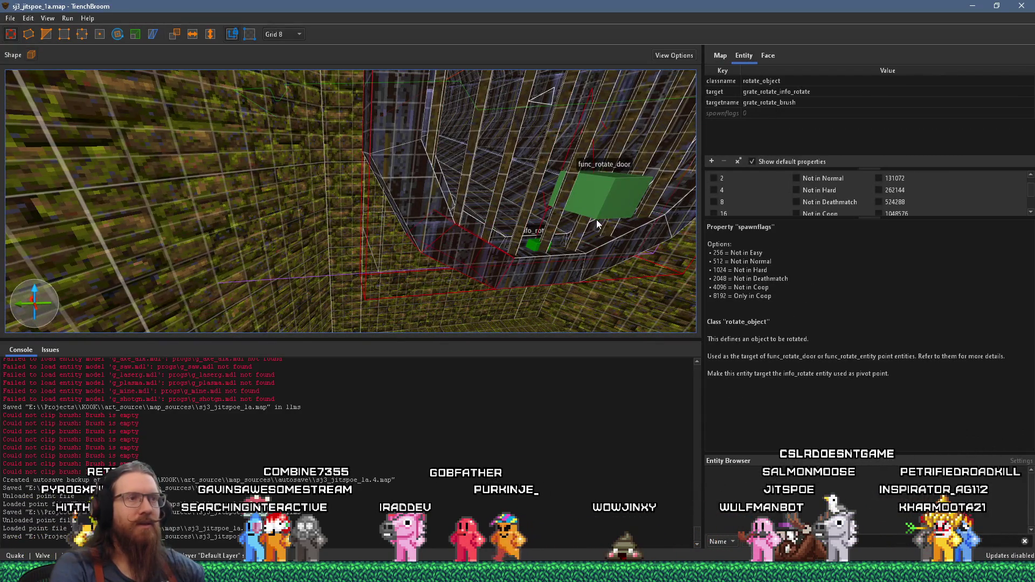
{"action": "left_click", "coordinate": [609, 207]}
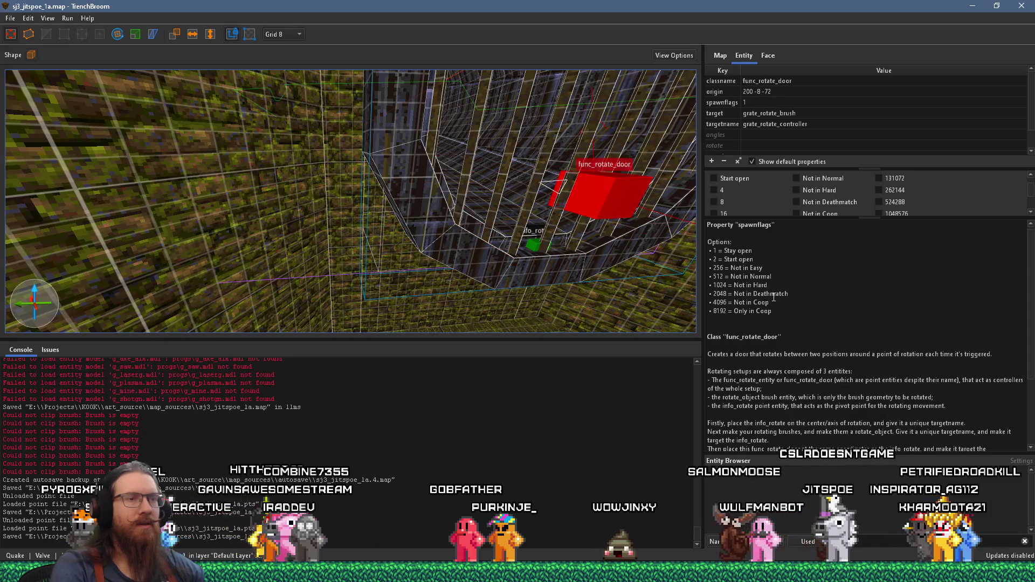
{"action": "left_click", "coordinate": [774, 135]}
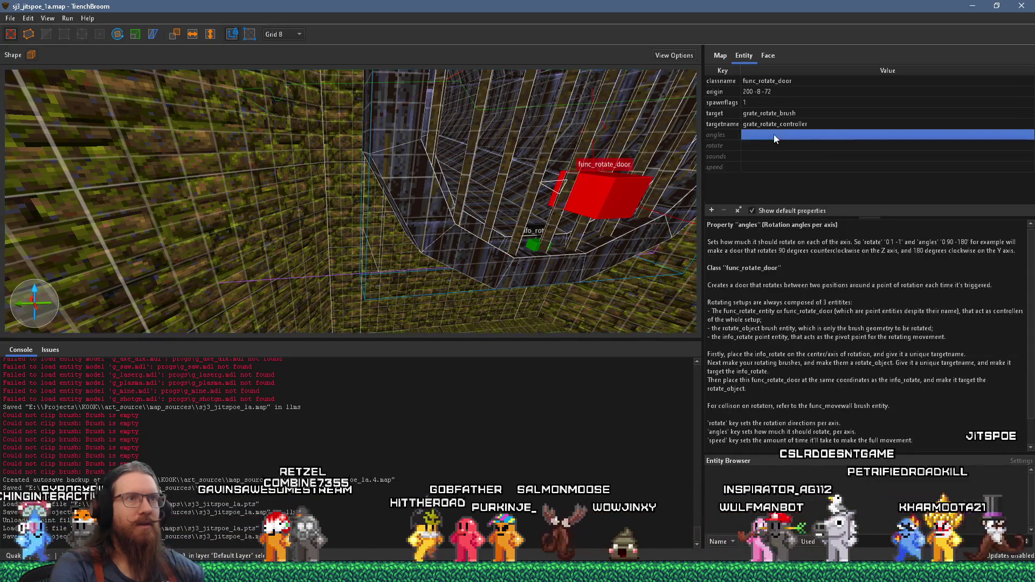
{"action": "scroll", "coordinate": [563, 231], "scroll_direction": "down", "scroll_amount": 2}
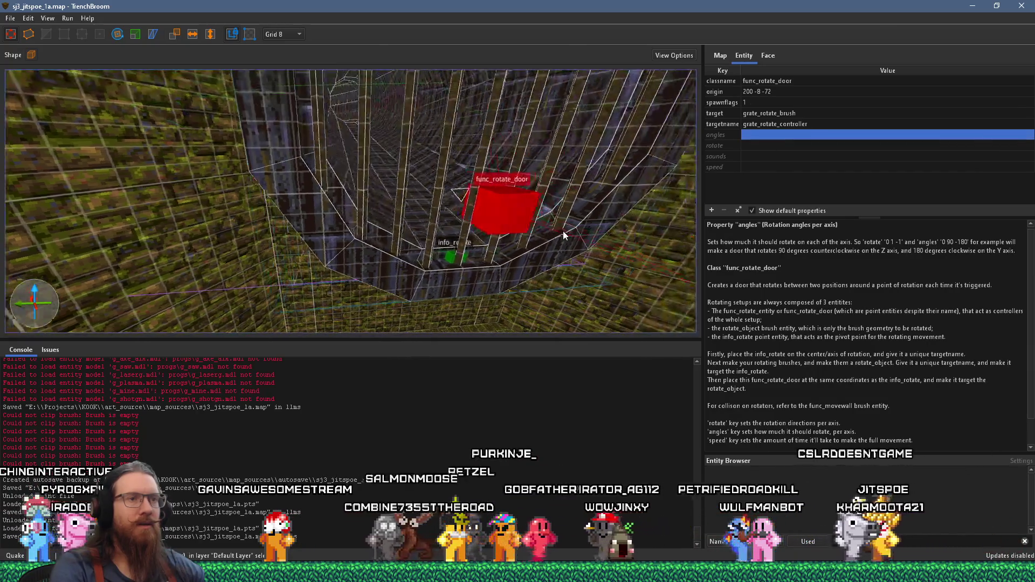
{"action": "scroll", "coordinate": [563, 231], "scroll_direction": "down", "scroll_amount": 2}
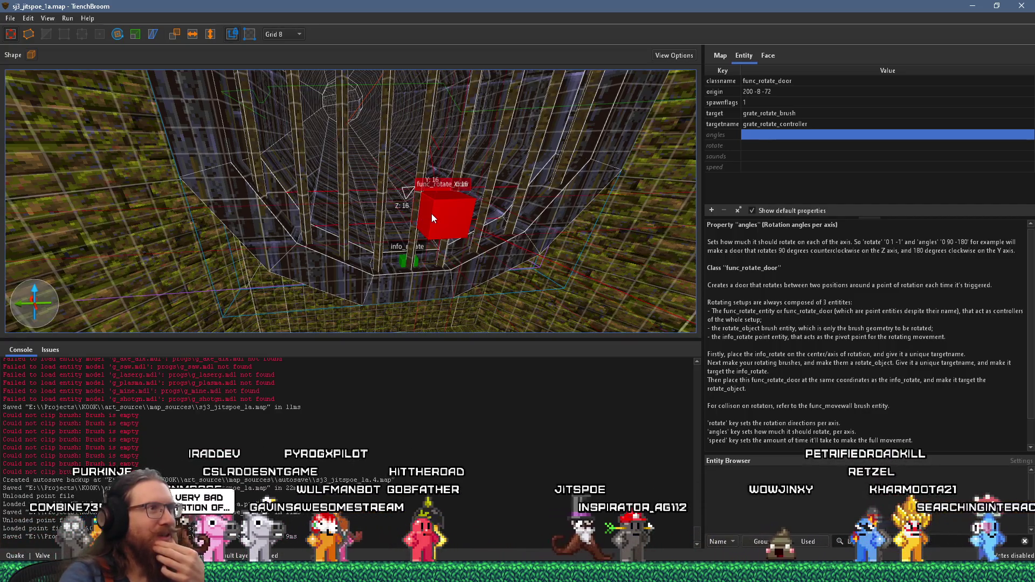
{"action": "mouse_move", "coordinate": [422, 211]}
{"action": "left_mouse_down"}
{"action": "mouse_move", "coordinate": [403, 207]}
{"action": "mouse_move", "coordinate": [454, 246]}
{"action": "left_mouse_up"}
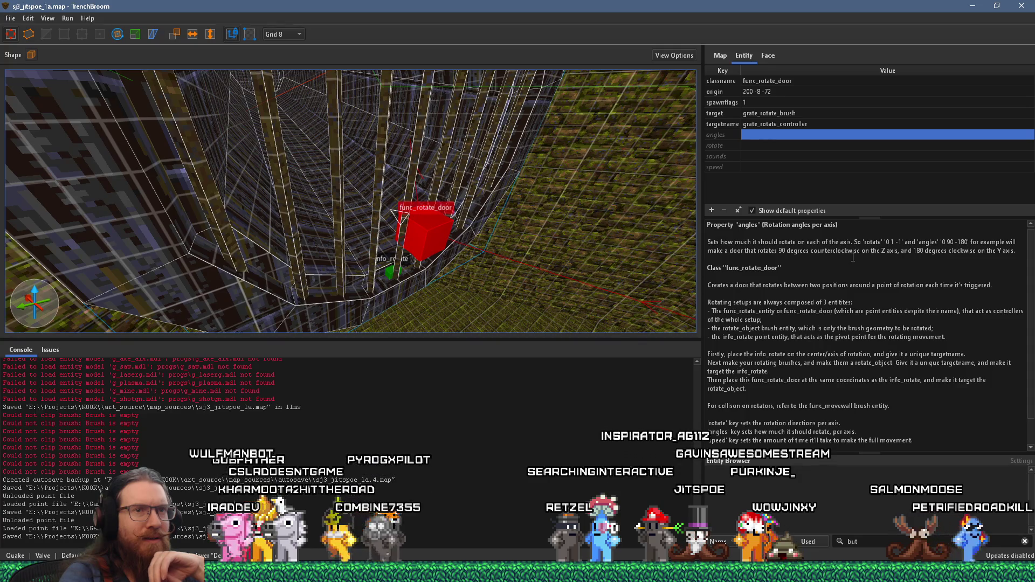
{"action": "scroll", "coordinate": [849, 317], "scroll_direction": "up", "scroll_amount": 1}
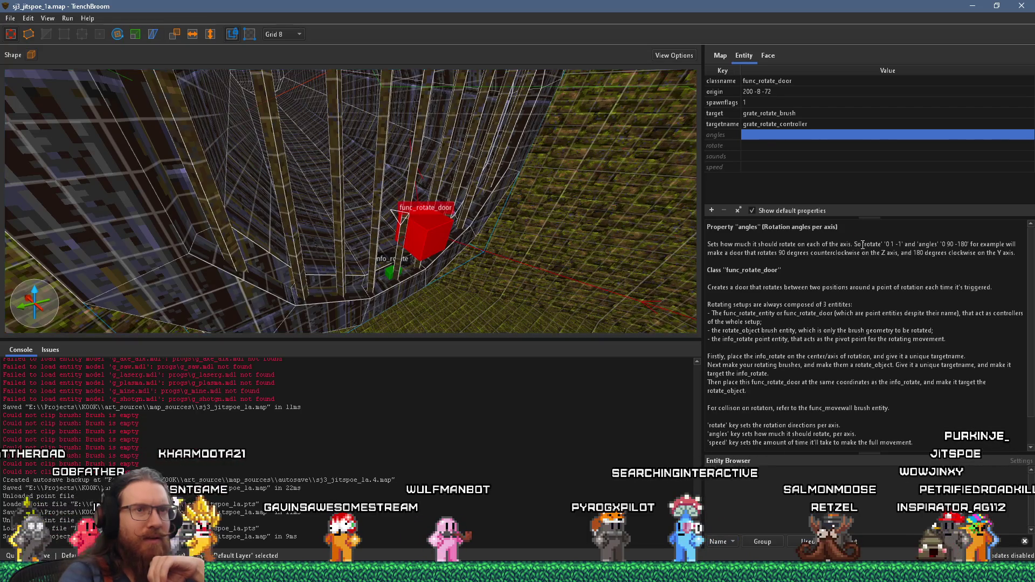
{"action": "mouse_move", "coordinate": [861, 244]}
{"action": "left_mouse_down"}
{"action": "mouse_move", "coordinate": [841, 253]}
{"action": "mouse_move", "coordinate": [902, 244]}
{"action": "left_mouse_up"}
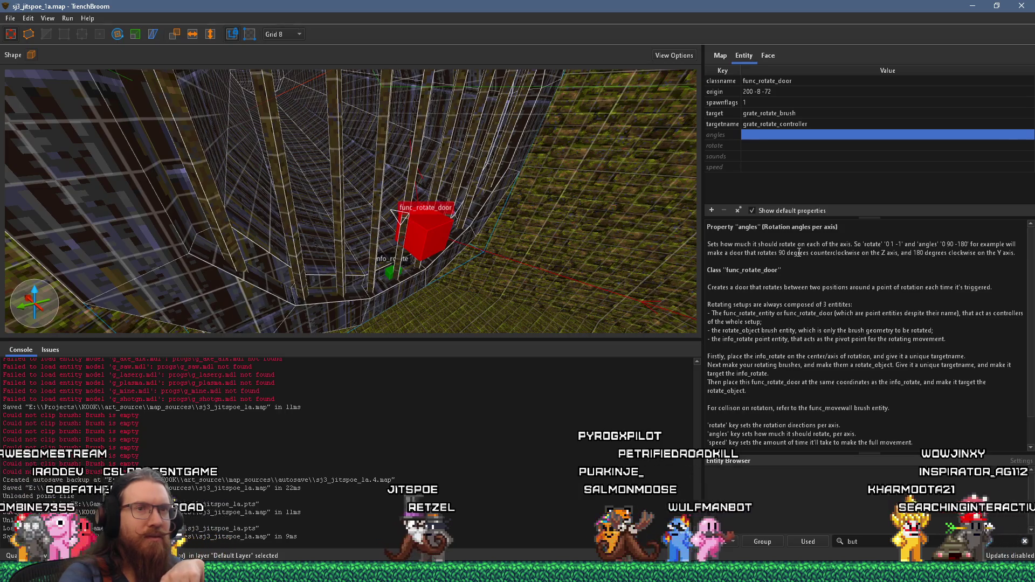
{"action": "mouse_move", "coordinate": [420, 231]}
{"action": "left_mouse_down"}
{"action": "mouse_move", "coordinate": [479, 196]}
{"action": "mouse_move", "coordinate": [466, 213]}
{"action": "mouse_move", "coordinate": [425, 216]}
{"action": "left_mouse_up"}
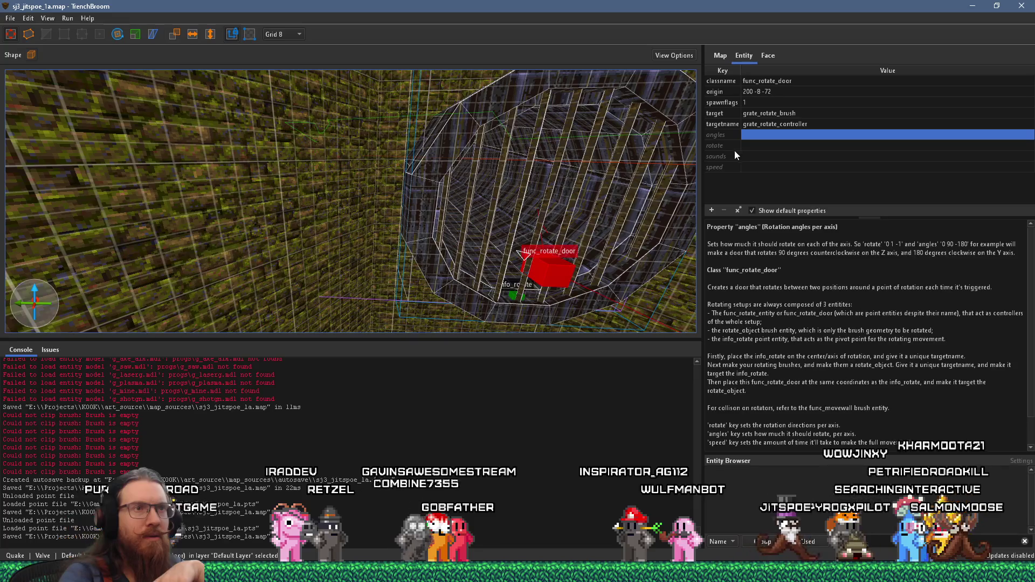
- In the Entity panel, enter rotate 0 0 1 and angles 0 0 120 on the func_rotate_door
{"action": "left_click", "coordinate": [754, 146]}
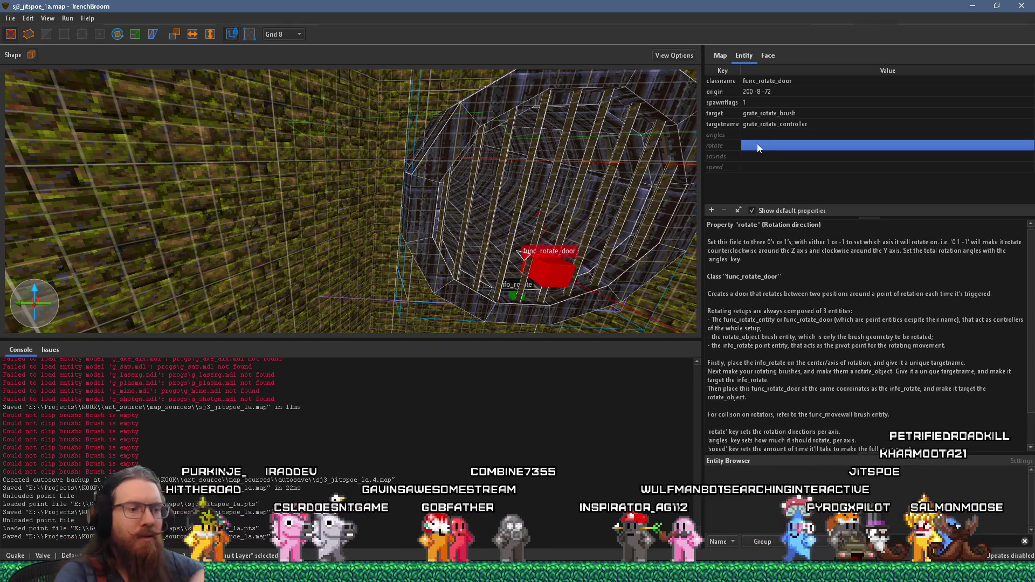
{"action": "left_click", "coordinate": [759, 144]}
{"action": "type", "text": "0"}
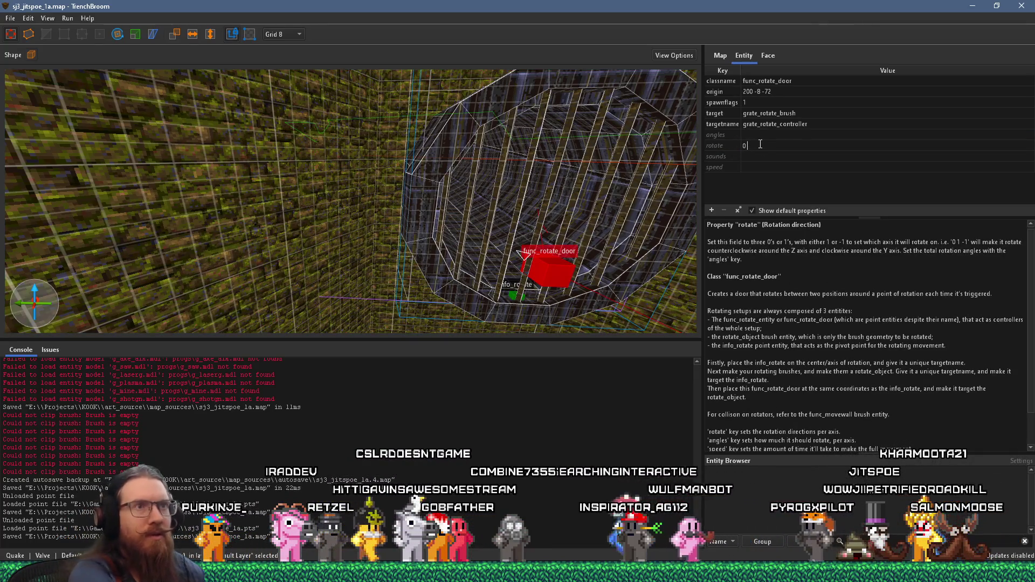
{"action": "type", "text": " 0 1"}
{"action": "key", "text": "Return"}
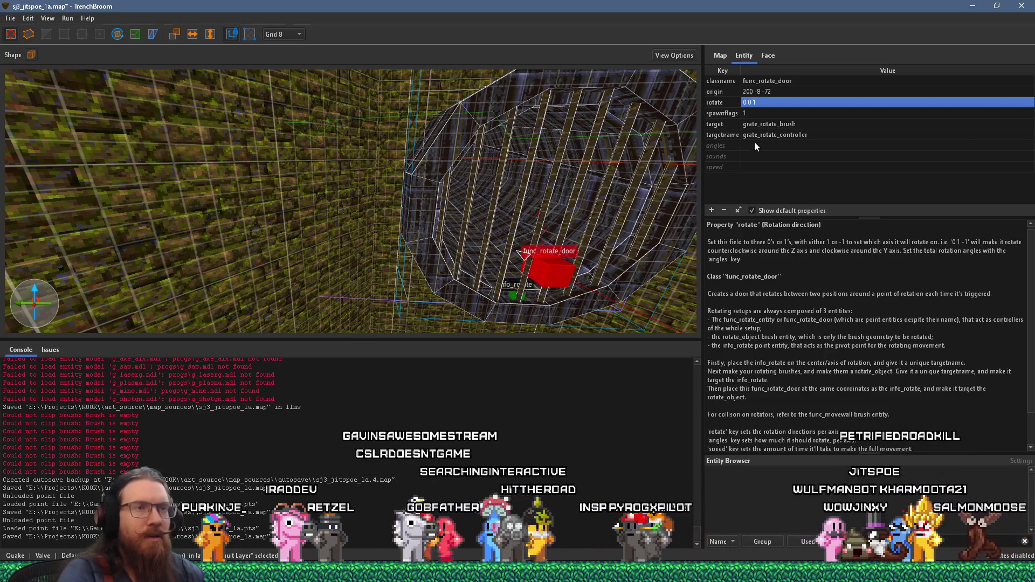
{"action": "left_click", "coordinate": [749, 145]}
{"action": "left_click", "coordinate": [749, 145]}
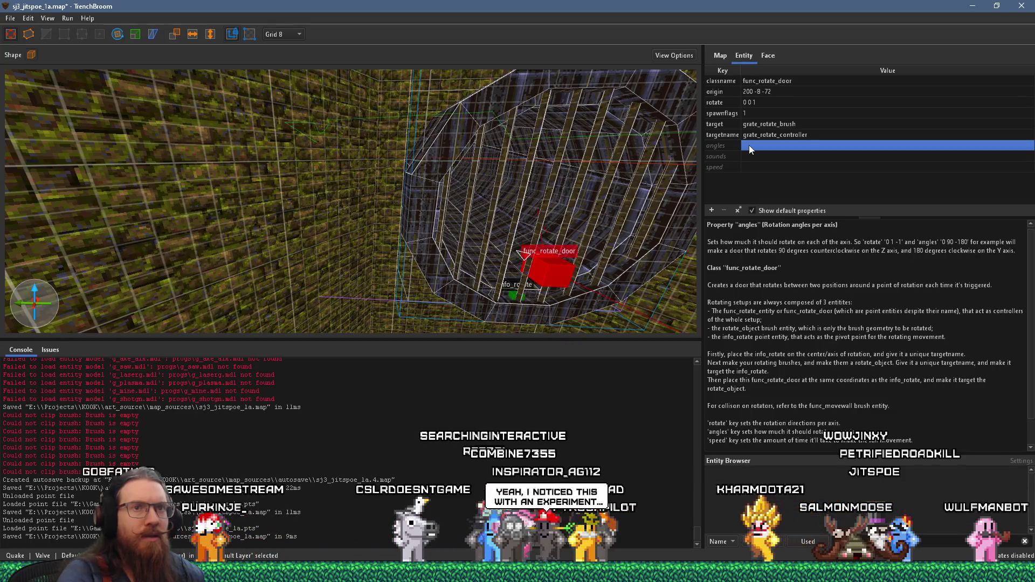
{"action": "type", "text": "0 0"}
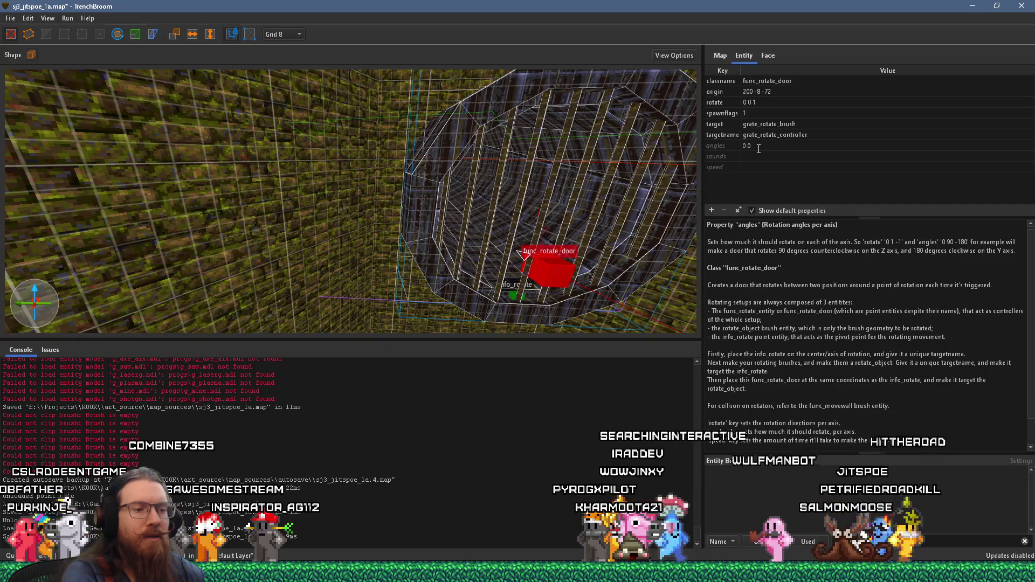
{"action": "type", "text": "120"}
{"action": "key", "text": "Return"}
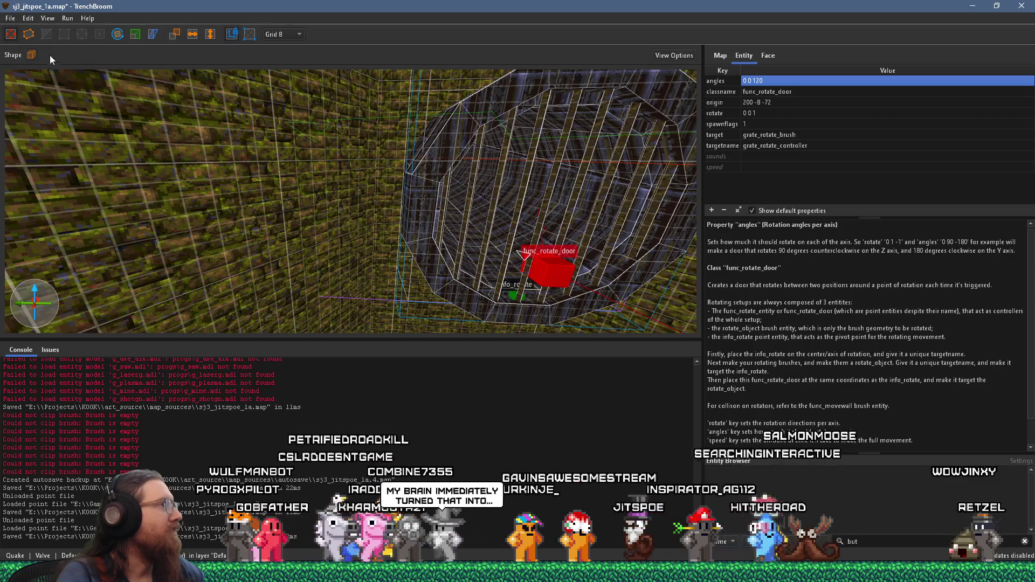
- Save the edited sewer map with Ctrl+S
{"action": "left_click", "coordinate": [10, 18]}
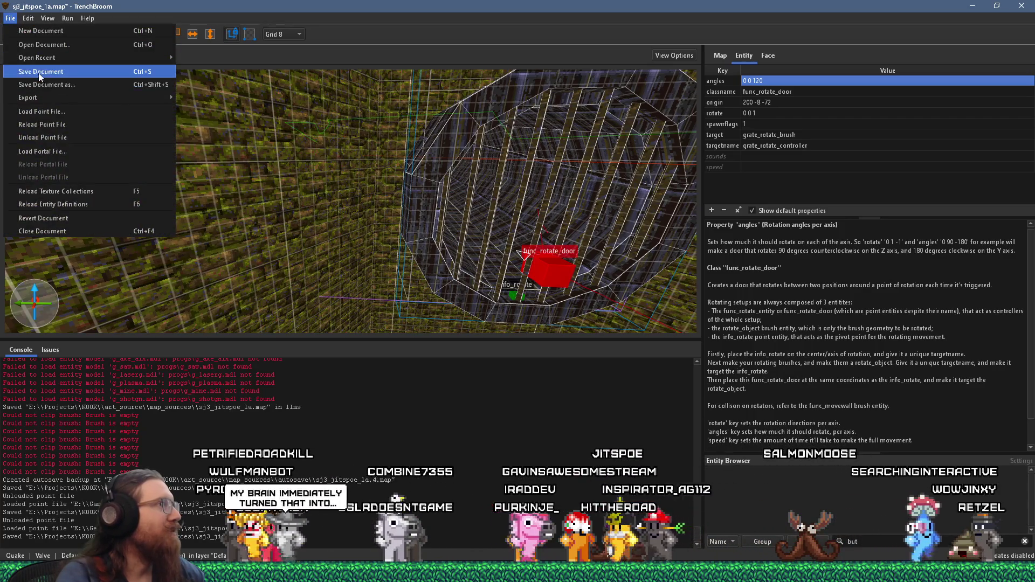
{"action": "left_click", "coordinate": [72, 18]}
{"action": "left_click", "coordinate": [78, 28]}
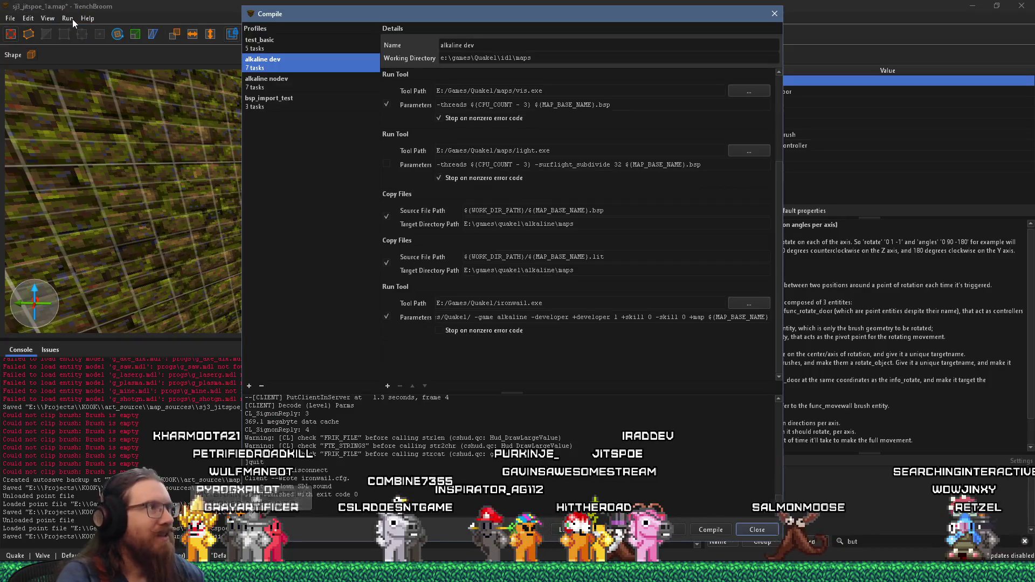
{"action": "left_click", "coordinate": [757, 529]}
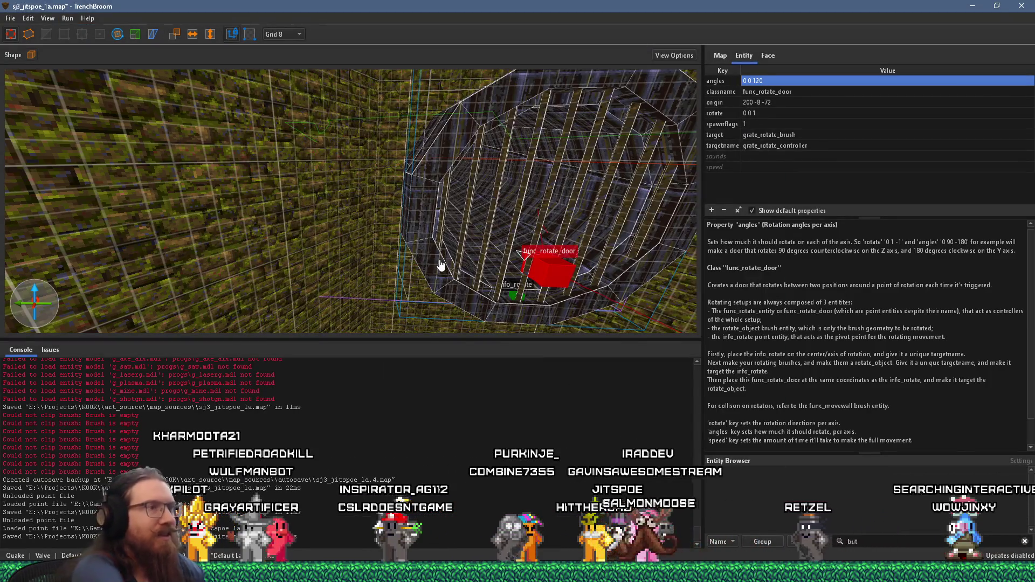
{"action": "key", "text": "ctrl+s"}
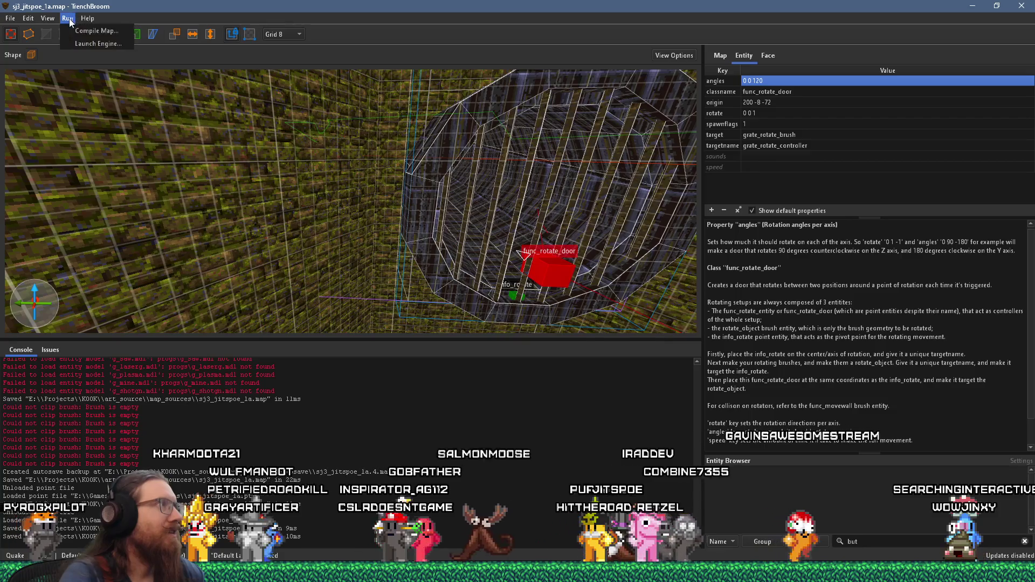
- Recompile with the alkaline dev profile and play-test the map in Ironwail
{"action": "left_click", "coordinate": [68, 18]}
{"action": "left_click", "coordinate": [78, 28]}
{"action": "left_click", "coordinate": [701, 528]}
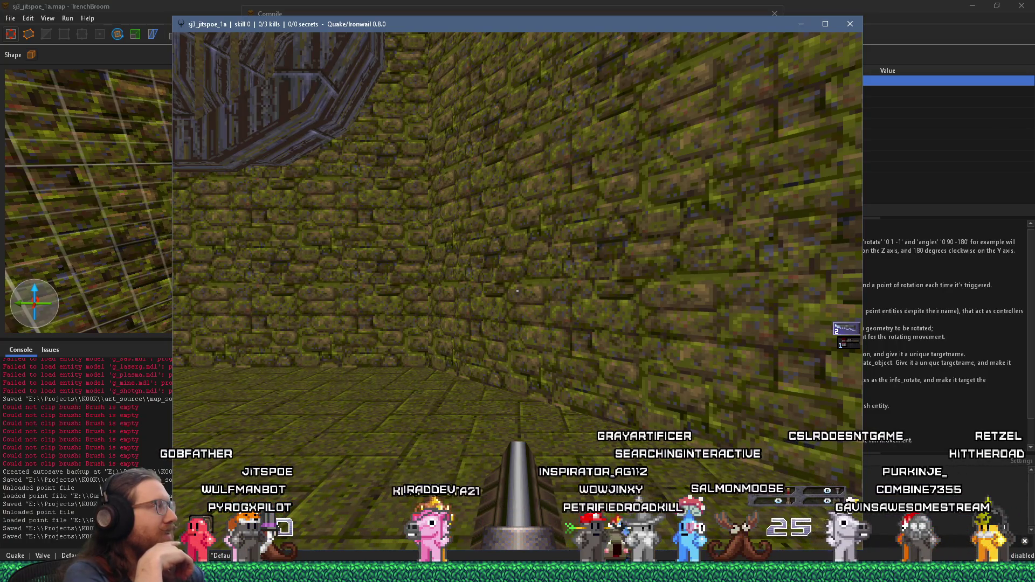
{"action": "mouse_move", "coordinate": [517, 292]}
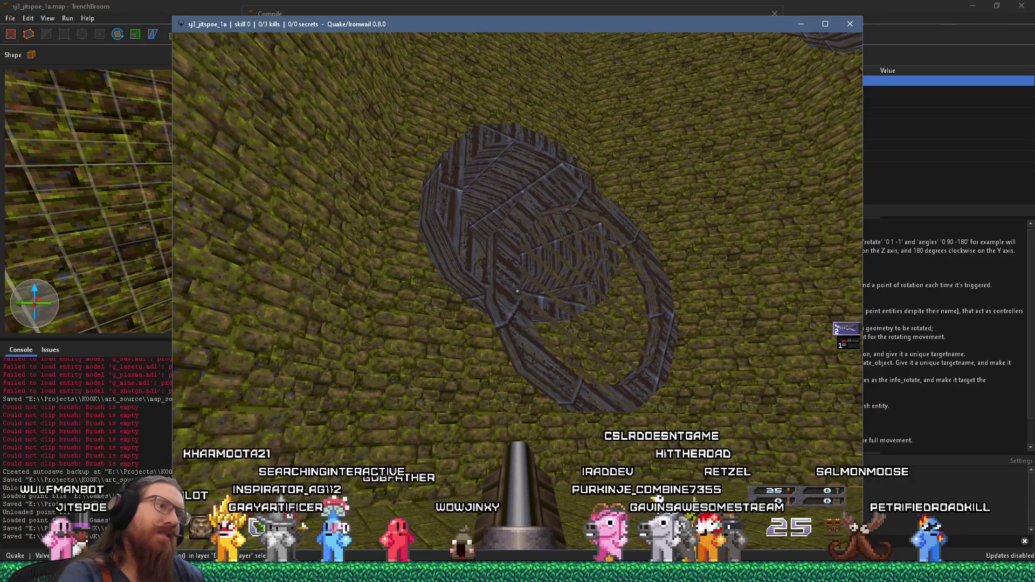
- Quit Ironwail by entering quit in the game console
{"action": "key", "text": "grave"}
{"action": "type", "text": "quit"}
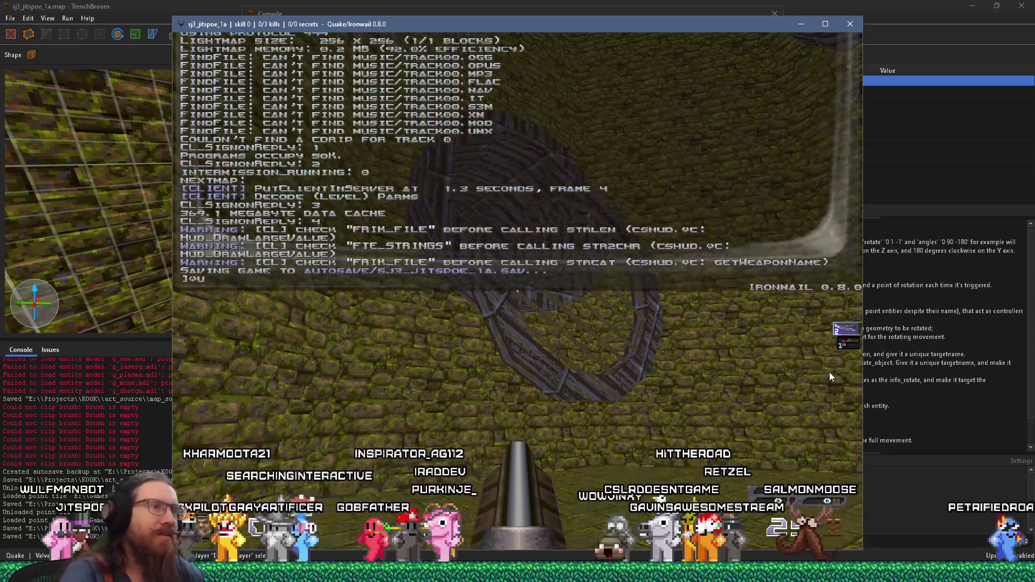
{"action": "key", "text": "Return"}
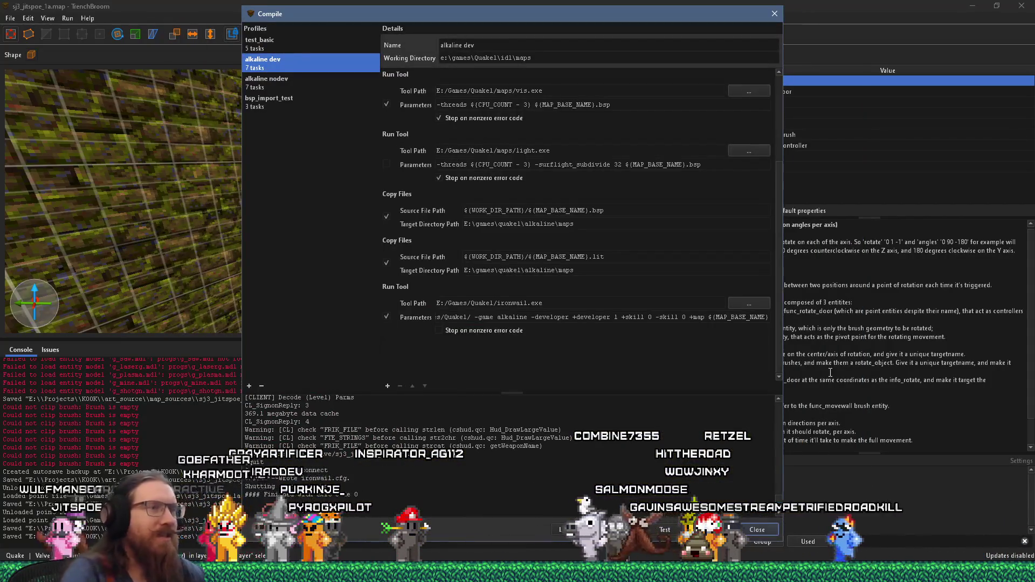
- Close the compile window and select the func_button entity
{"action": "left_click", "coordinate": [775, 13]}
{"action": "scroll", "coordinate": [612, 176], "scroll_direction": "down", "scroll_amount": 3}
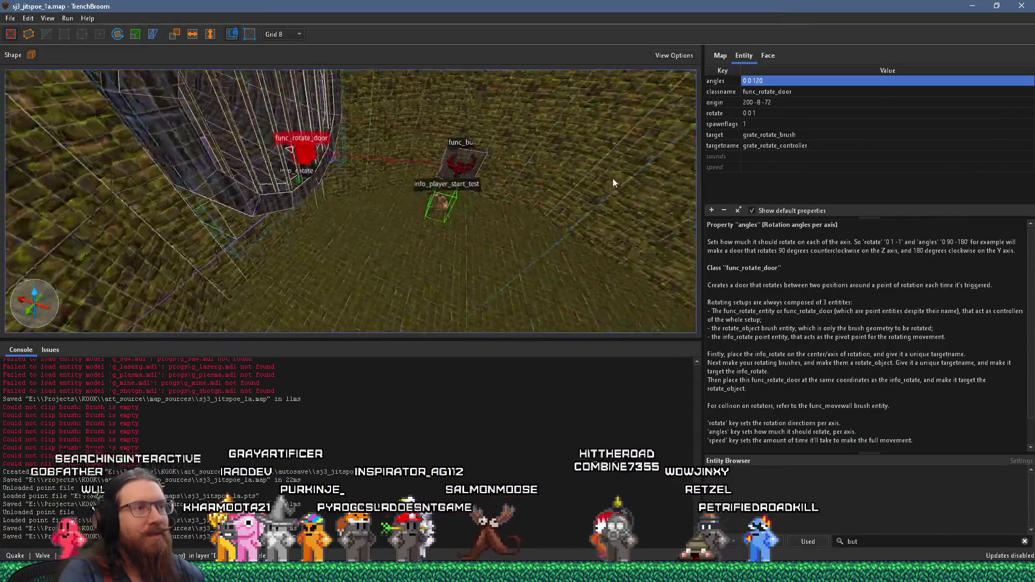
{"action": "left_click", "coordinate": [459, 178]}
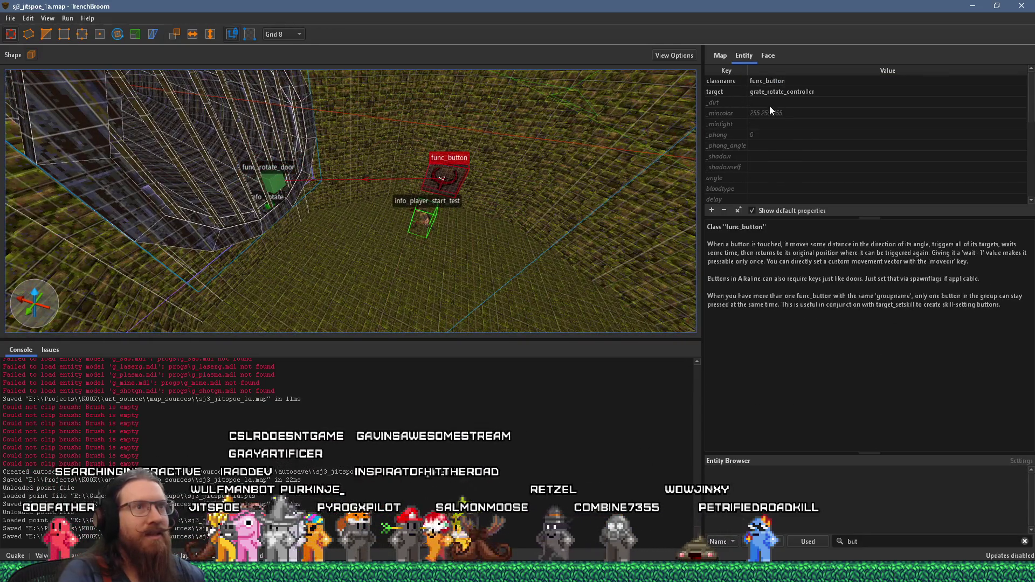
{"action": "scroll", "coordinate": [752, 163], "scroll_direction": "down", "scroll_amount": 5}
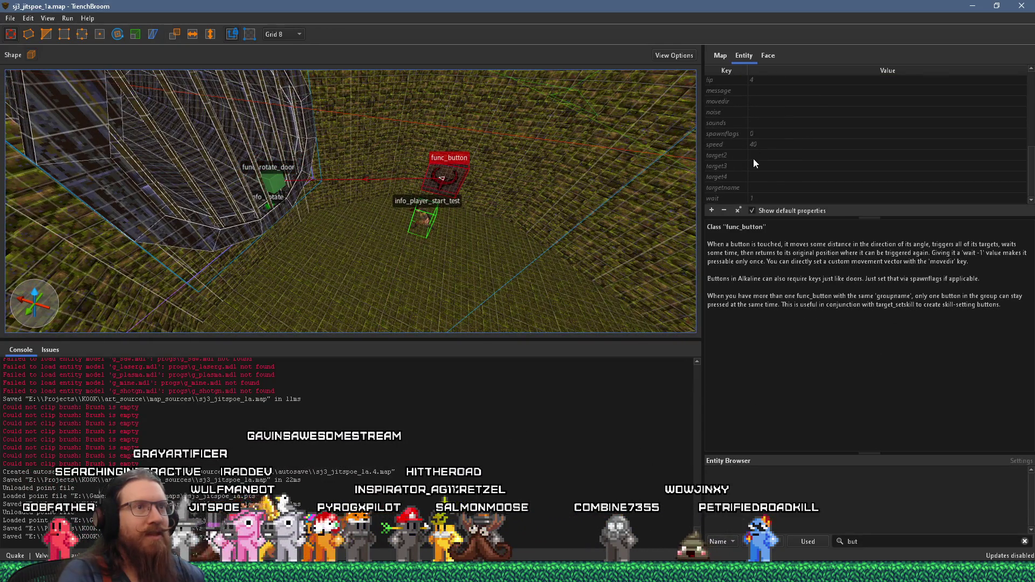
{"action": "scroll", "coordinate": [754, 163], "scroll_direction": "up", "scroll_amount": 3}
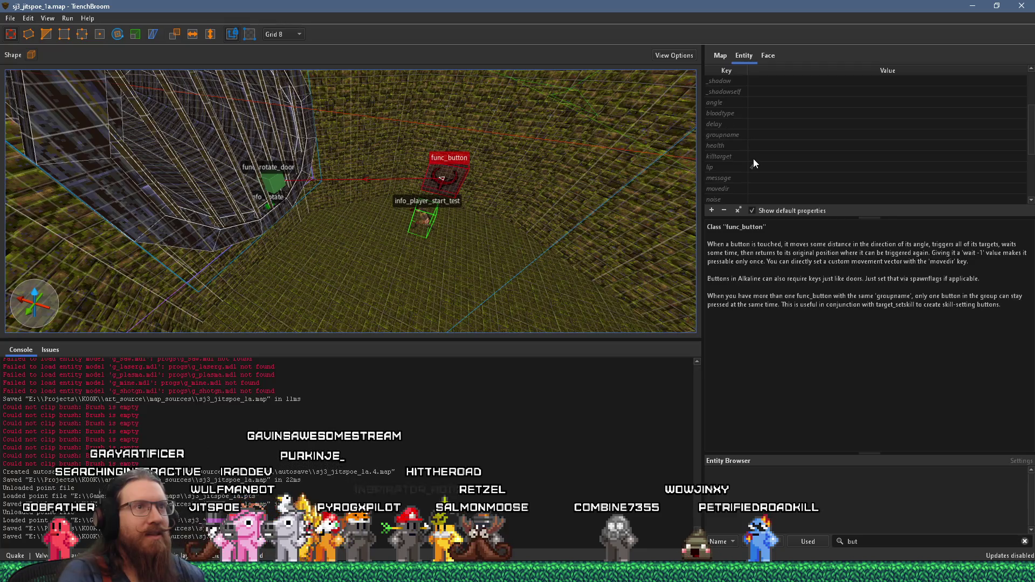
- Set the button's angle to 90, then change it to -90
{"action": "left_click", "coordinate": [767, 101]}
{"action": "type", "text": "90"}
{"action": "key", "text": "Return"}
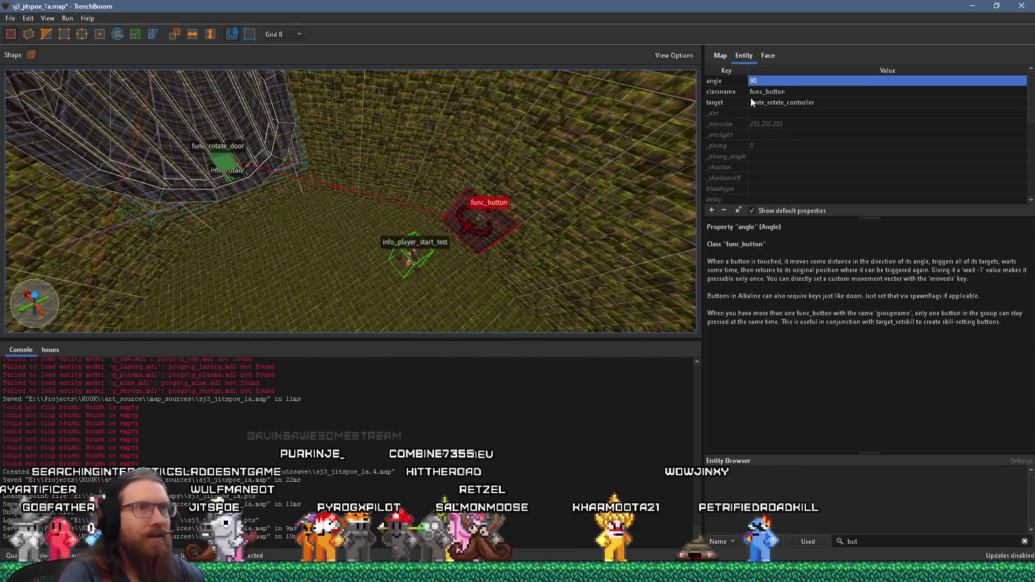
{"action": "double_click", "coordinate": [764, 81]}
{"action": "type", "text": "-90"}
{"action": "key", "text": "Return"}
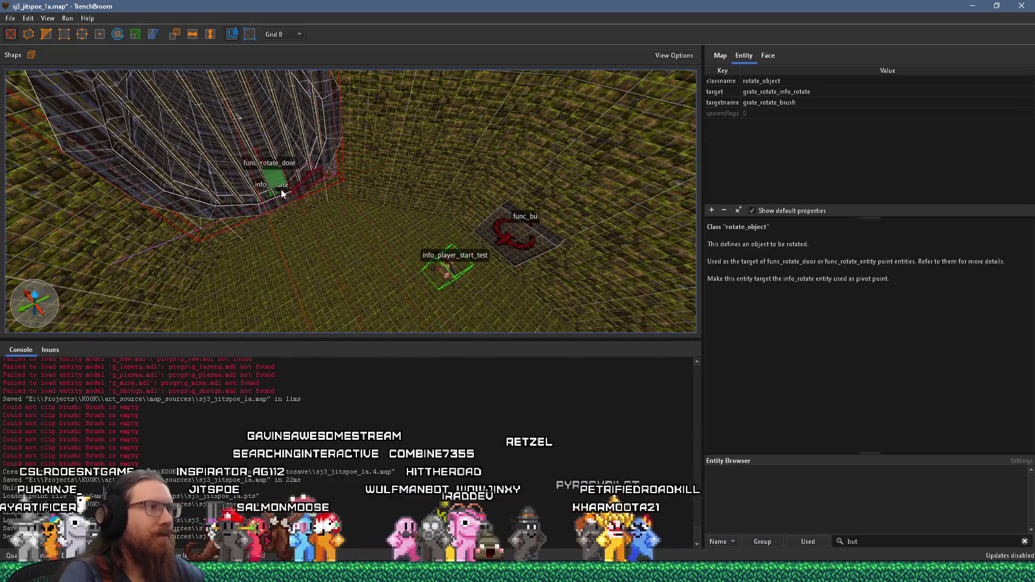
- Reselect the func_rotate_door after checking the info_rotate pivot, and show help for its rotate key
{"action": "left_click", "coordinate": [277, 183]}
{"action": "scroll", "coordinate": [333, 185], "scroll_direction": "up", "scroll_amount": 3}
{"action": "left_click", "coordinate": [312, 175]}
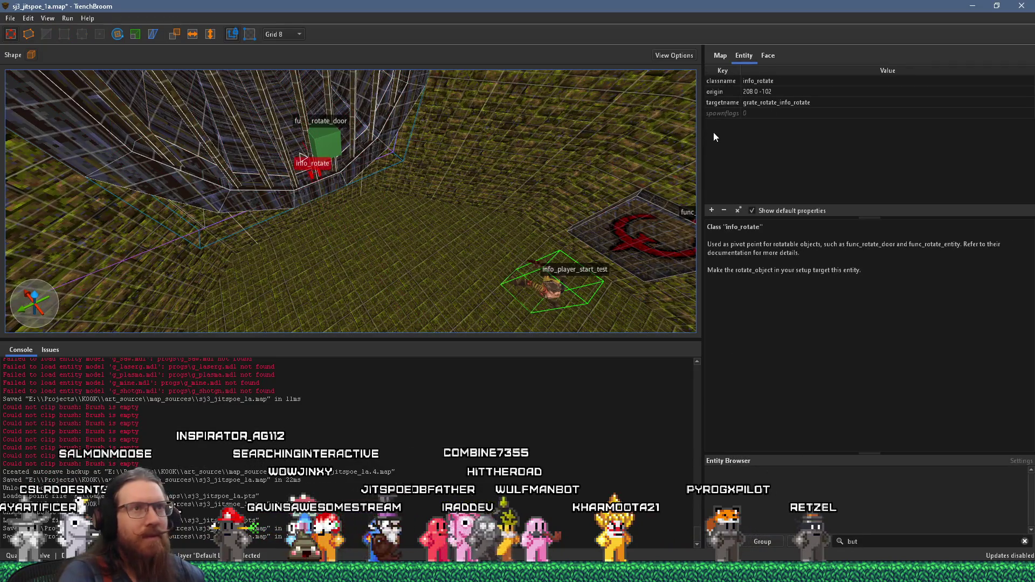
{"action": "left_click", "coordinate": [327, 143]}
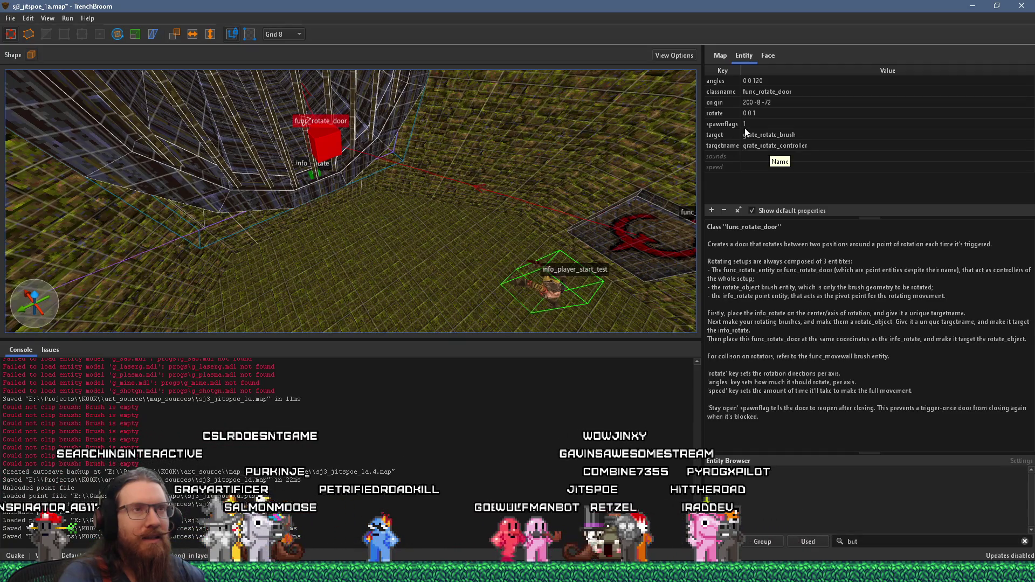
{"action": "left_click", "coordinate": [721, 113]}
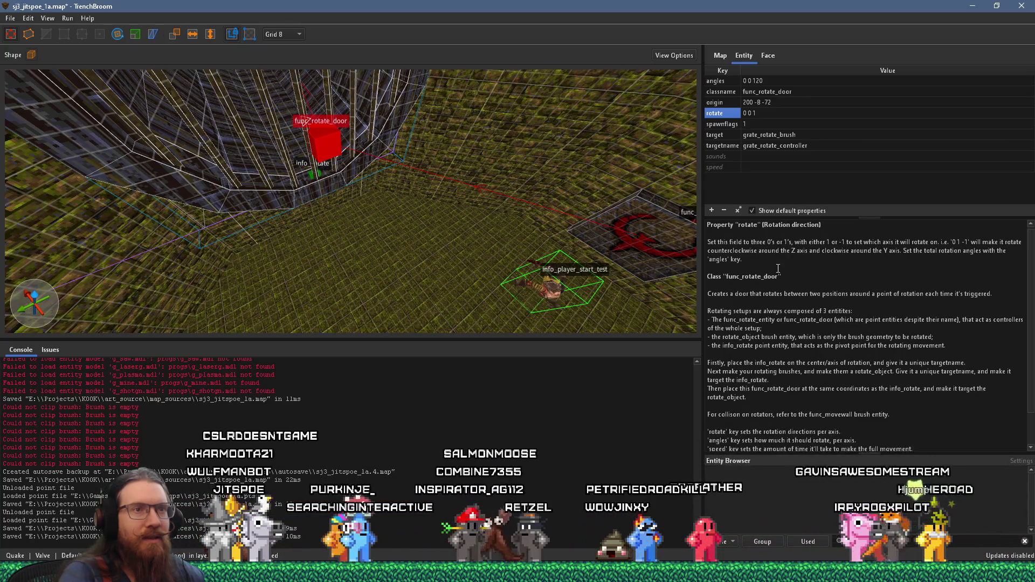
- Change the func_rotate_door's rotate value to 1 0 0
{"action": "double_click", "coordinate": [751, 113]}
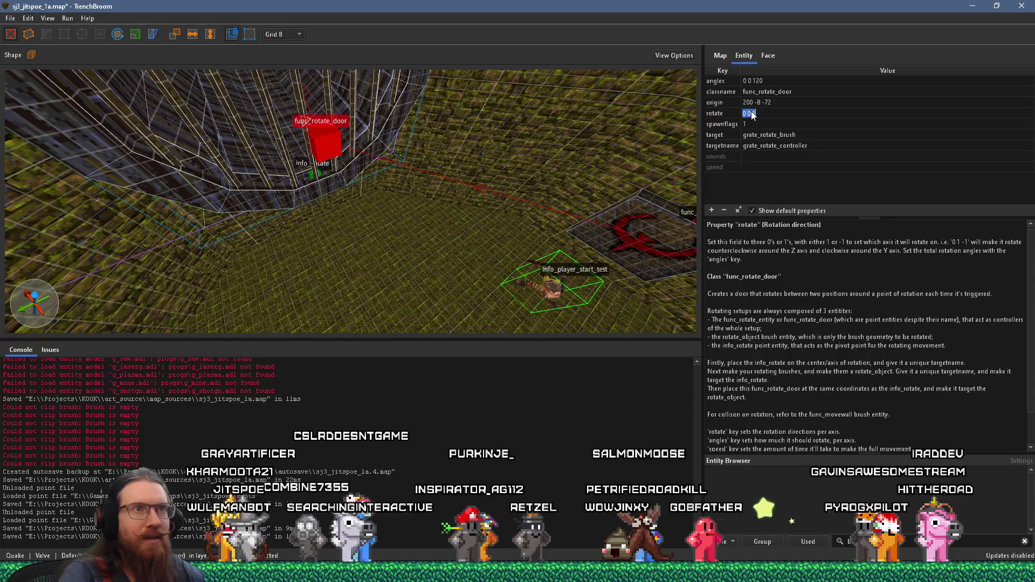
{"action": "left_click", "coordinate": [758, 113]}
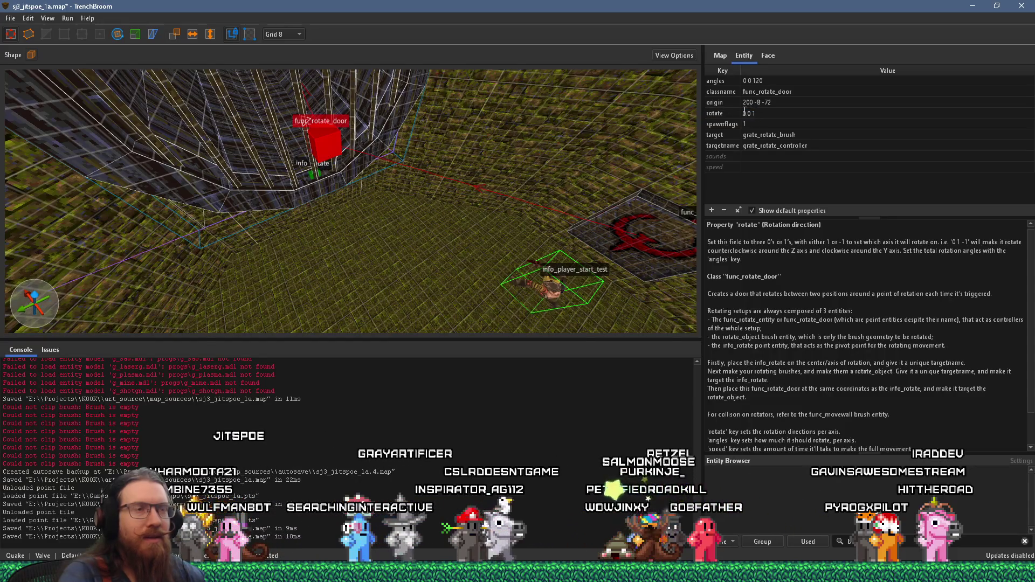
{"action": "mouse_move", "coordinate": [674, 161]}
{"action": "left_mouse_down"}
{"action": "mouse_move", "coordinate": [338, 203]}
{"action": "mouse_move", "coordinate": [377, 74]}
{"action": "mouse_move", "coordinate": [376, 138]}
{"action": "left_mouse_up"}
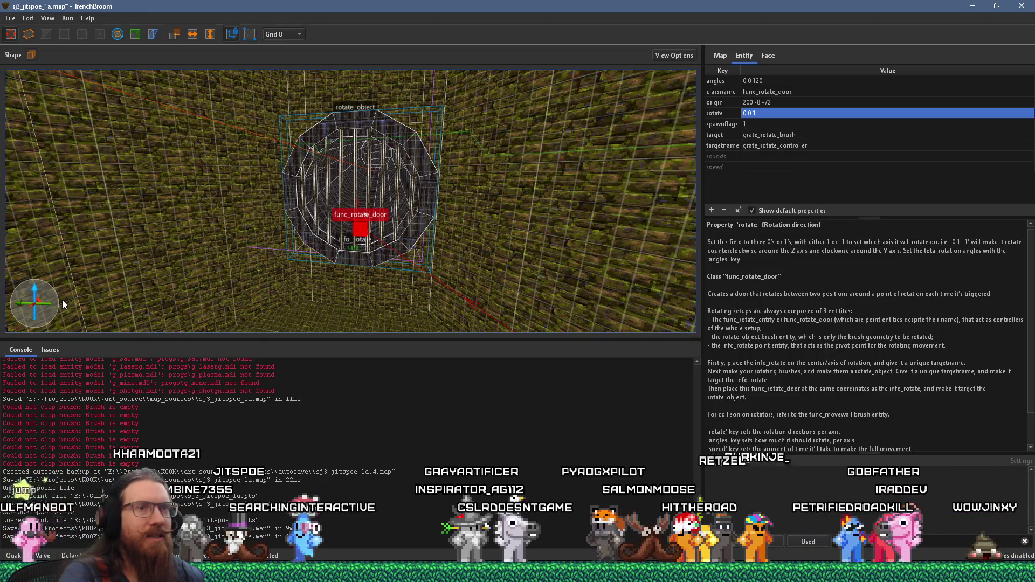
{"action": "double_click", "coordinate": [762, 111]}
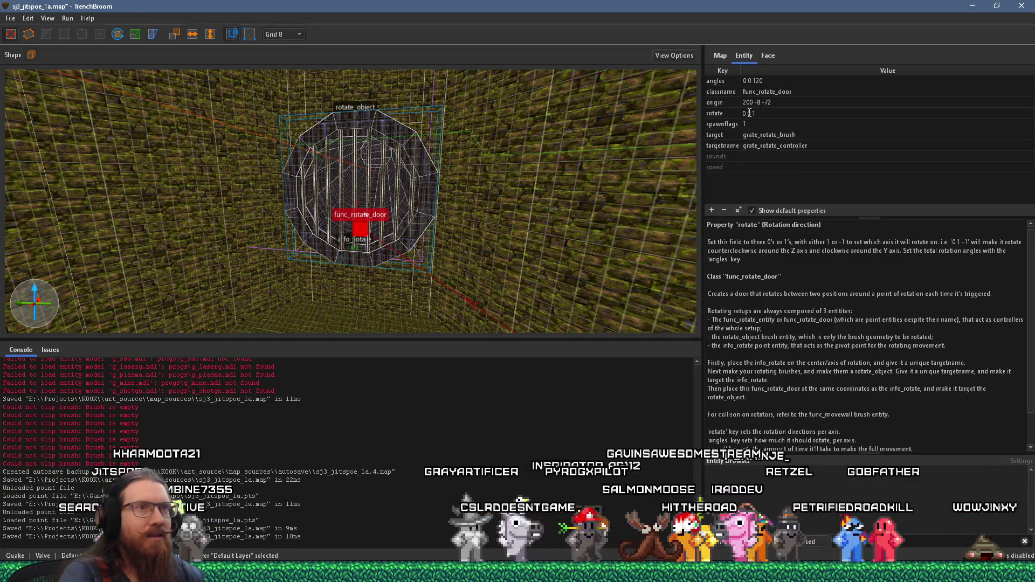
{"action": "type", "text": "1"}
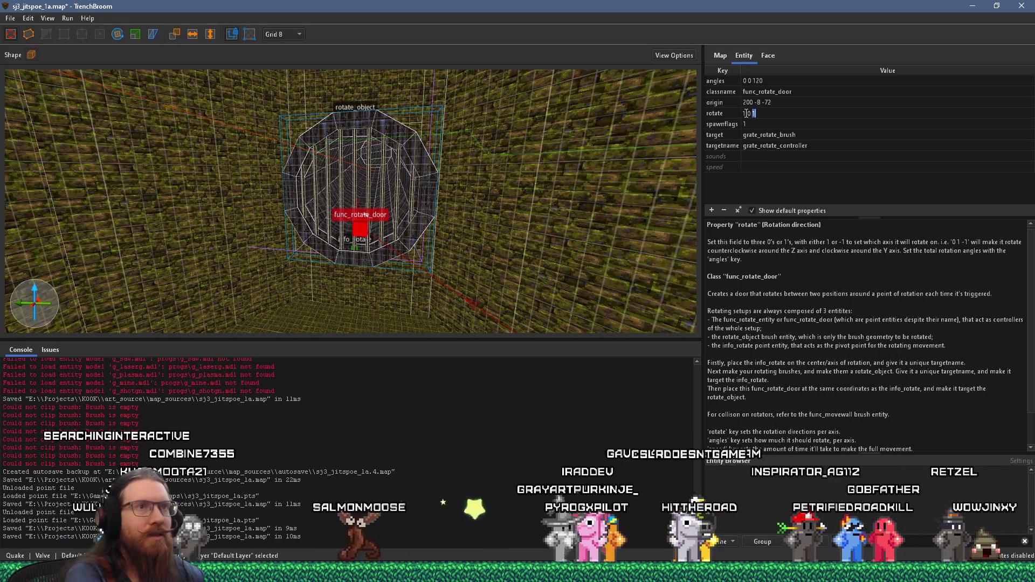
{"action": "key", "text": "Return"}
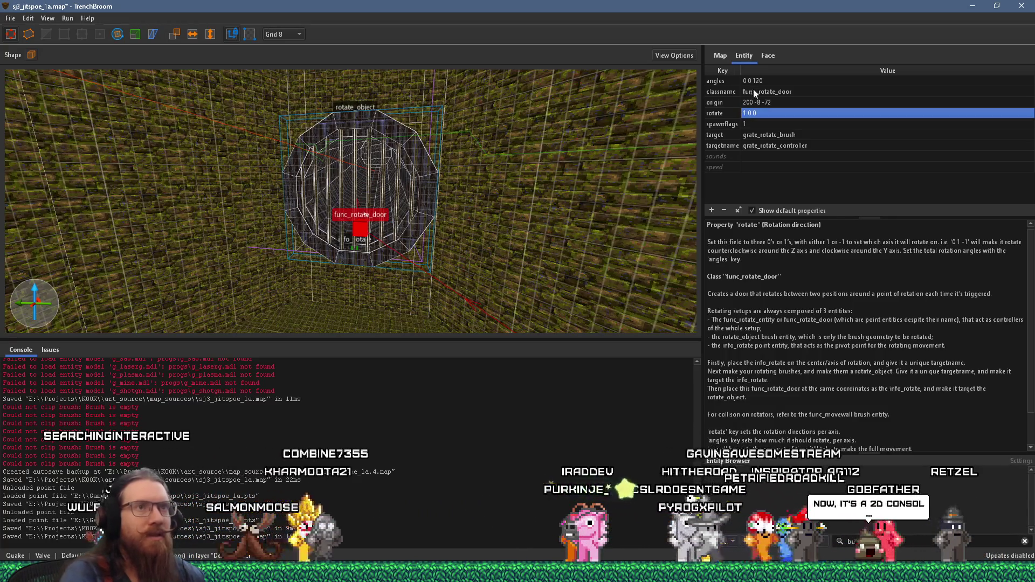
- Set angles to 120 0 0 and save the map with Ctrl+S
{"action": "double_click", "coordinate": [761, 81]}
{"action": "type", "text": "120 0 0"}
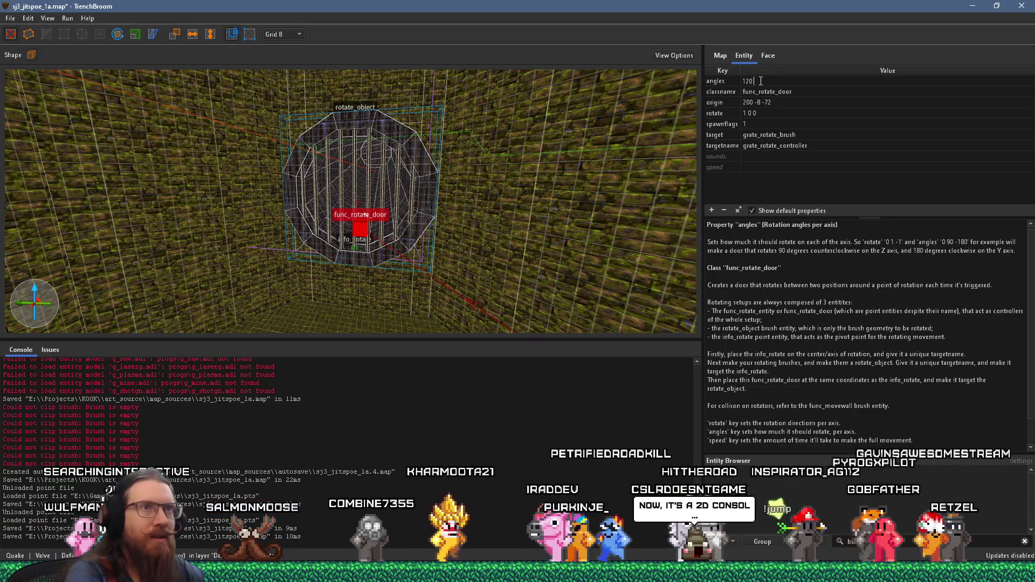
{"action": "key", "text": "Return"}
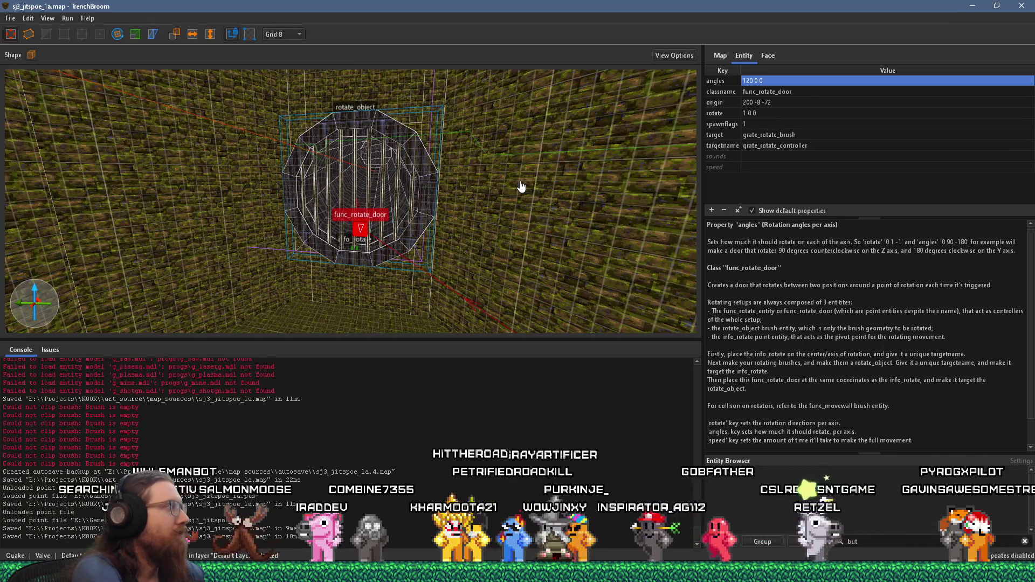
{"action": "key", "text": "ctrl+s"}
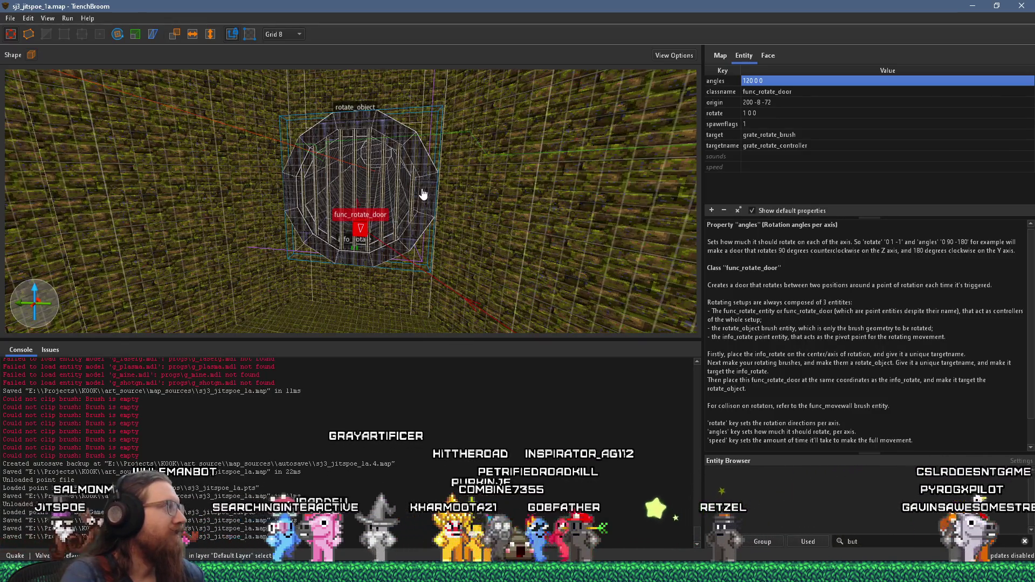
{"action": "scroll", "coordinate": [264, 180], "scroll_direction": "up", "scroll_amount": 2}
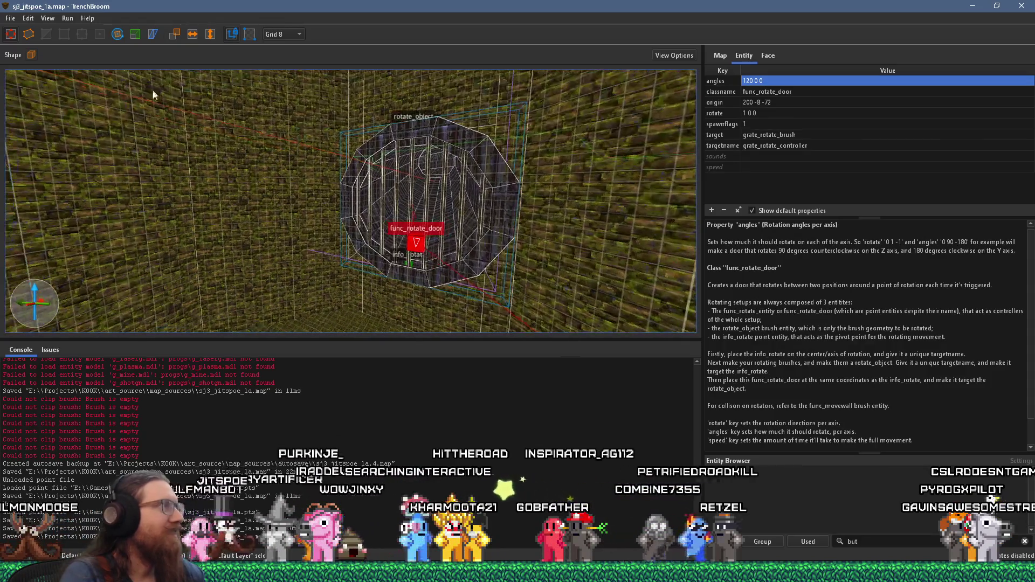
- Recompile the map and walk up the shaft toward the wooden grate in Ironwail
{"action": "left_click", "coordinate": [96, 31]}
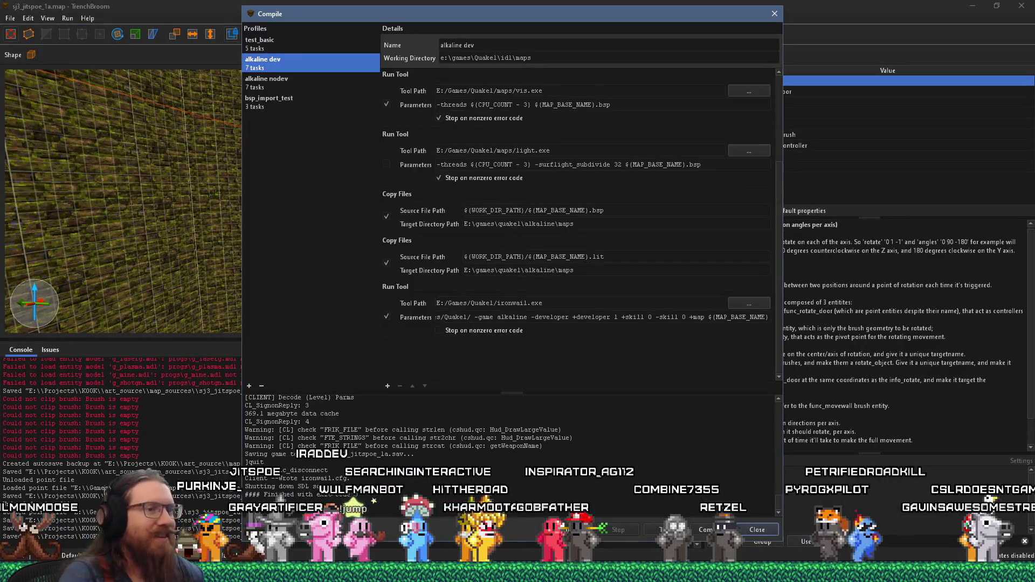
{"action": "left_click", "coordinate": [697, 528]}
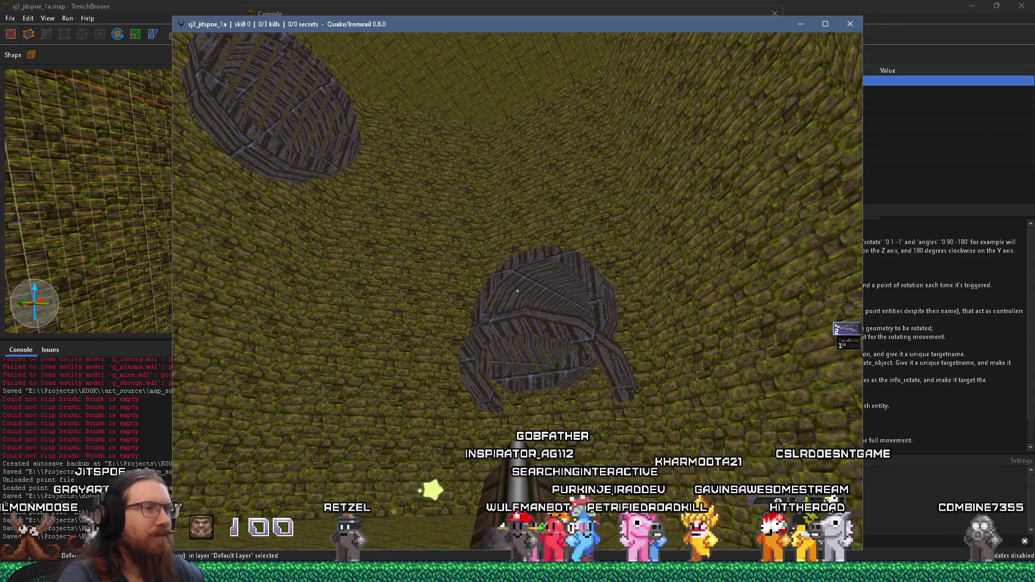
{"action": "key", "text": "w"}
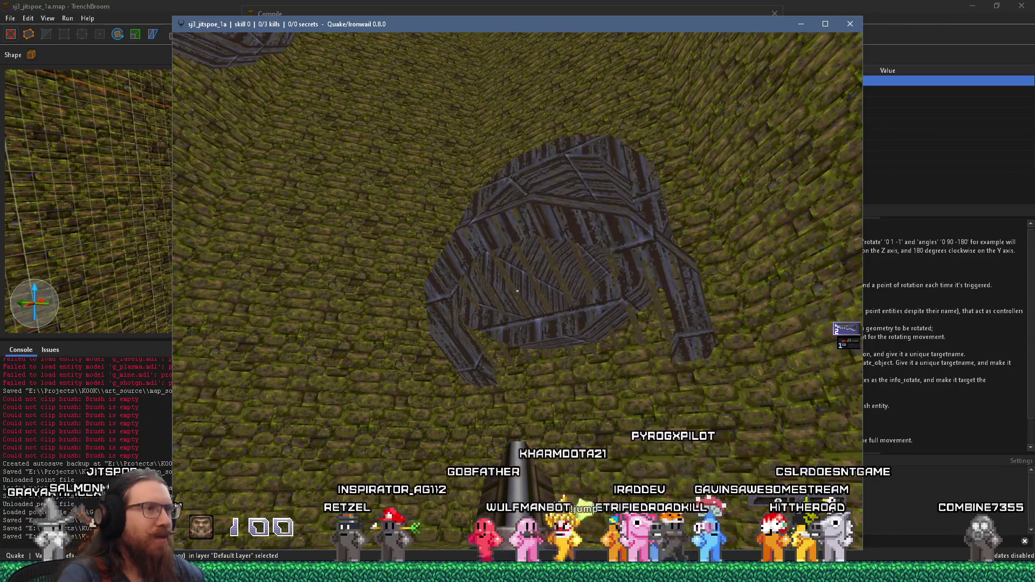
- Exit Ironwail and close the Compile window to return to the editor
{"action": "key", "text": "grave"}
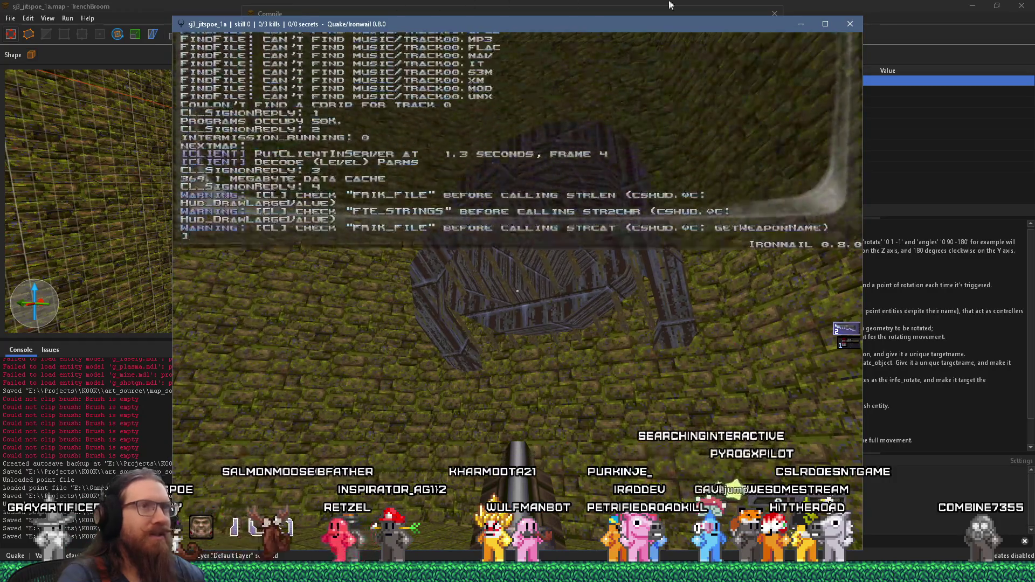
{"action": "left_click", "coordinate": [853, 23]}
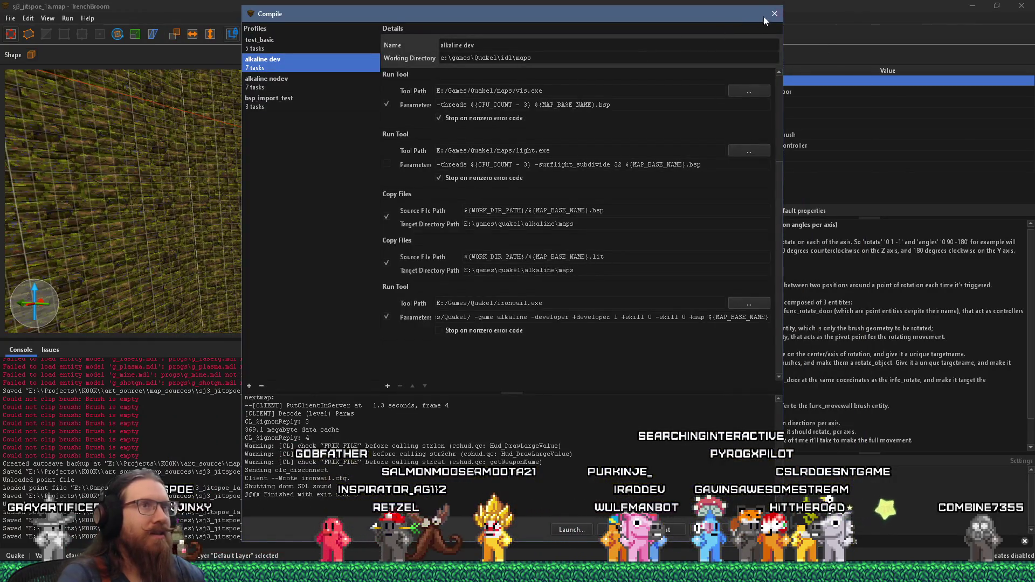
{"action": "left_click", "coordinate": [774, 14]}
{"action": "scroll", "coordinate": [499, 202], "scroll_direction": "up", "scroll_amount": 5}
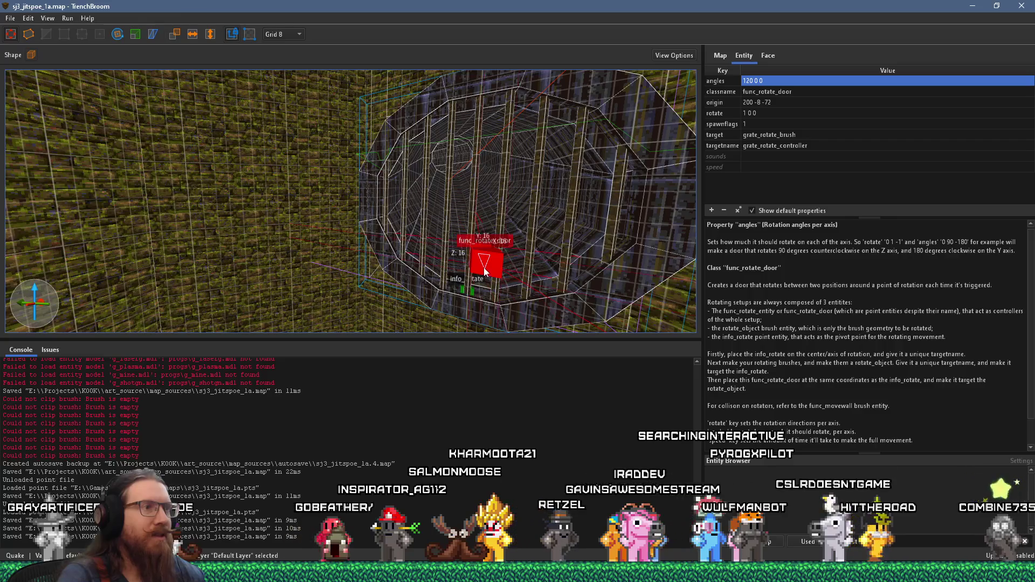
- Select the info_rotate pivot, rotate_object brush and func_rotate_door in turn, ending on info_rotate
{"action": "scroll", "coordinate": [419, 287], "scroll_direction": "up", "scroll_amount": 5}
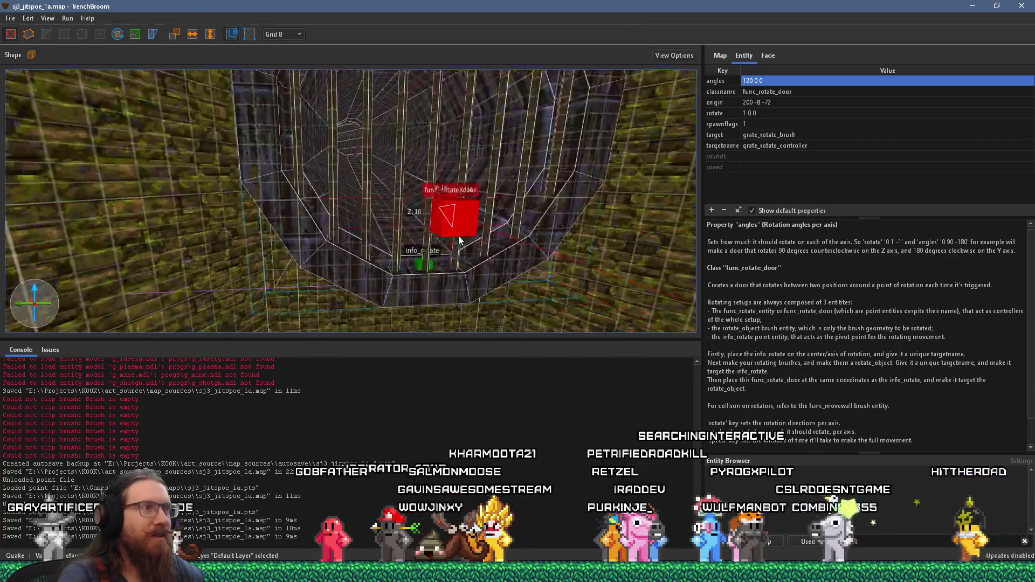
{"action": "scroll", "coordinate": [459, 241], "scroll_direction": "up", "scroll_amount": 3}
{"action": "left_click", "coordinate": [454, 297]}
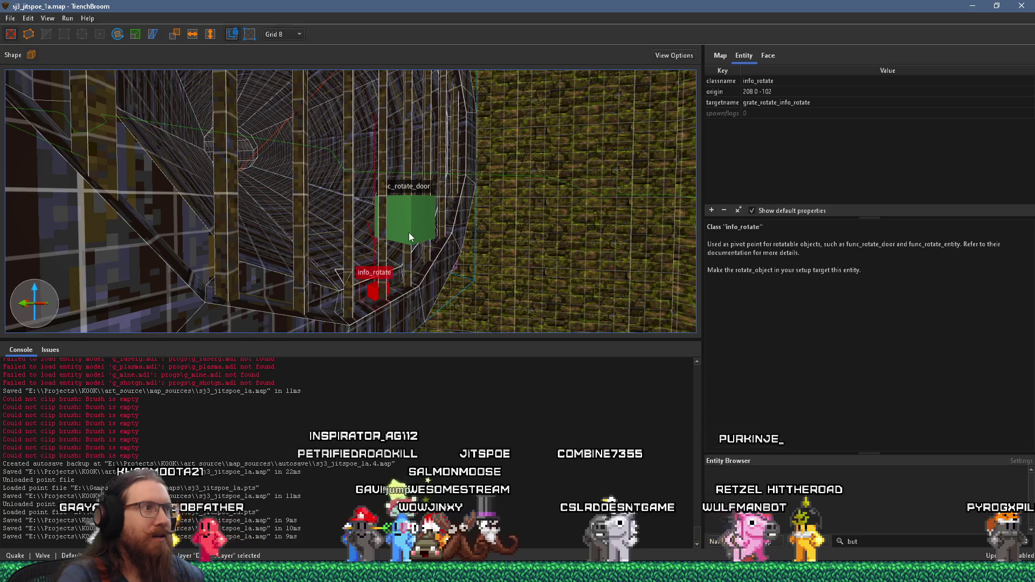
{"action": "left_click", "coordinate": [380, 252]}
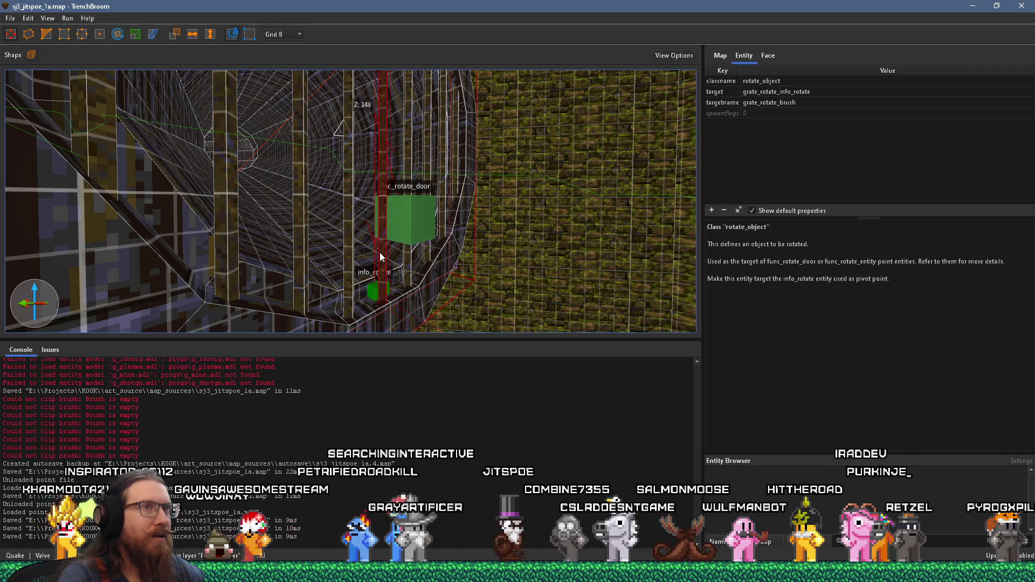
{"action": "left_click", "coordinate": [373, 290]}
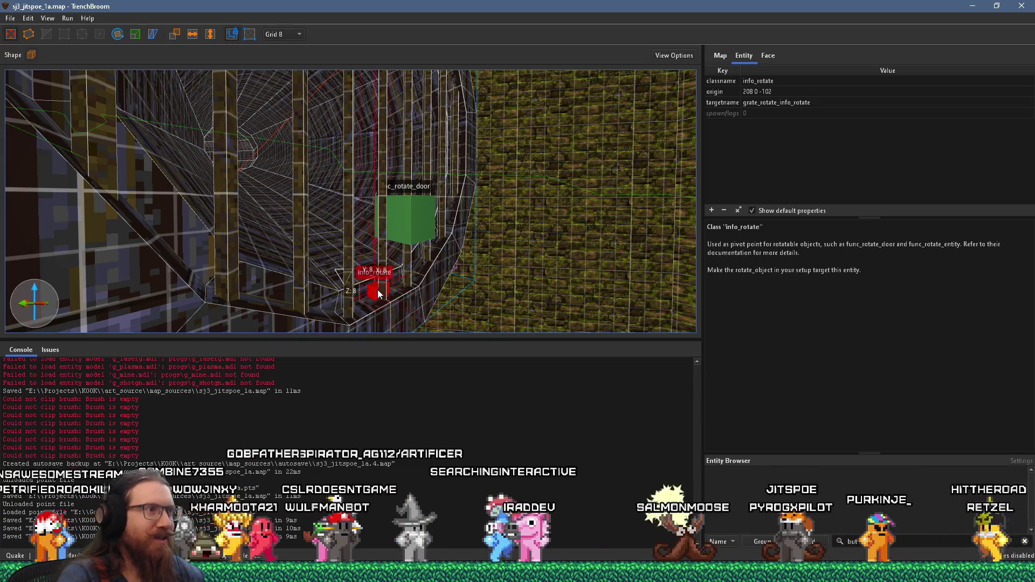
{"action": "left_click", "coordinate": [401, 242]}
{"action": "left_click", "coordinate": [373, 285]}
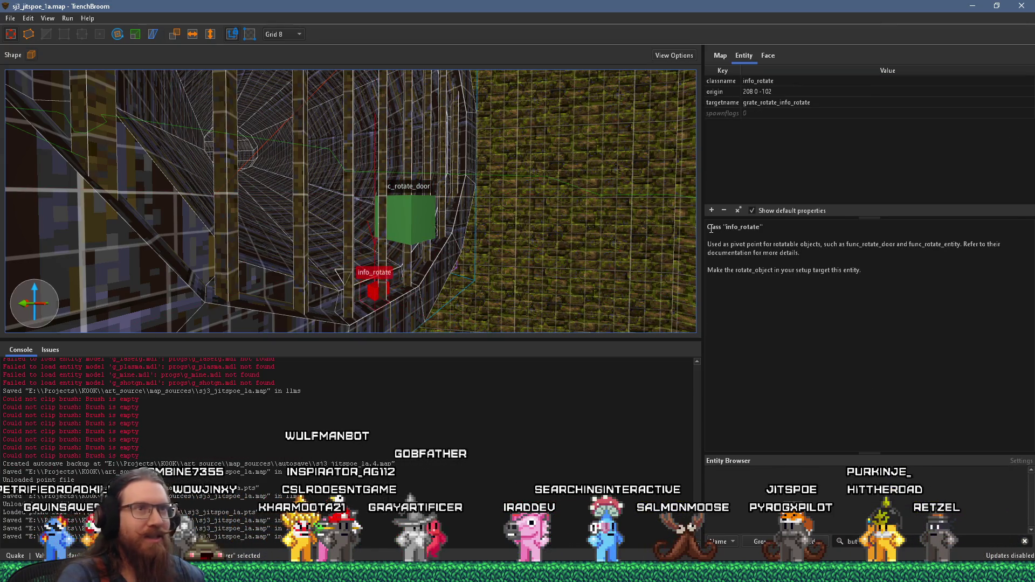
- Copy the info_rotate origin and set the func_rotate_door origin to 208 0 -102
{"action": "double_click", "coordinate": [782, 91]}
{"action": "right_click", "coordinate": [784, 91]}
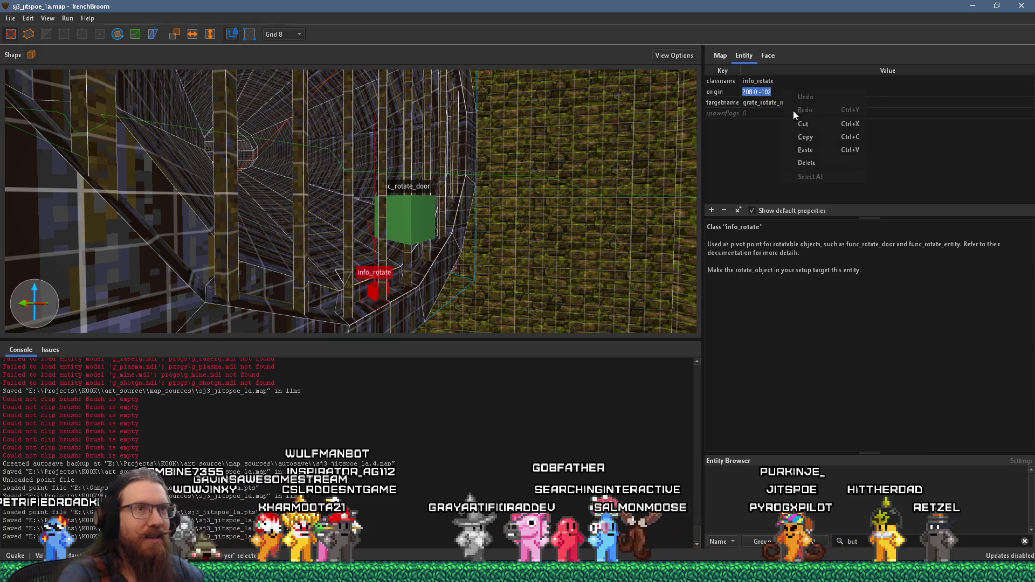
{"action": "left_click", "coordinate": [810, 137]}
{"action": "left_click", "coordinate": [376, 294]}
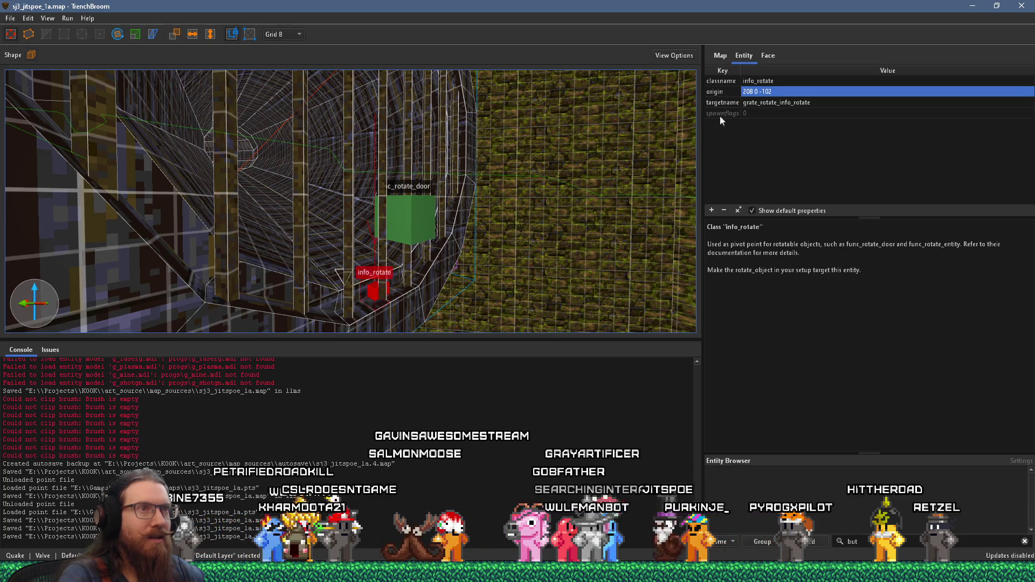
{"action": "left_click", "coordinate": [411, 241]}
{"action": "double_click", "coordinate": [760, 102]}
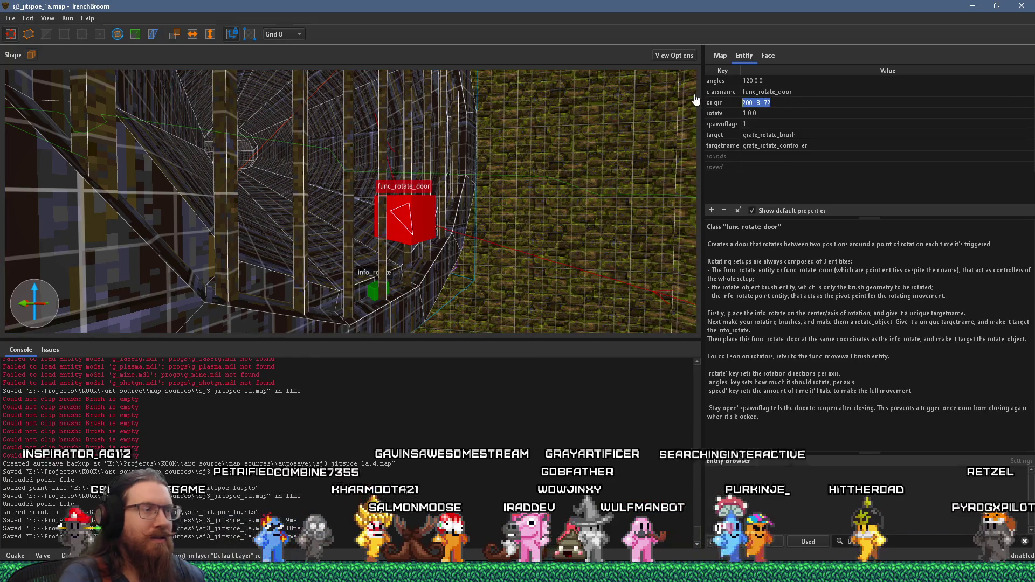
{"action": "type", "text": "208 0 -102"}
{"action": "key", "text": "Return"}
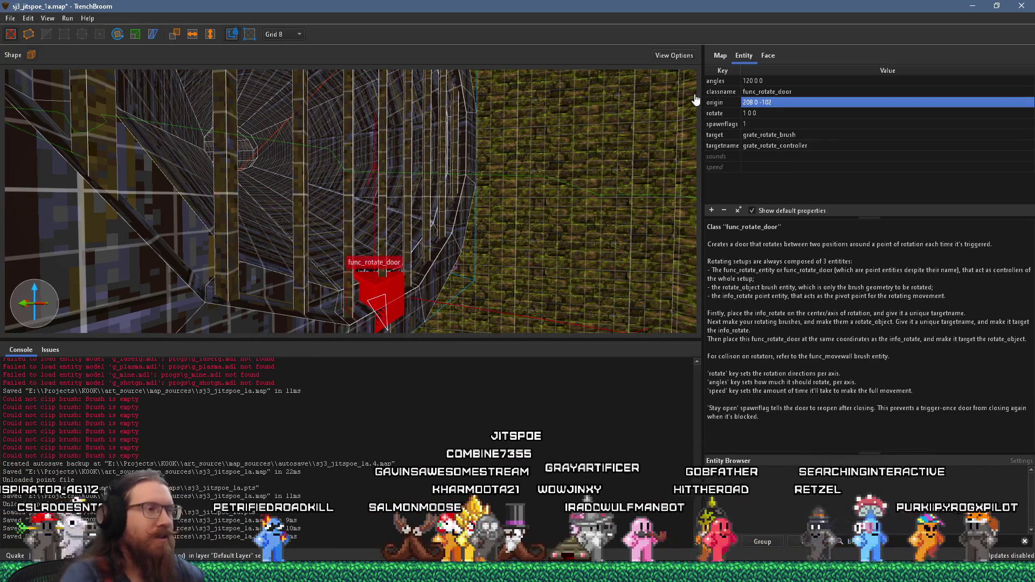
- Reselect the func_rotate_door and change its rotate value from 1 0 0 to -1 0 0
{"action": "key", "text": "d"}
{"action": "key", "text": "Escape"}
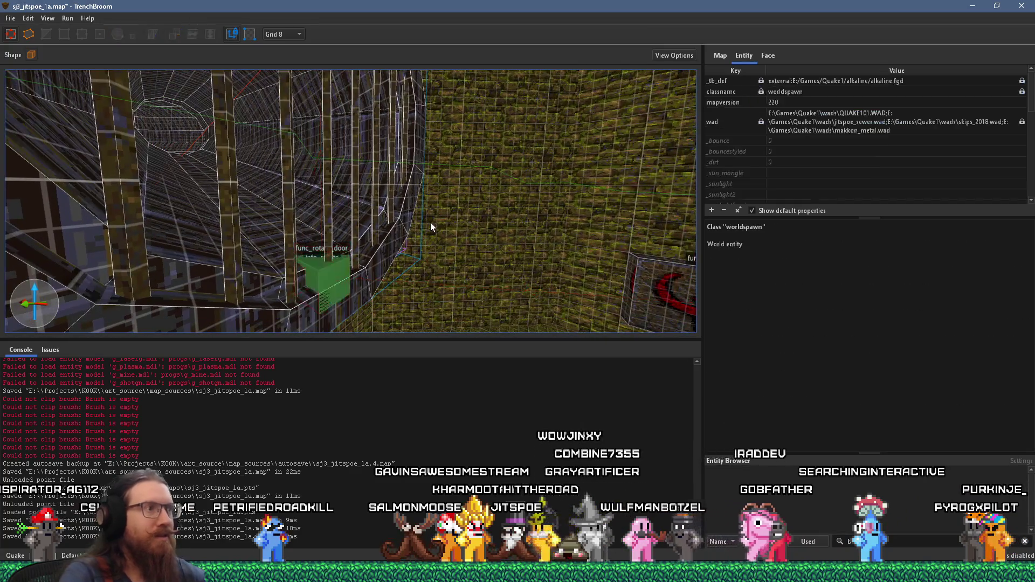
{"action": "left_click", "coordinate": [363, 237]}
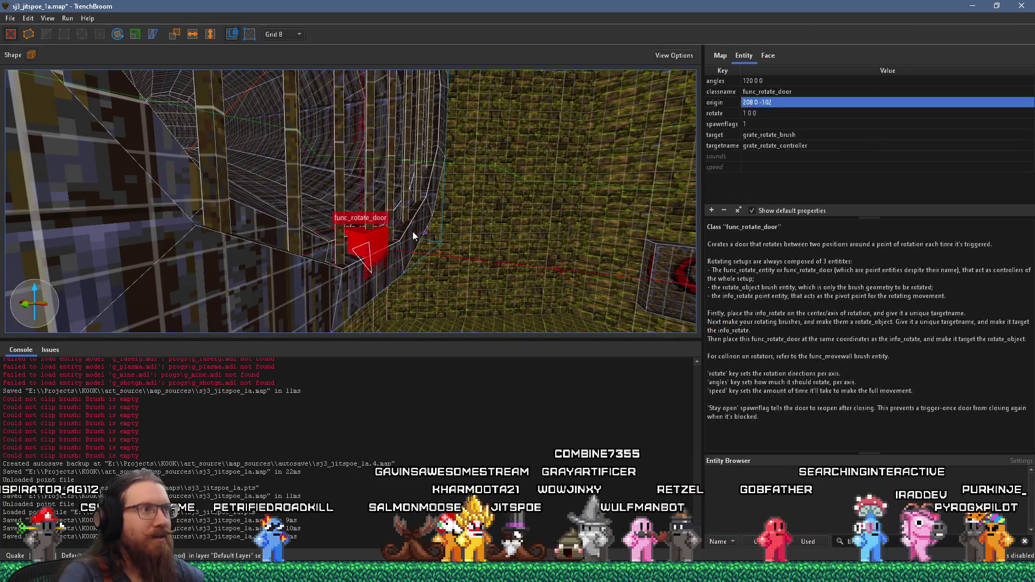
{"action": "key", "text": "w"}
{"action": "key", "text": "d"}
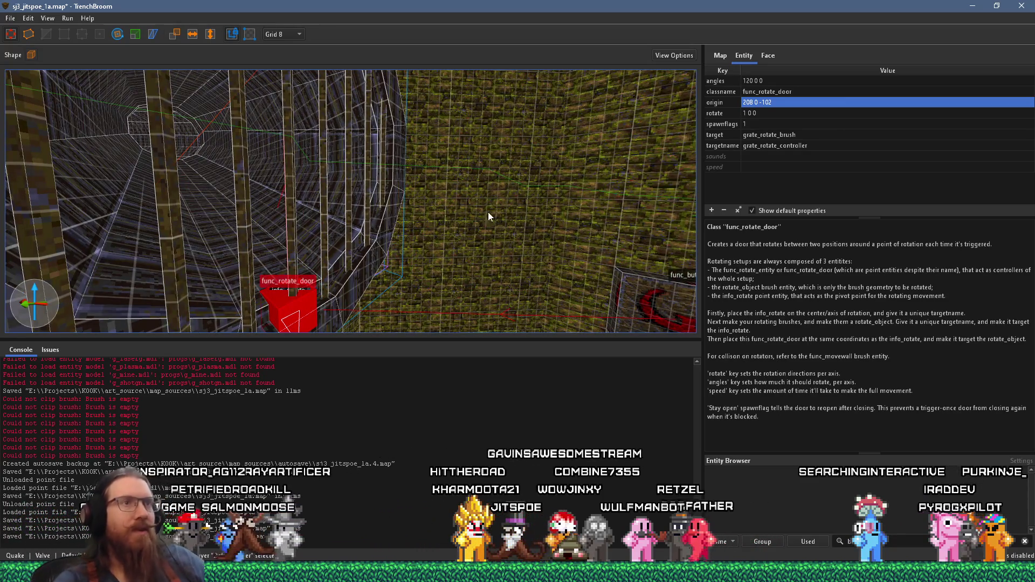
{"action": "double_click", "coordinate": [749, 114]}
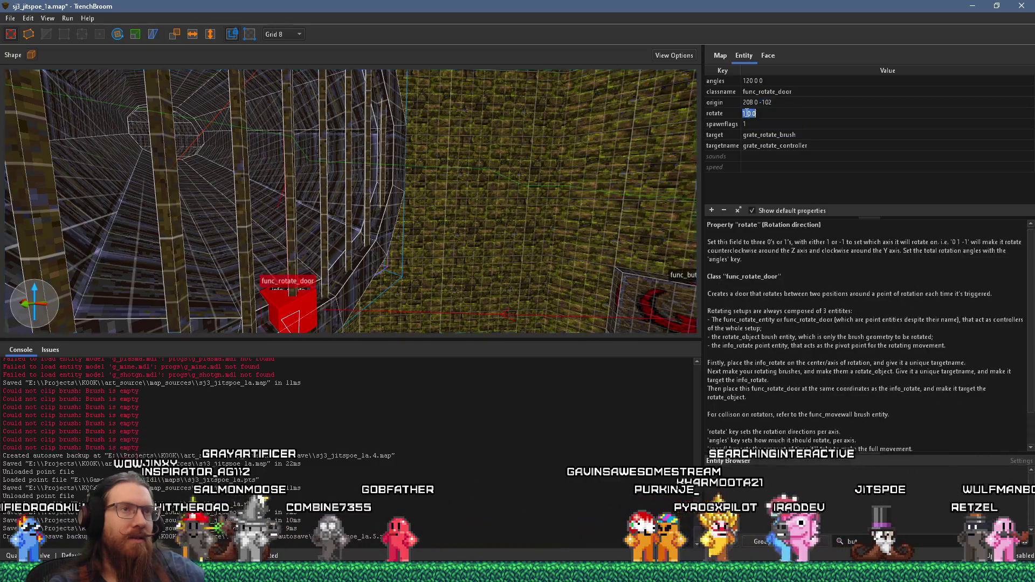
{"action": "type", "text": "-"}
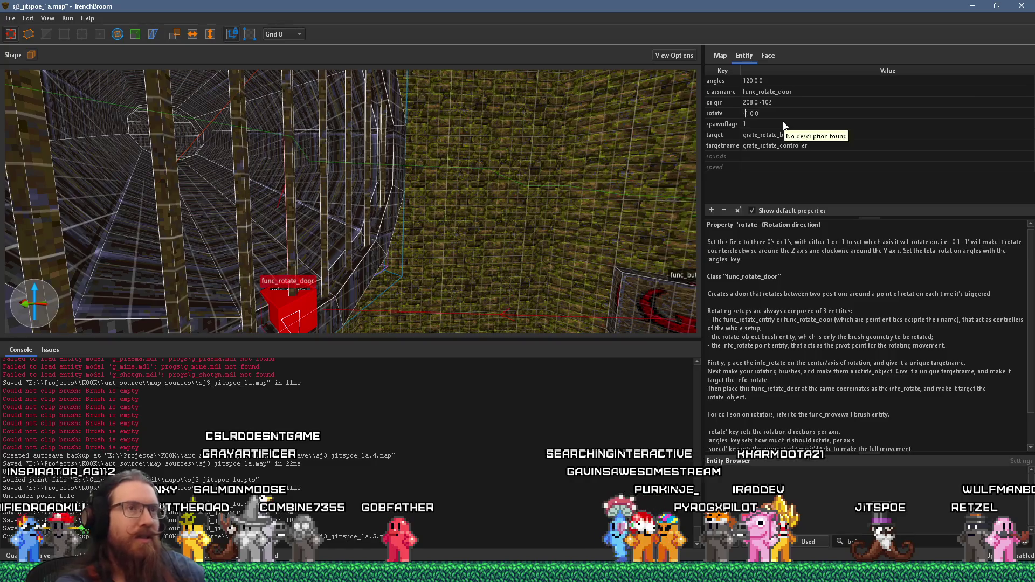
{"action": "key", "text": "Return"}
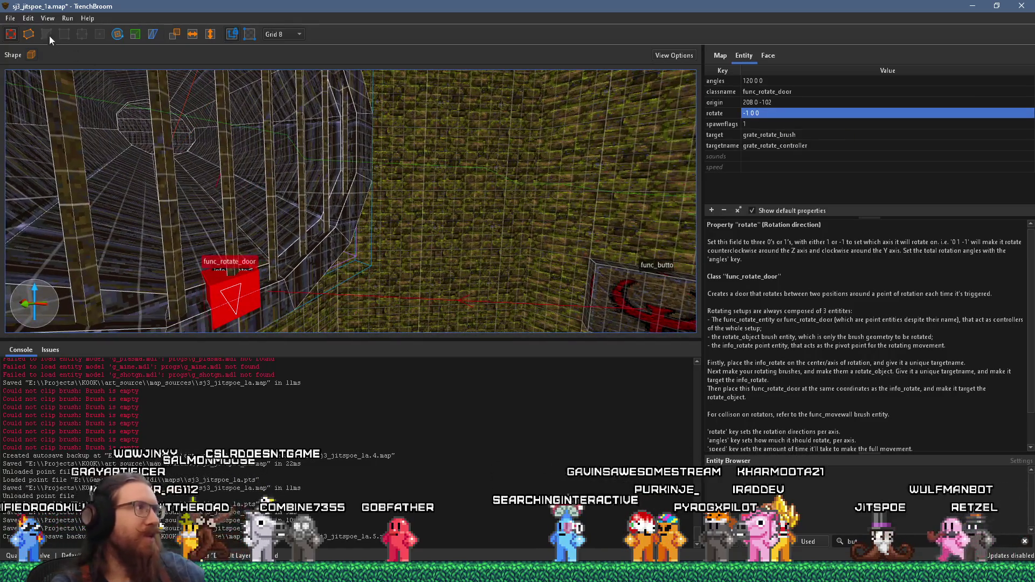
- Save the map, then compile it and launch it in Ironwail
{"action": "left_click", "coordinate": [10, 18]}
{"action": "left_click", "coordinate": [32, 70]}
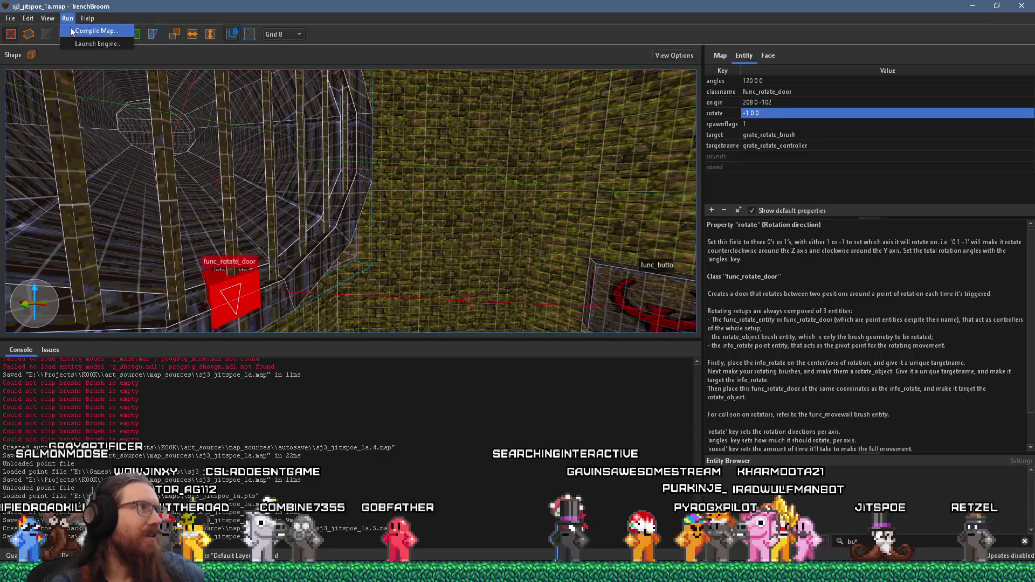
{"action": "left_click", "coordinate": [71, 32]}
{"action": "left_click", "coordinate": [711, 530]}
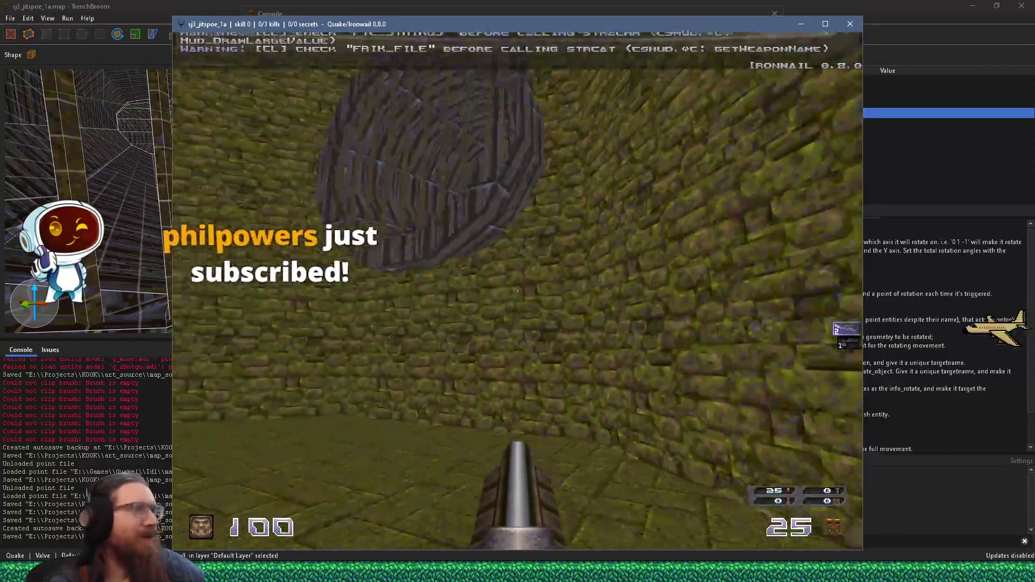
- View the grate in-game, then close Ironwail and the compile settings window
{"action": "mouse_move", "coordinate": [518, 291]}
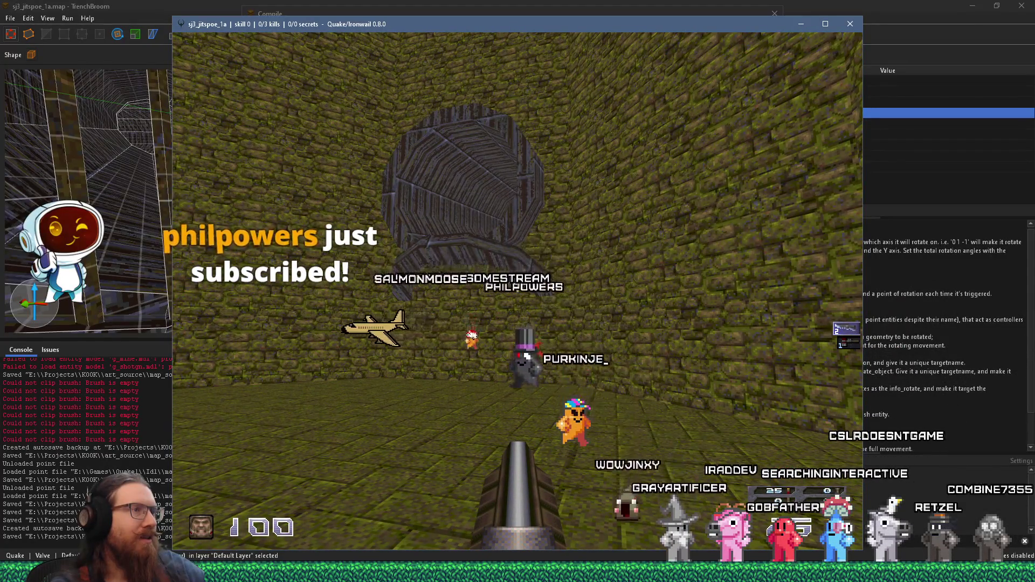
{"action": "key", "text": "grave"}
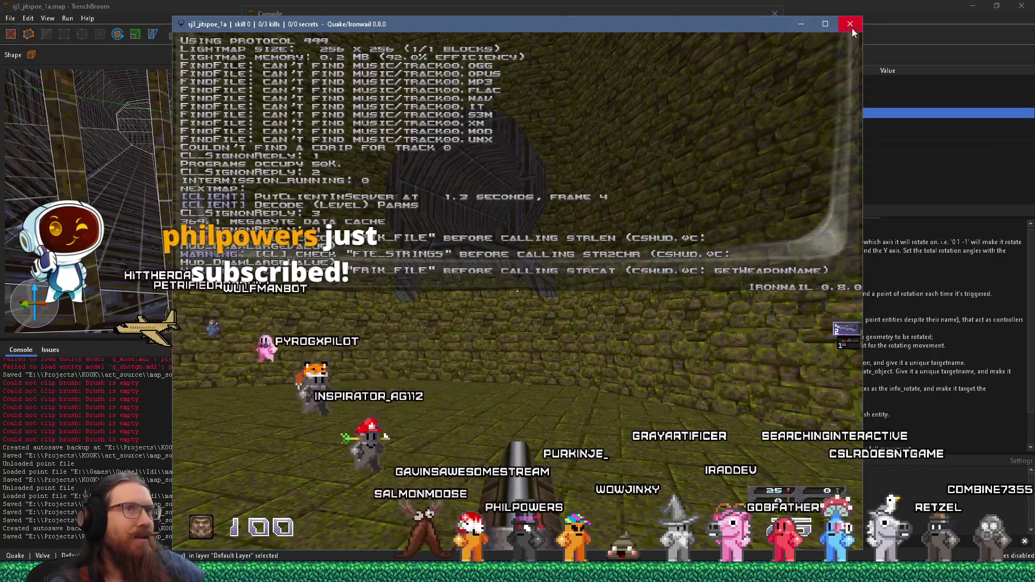
{"action": "left_click", "coordinate": [850, 23]}
{"action": "left_click", "coordinate": [775, 13]}
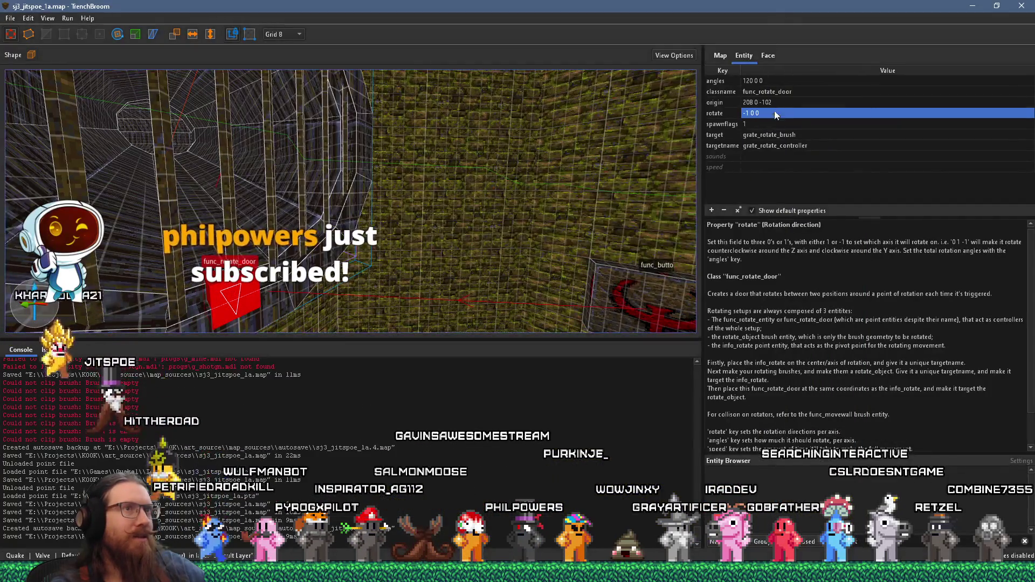
- Change the func_rotate_door angles to -120 0 0 and start a recompile of the map
{"action": "double_click", "coordinate": [764, 82]}
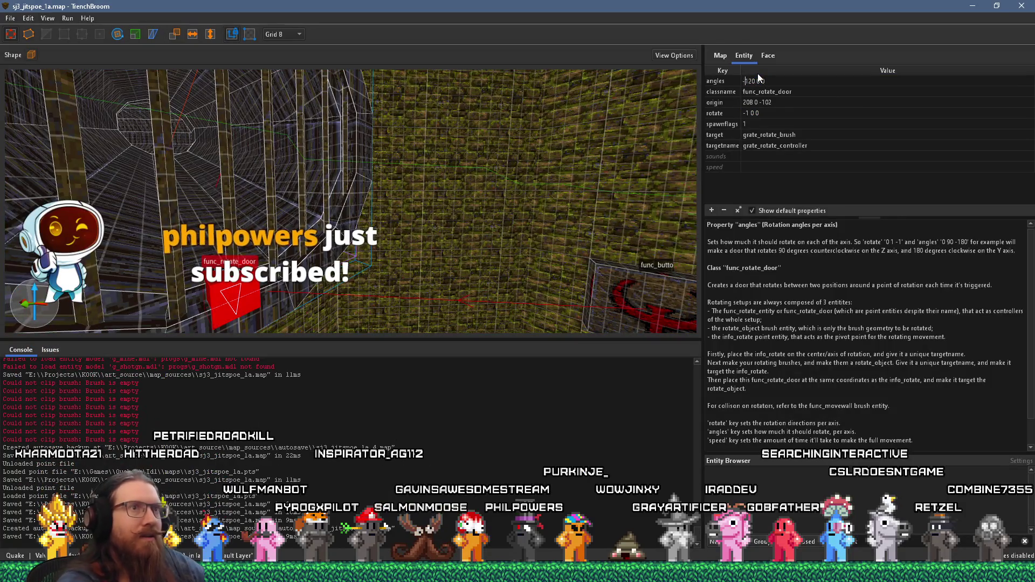
{"action": "type", "text": "-"}
{"action": "key", "text": "Return"}
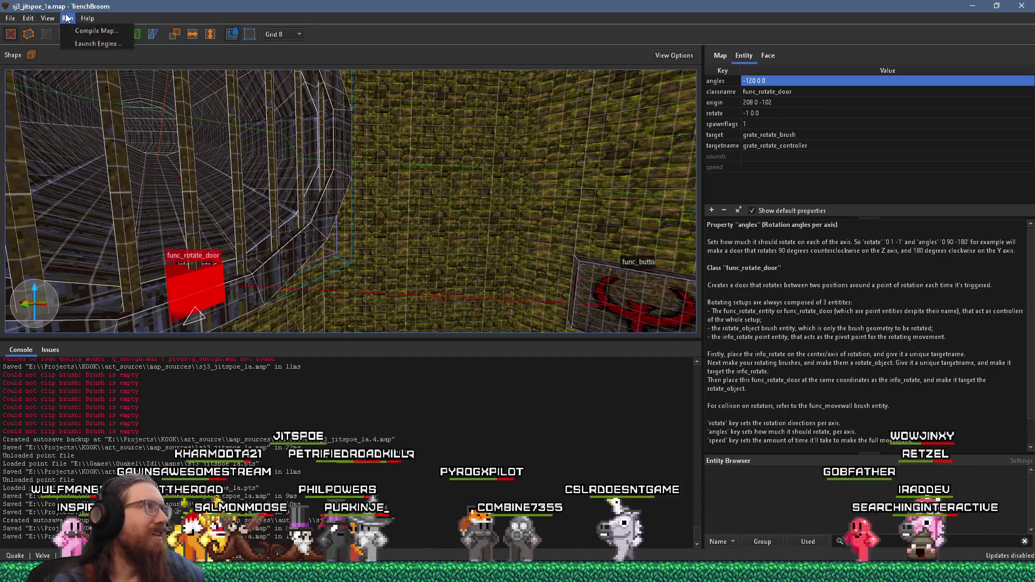
{"action": "left_click", "coordinate": [80, 32]}
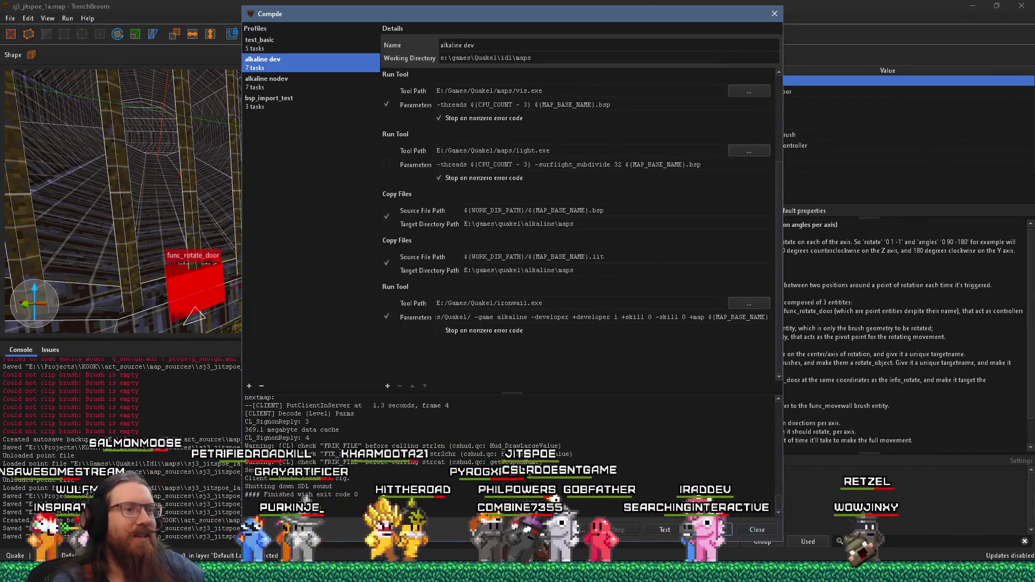
{"action": "left_click_drag", "start_coordinate": [769, 26], "coordinate": [738, 192]}
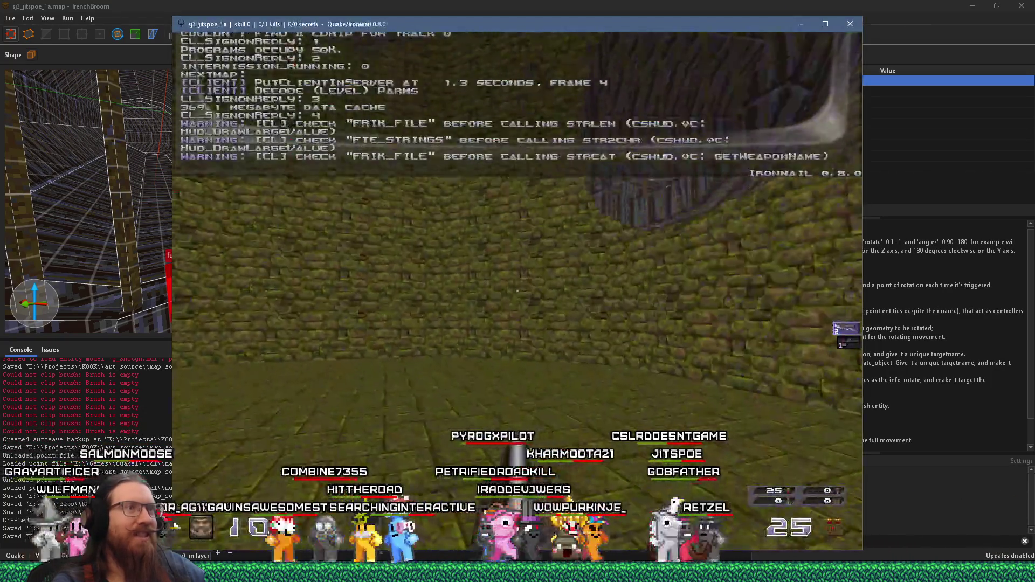
- Walk to the grate lid to watch it tilt open, then enter 'quit' in the console
{"action": "mouse_move", "coordinate": [517, 291]}
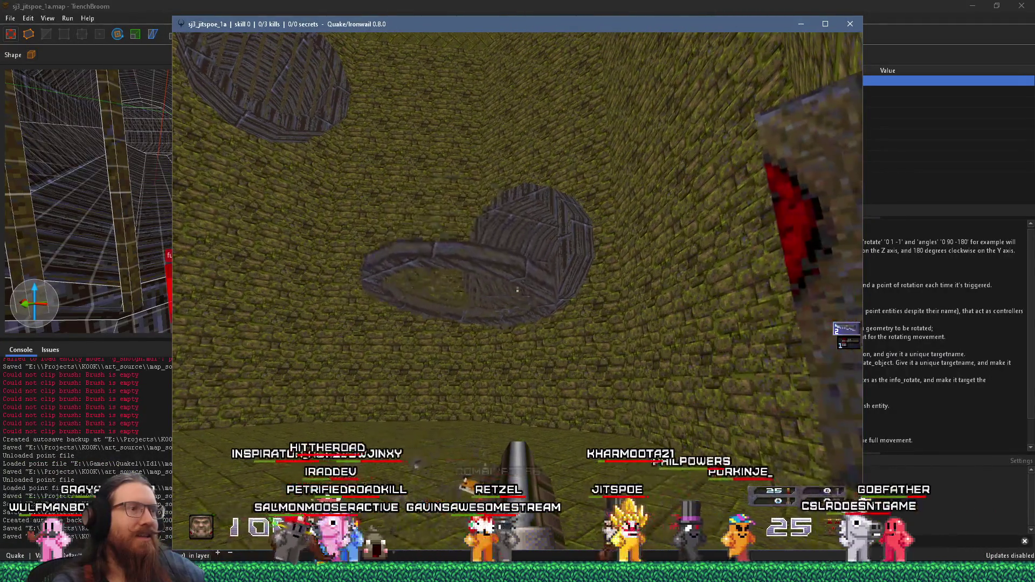
{"action": "key", "text": "w"}
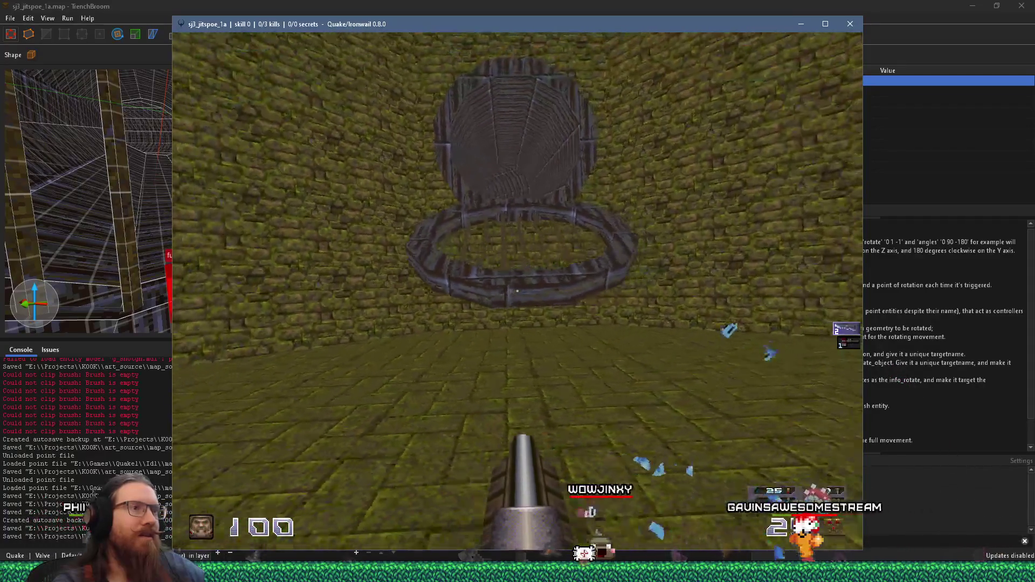
{"action": "key", "text": "grave"}
{"action": "type", "text": "quit"}
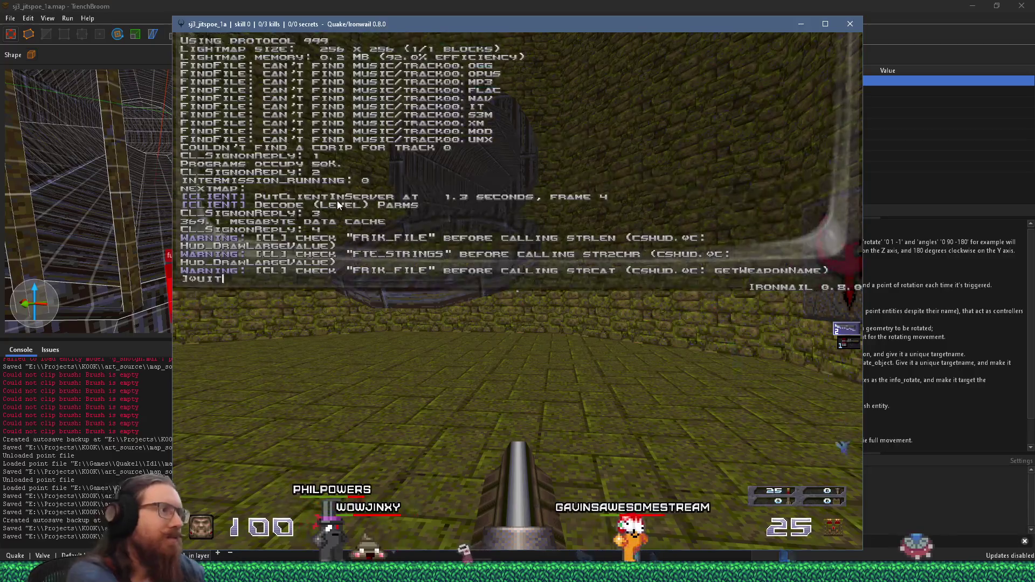
{"action": "key", "text": "Return"}
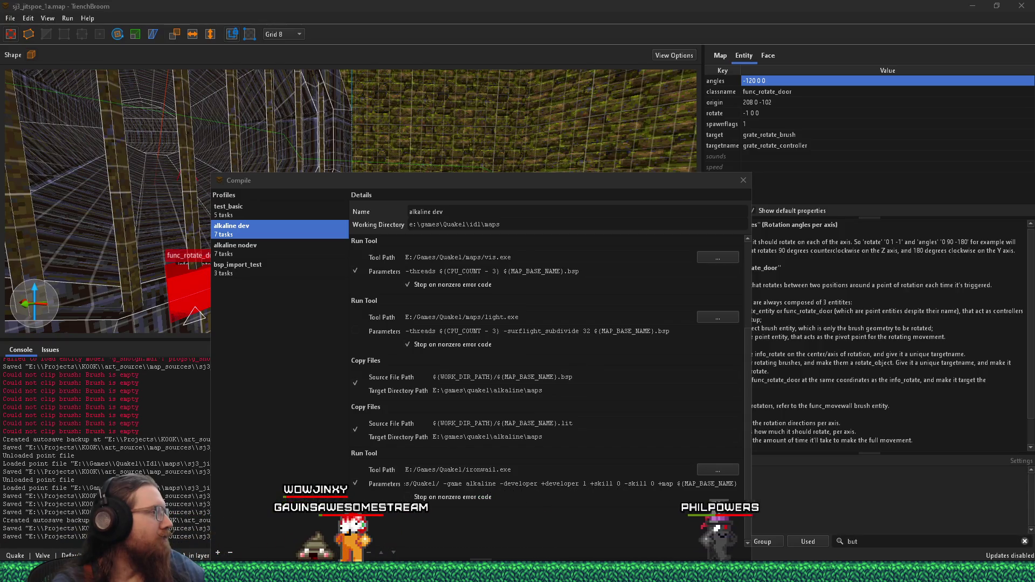
- Enter 'but' in the Entity Browser search, then switch to the IDLE rawirc.py editor
{"action": "type", "text": "but"}
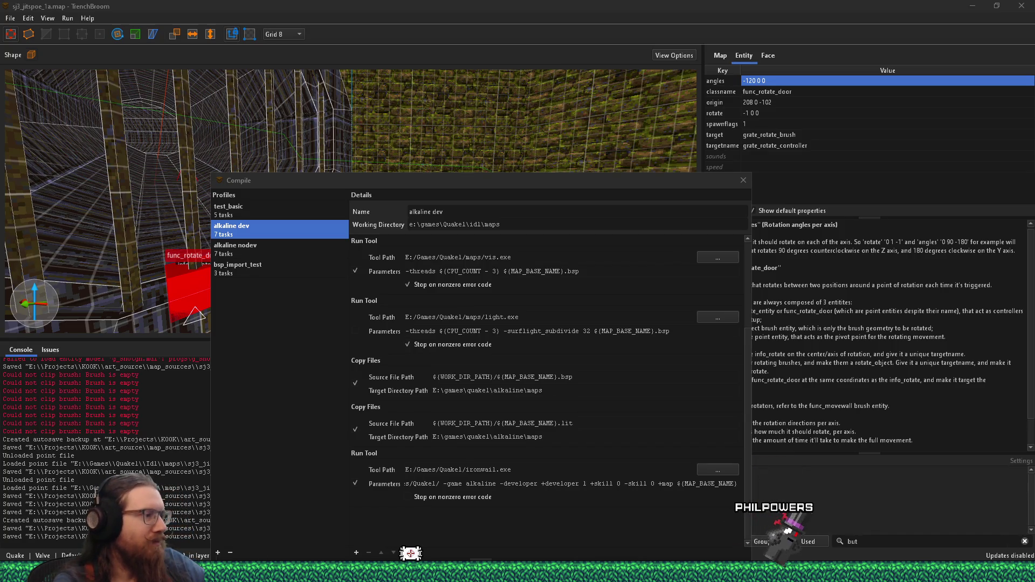
{"action": "left_click", "coordinate": [224, 531]}
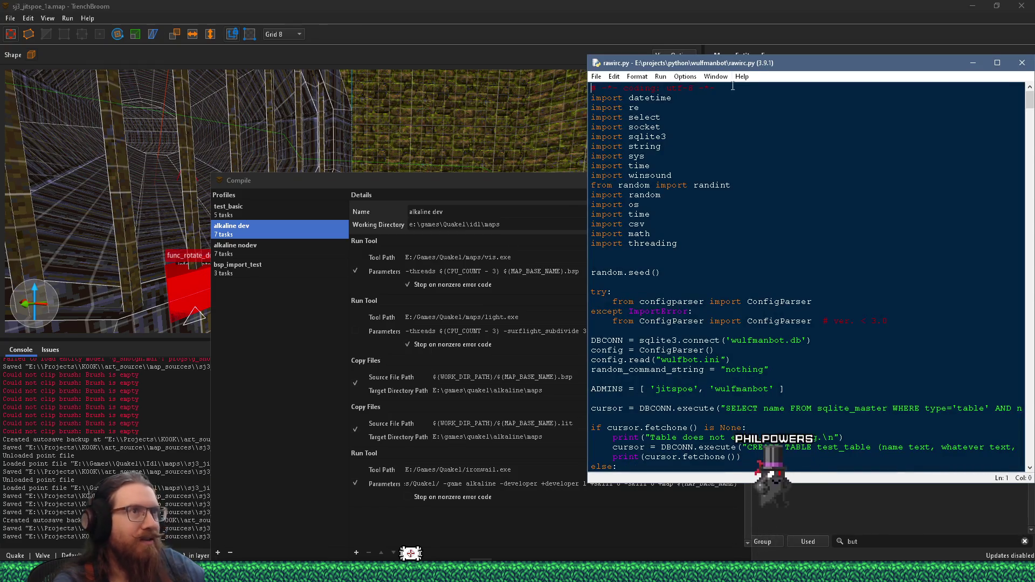
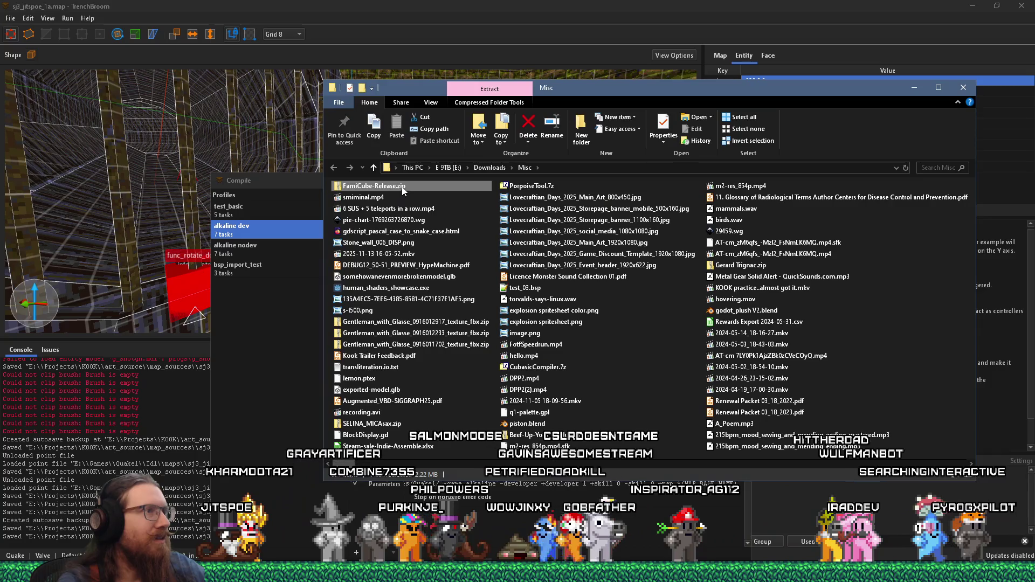
- Extract FamiCube-Release.zip here with 7-Zip and open the extracted FamiCube-Release folder
{"action": "right_click", "coordinate": [420, 188]}
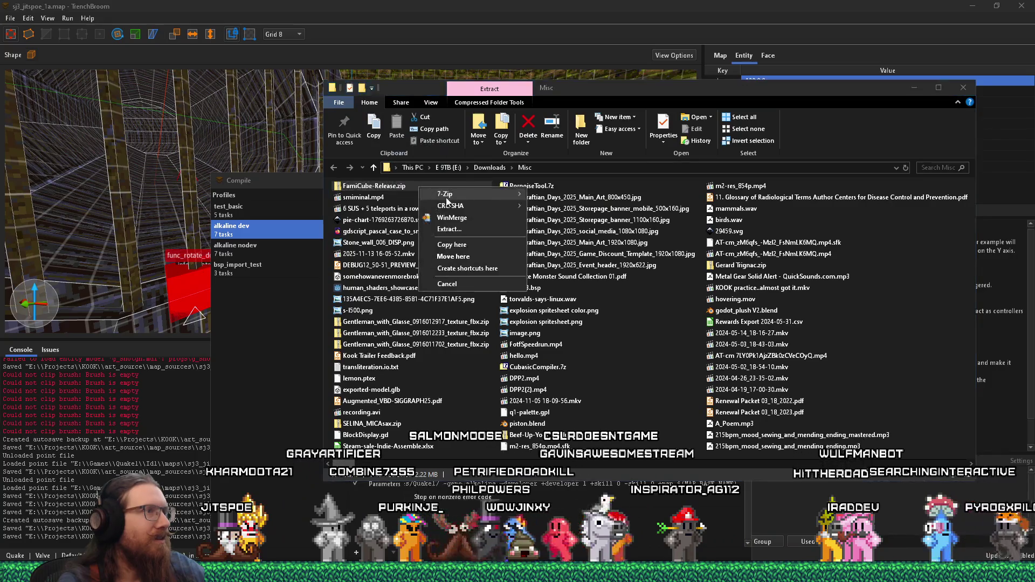
{"action": "mouse_move", "coordinate": [445, 195]}
{"action": "left_click", "coordinate": [580, 229]}
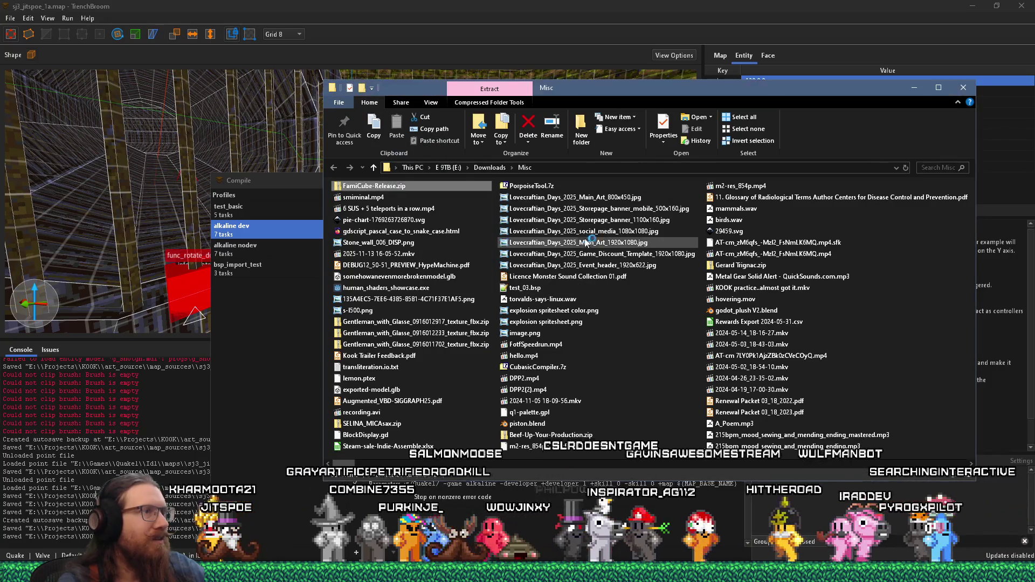
{"action": "double_click", "coordinate": [574, 264]}
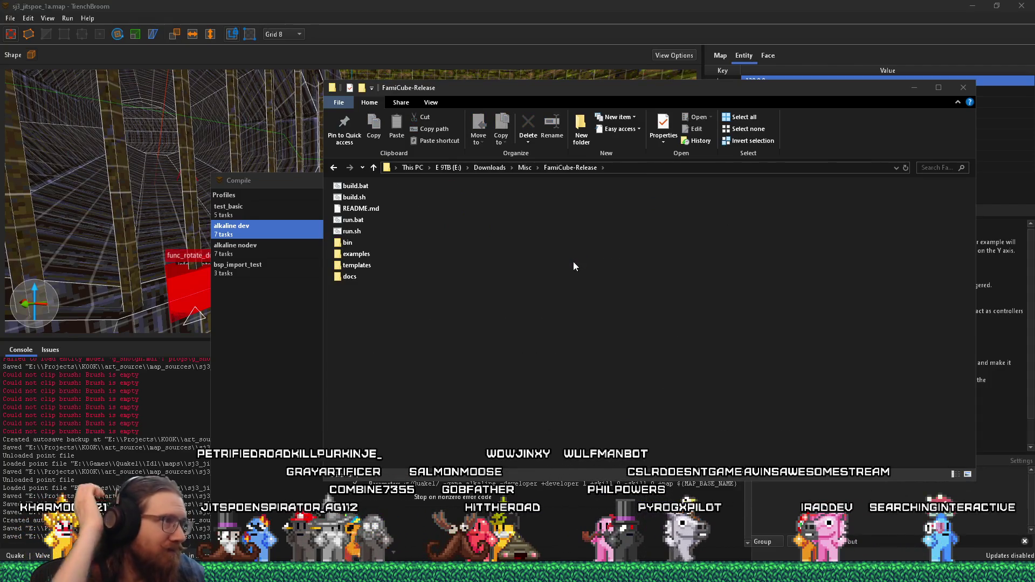
{"action": "right_click", "coordinate": [371, 210]}
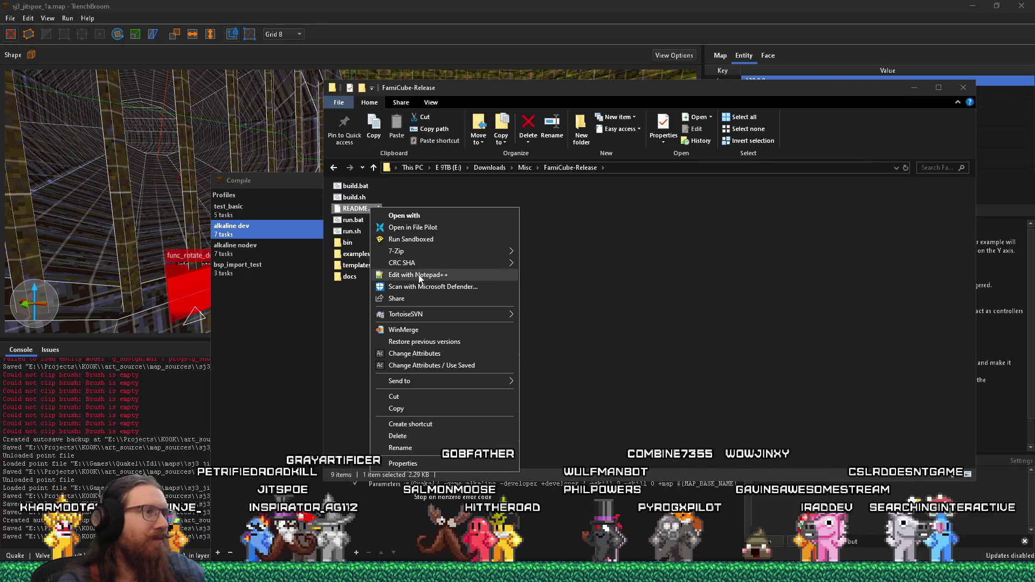
- Open README.md in Notepad++ and close the Find result panel
{"action": "left_click", "coordinate": [415, 272]}
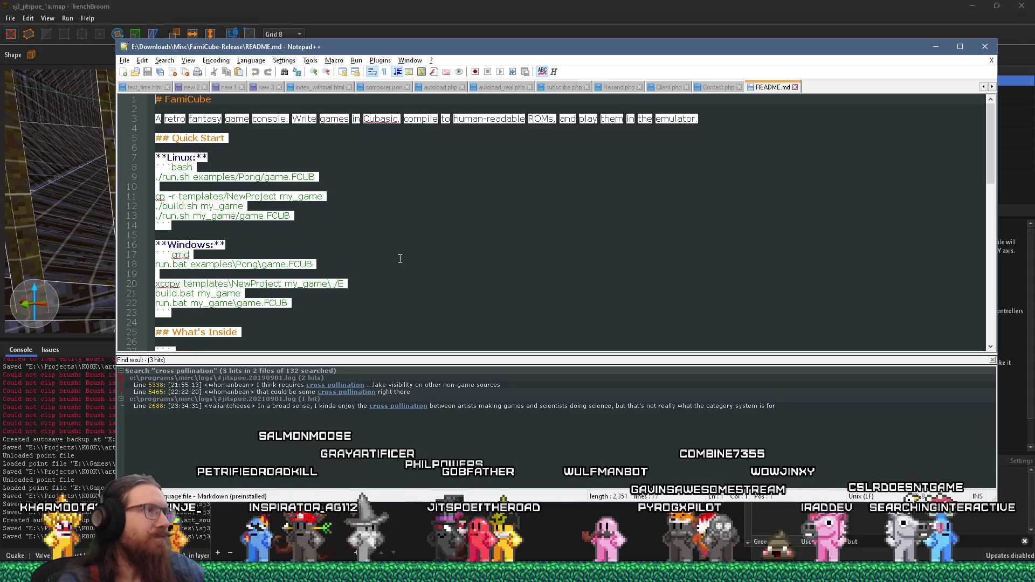
{"action": "scroll", "coordinate": [400, 259], "scroll_direction": "down", "scroll_amount": 2}
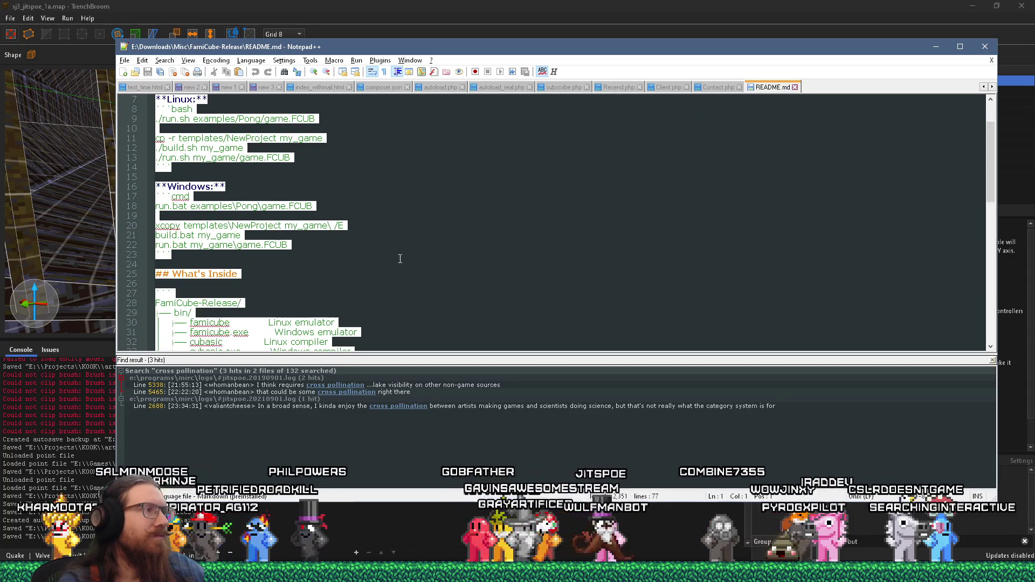
{"action": "scroll", "coordinate": [399, 260], "scroll_direction": "up", "scroll_amount": 2}
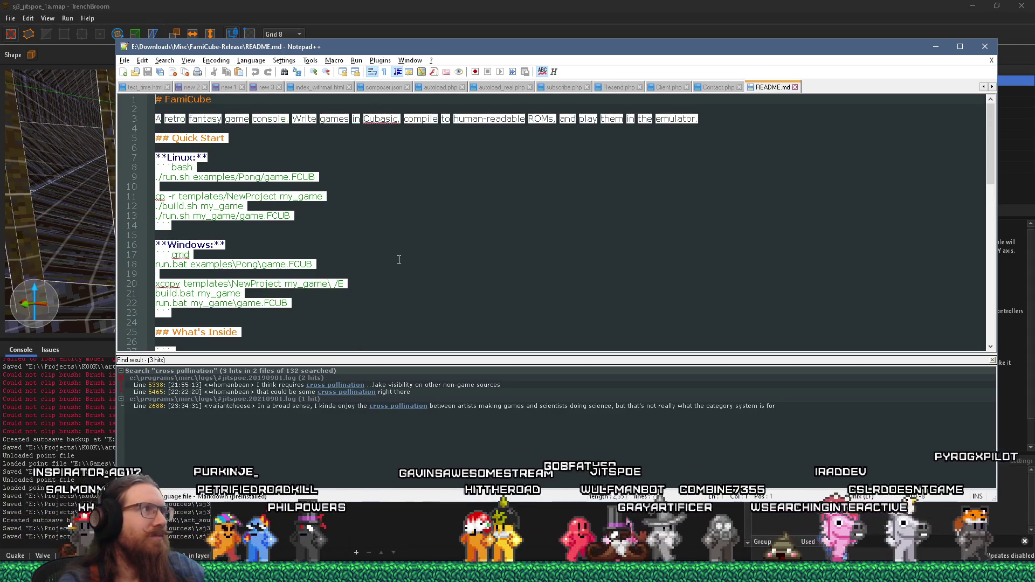
{"action": "left_click", "coordinate": [402, 147]}
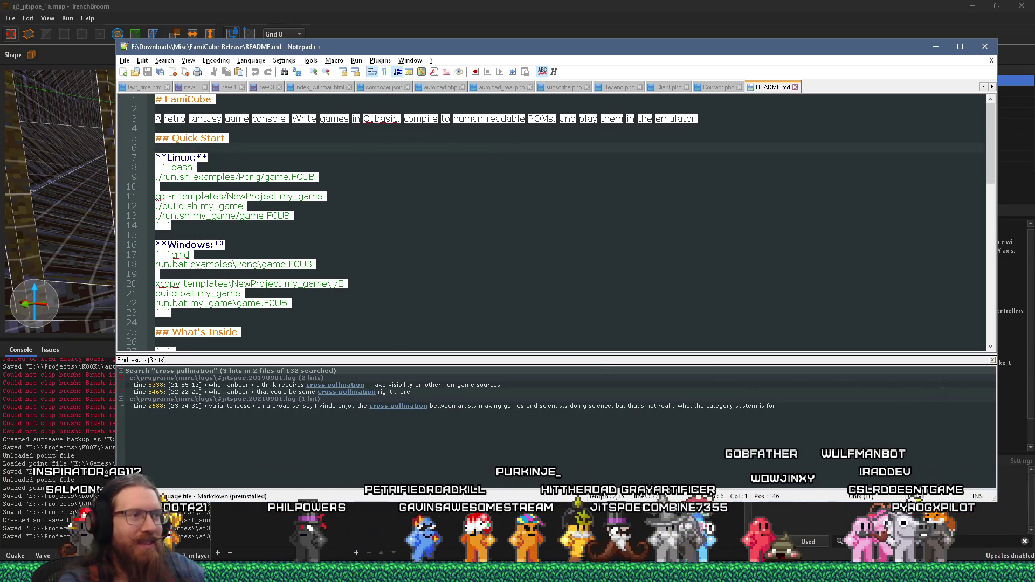
{"action": "left_click", "coordinate": [992, 362]}
{"action": "left_click", "coordinate": [993, 362]}
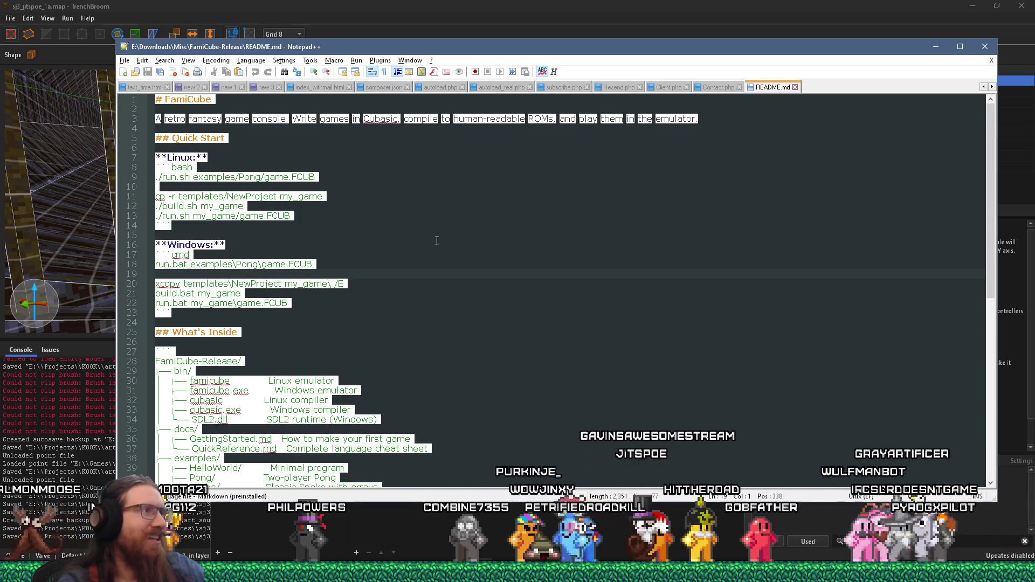
- Read the README's Quick Start instructions, then move the editor aside to bring back the FamiCube-Release folder
{"action": "mouse_move", "coordinate": [157, 158]}
{"action": "left_mouse_down"}
{"action": "mouse_move", "coordinate": [636, 181]}
{"action": "mouse_move", "coordinate": [673, 199]}
{"action": "mouse_move", "coordinate": [698, 240]}
{"action": "mouse_move", "coordinate": [686, 330]}
{"action": "left_mouse_up"}
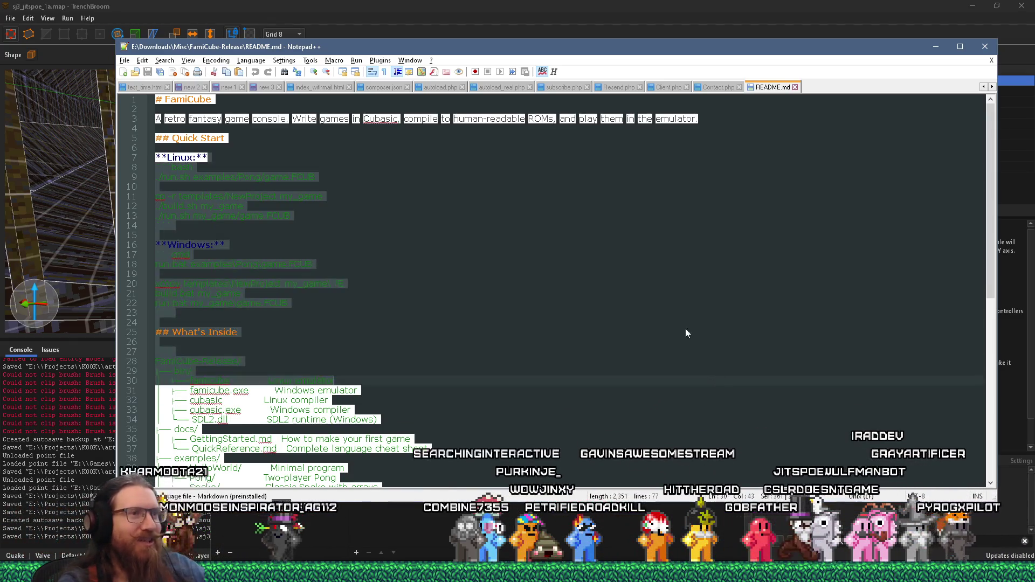
{"action": "left_click", "coordinate": [637, 264]}
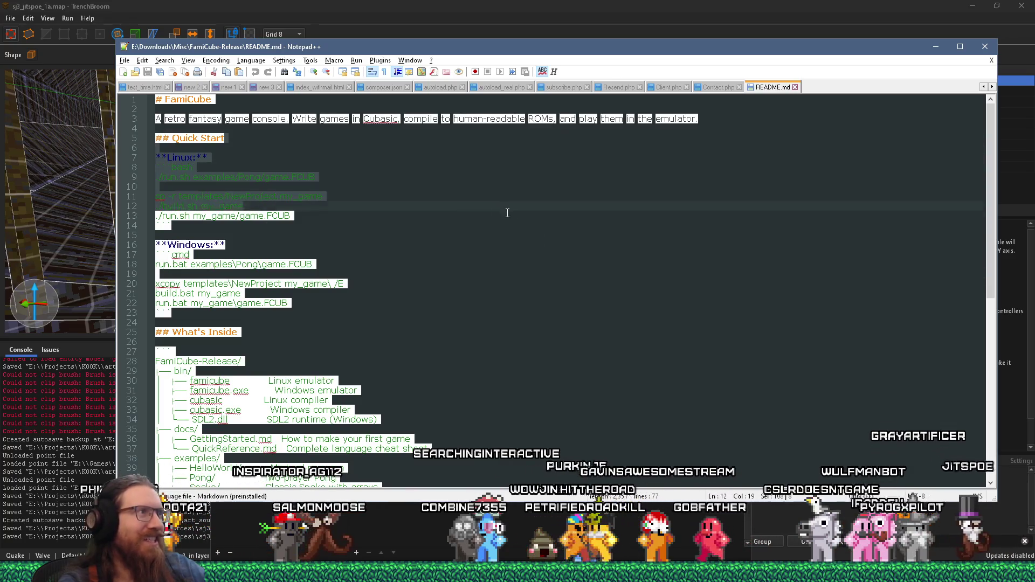
{"action": "left_click", "coordinate": [539, 285]}
{"action": "scroll", "coordinate": [546, 291], "scroll_direction": "down", "scroll_amount": 3}
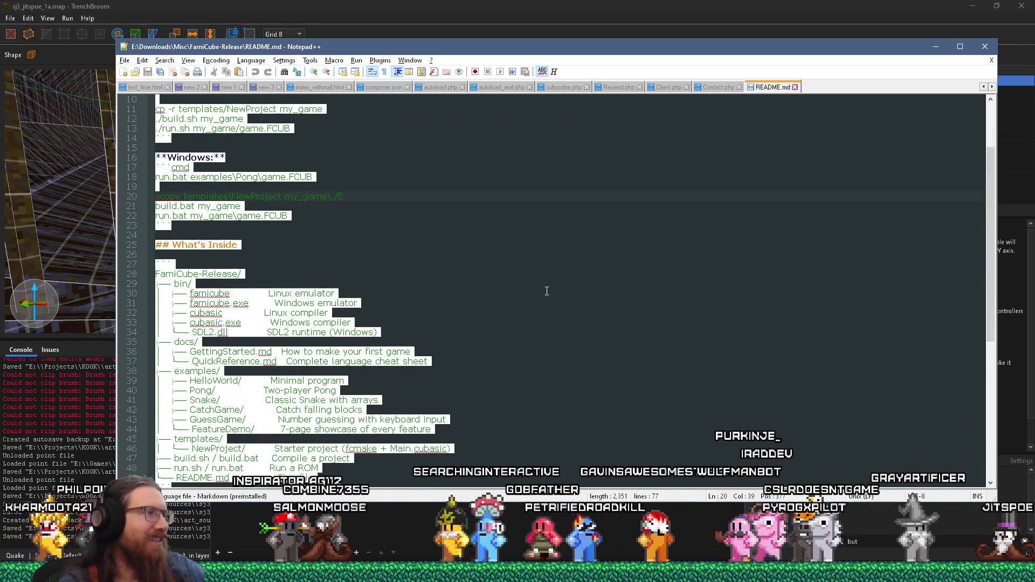
{"action": "scroll", "coordinate": [546, 291], "scroll_direction": "down", "scroll_amount": 4}
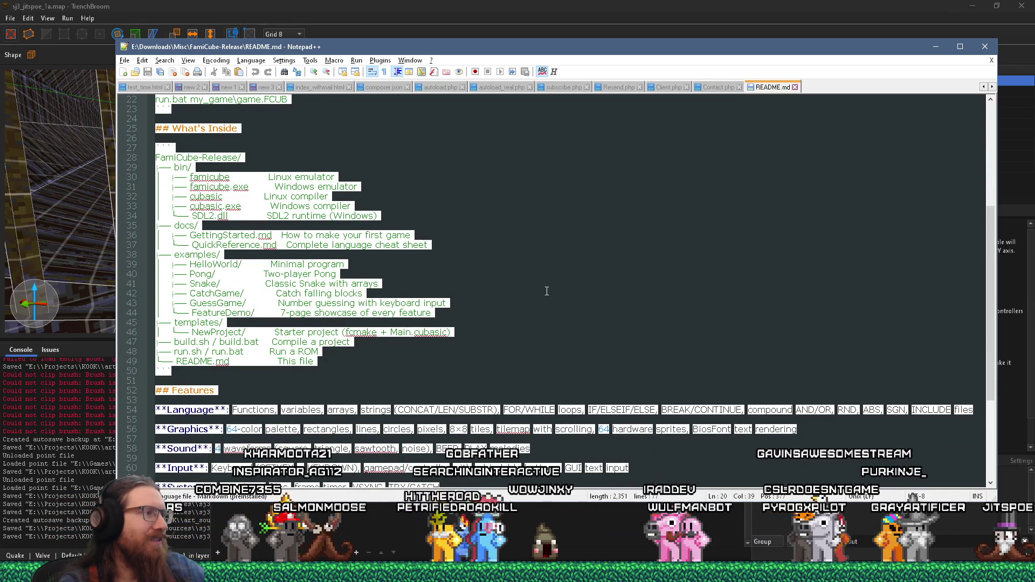
{"action": "scroll", "coordinate": [546, 291], "scroll_direction": "up", "scroll_amount": 7}
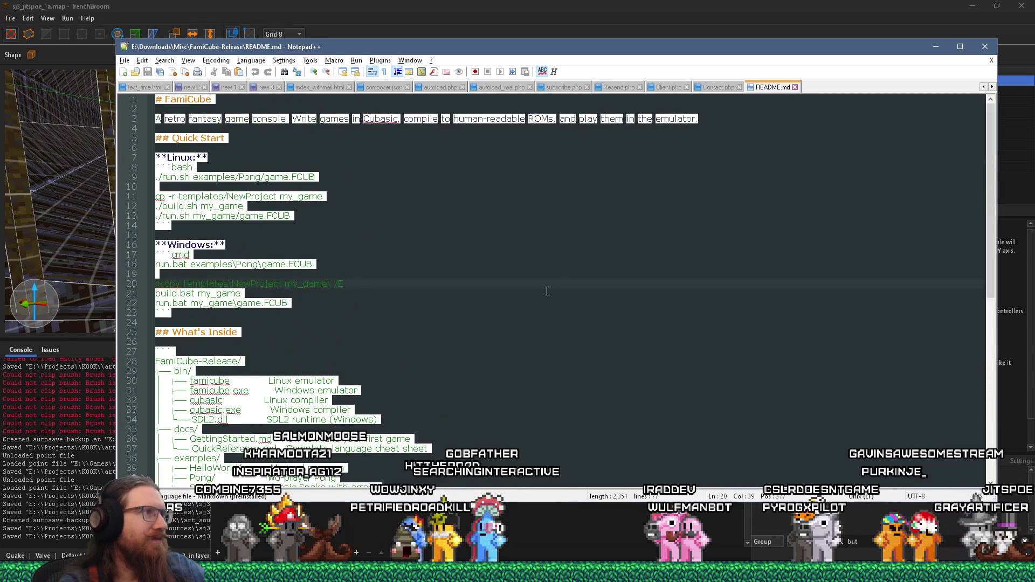
{"action": "mouse_move", "coordinate": [512, 46]}
{"action": "left_mouse_down"}
{"action": "mouse_move", "coordinate": [508, 127]}
{"action": "mouse_move", "coordinate": [487, 140]}
{"action": "mouse_move", "coordinate": [487, 131]}
{"action": "left_mouse_up"}
{"action": "left_click", "coordinate": [517, 92]}
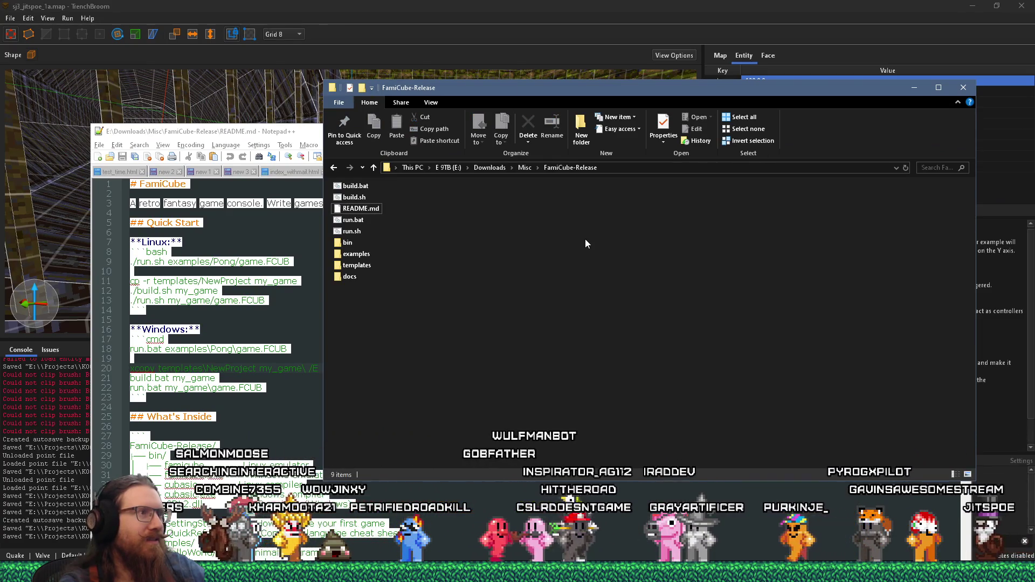
- Run the Command Prompt shortcut sandboxed in Sandboxie's DefaultBox
{"action": "key", "text": "super"}
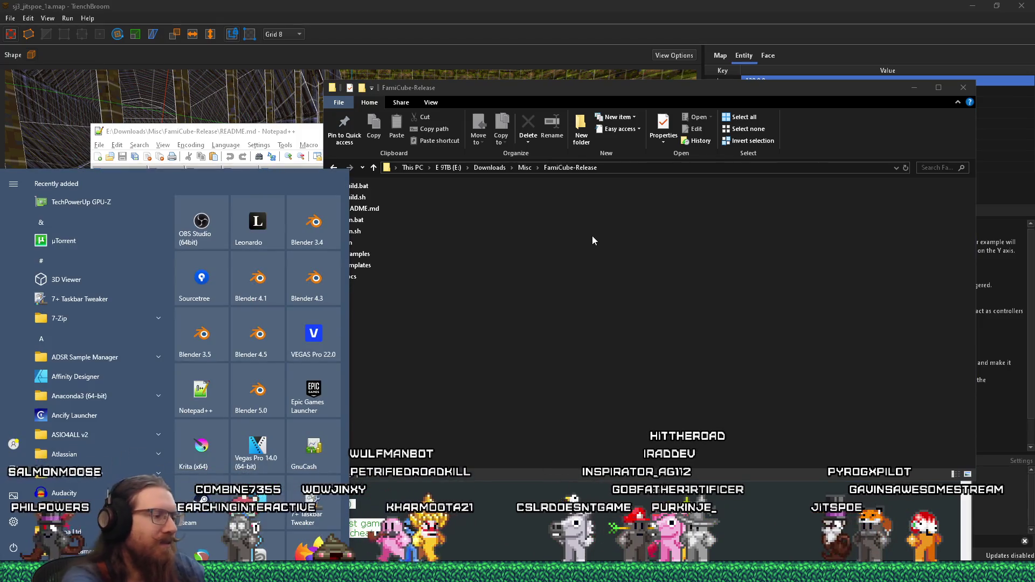
{"action": "type", "text": "cmd"}
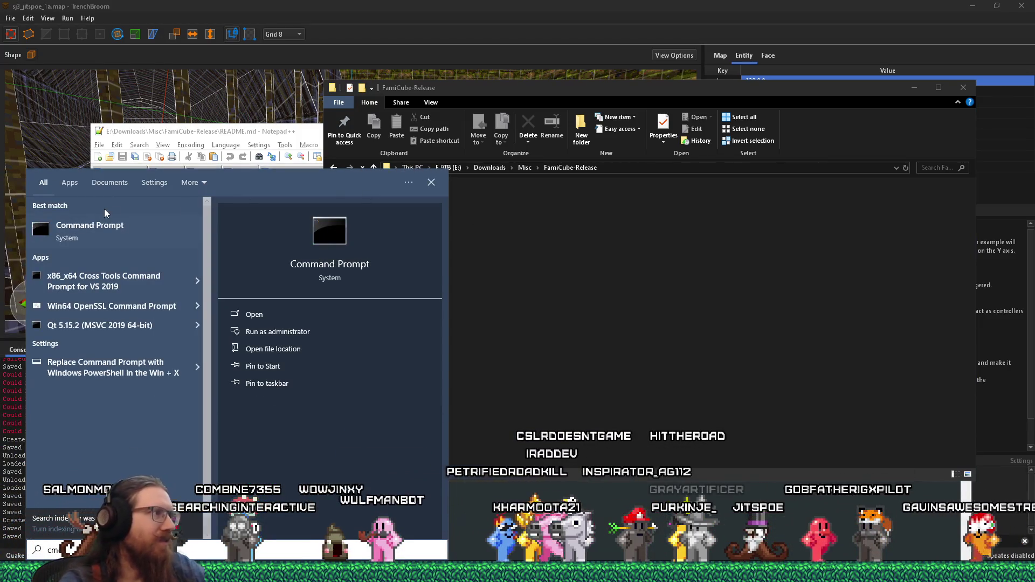
{"action": "right_click", "coordinate": [110, 238]}
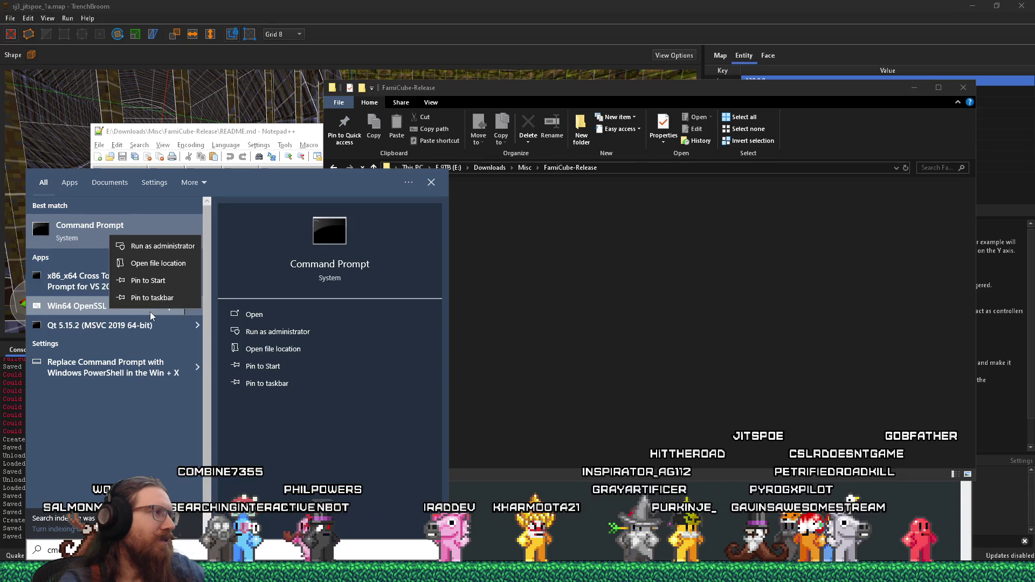
{"action": "left_click", "coordinate": [156, 264]}
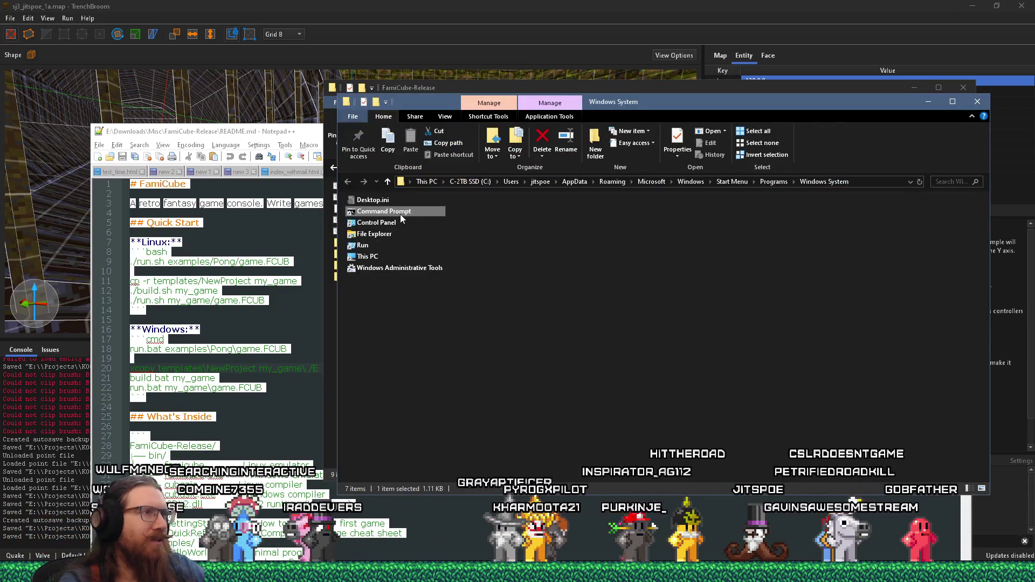
{"action": "right_click", "coordinate": [400, 216]}
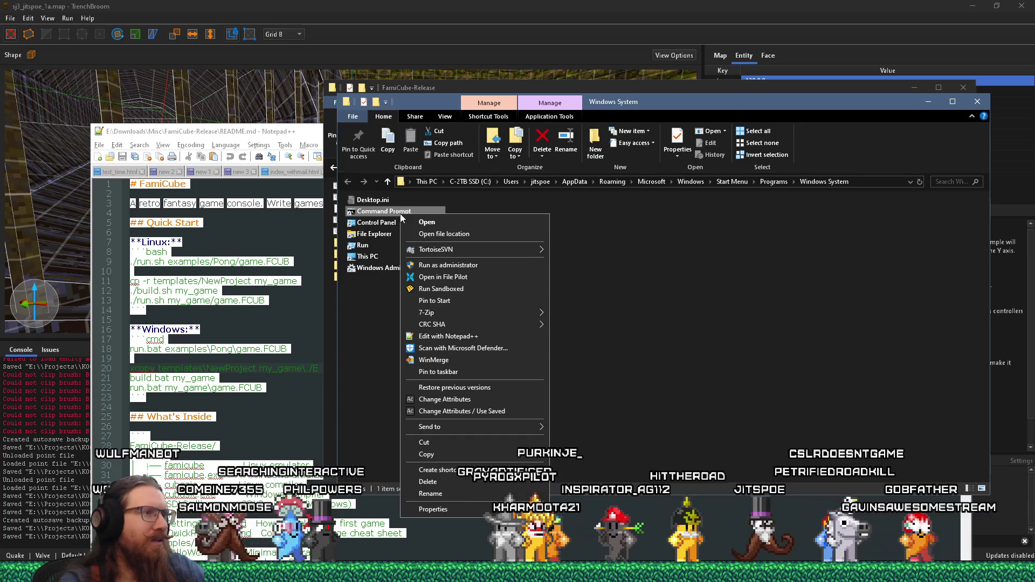
{"action": "left_click", "coordinate": [457, 289]}
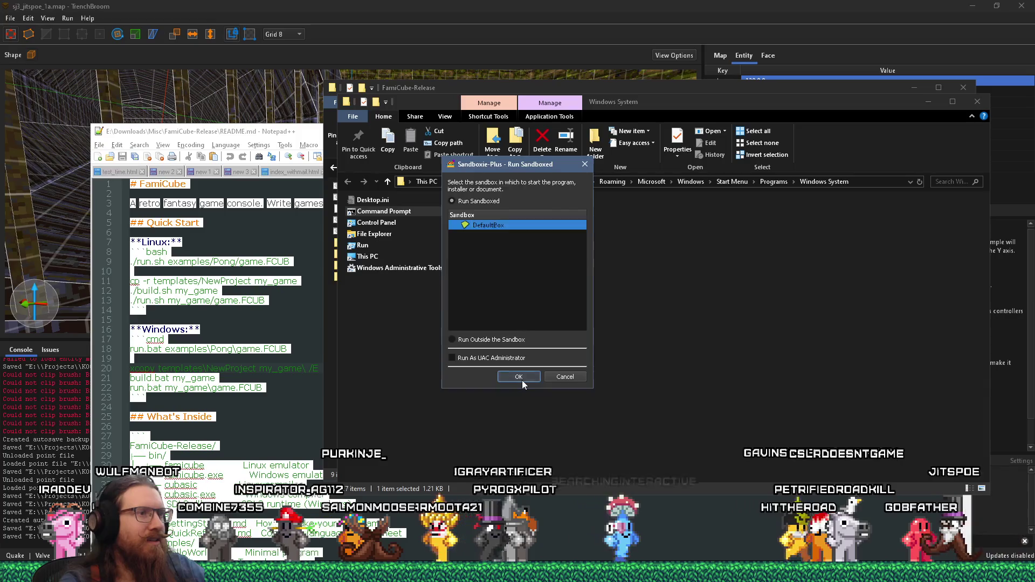
{"action": "left_click", "coordinate": [521, 378]}
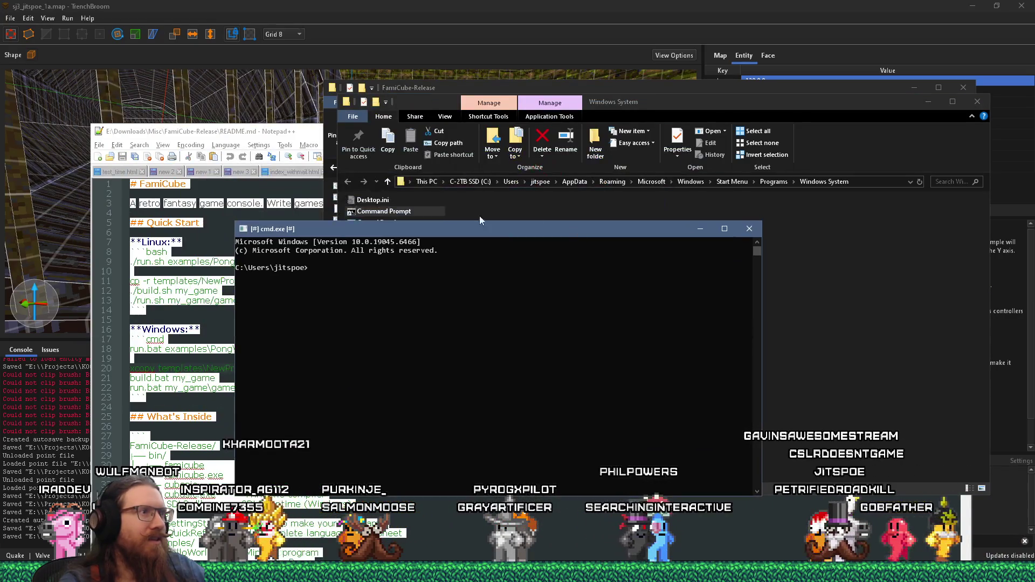
- Change the prompt into the Downloads FamiCube-Release folder and list its contents with dir
{"action": "left_click_drag", "start_coordinate": [372, 227], "coordinate": [488, 258]}
{"action": "type", "text": "e:"}
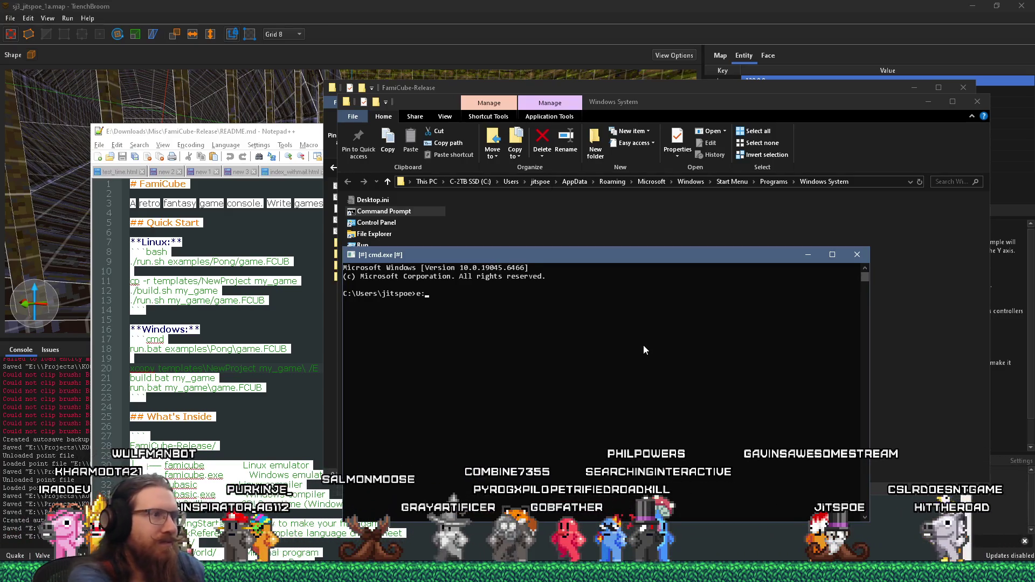
{"action": "key", "text": "Return"}
{"action": "type", "text": "cd downl"}
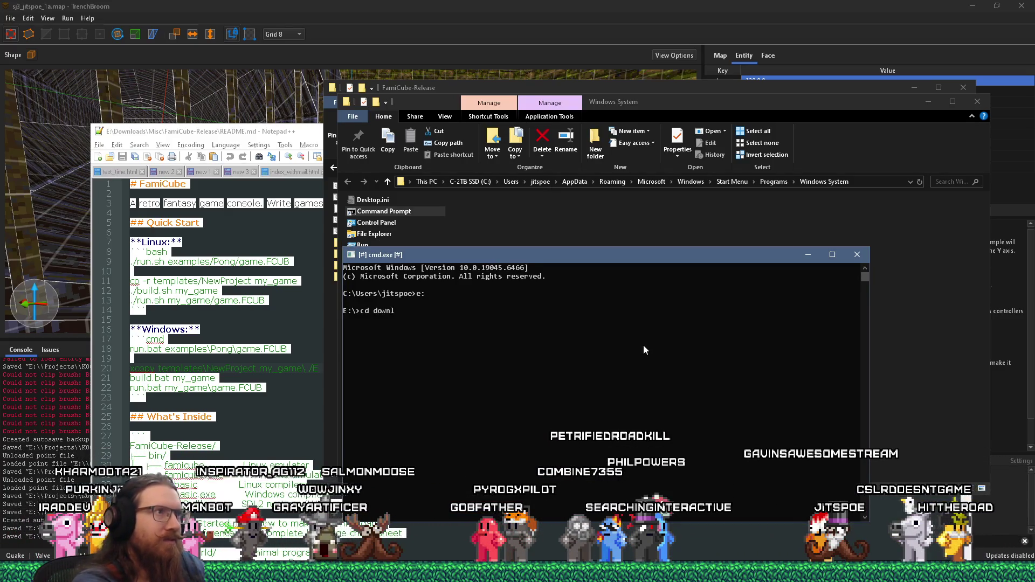
{"action": "type", "text": "oads\\misc\\fga"}
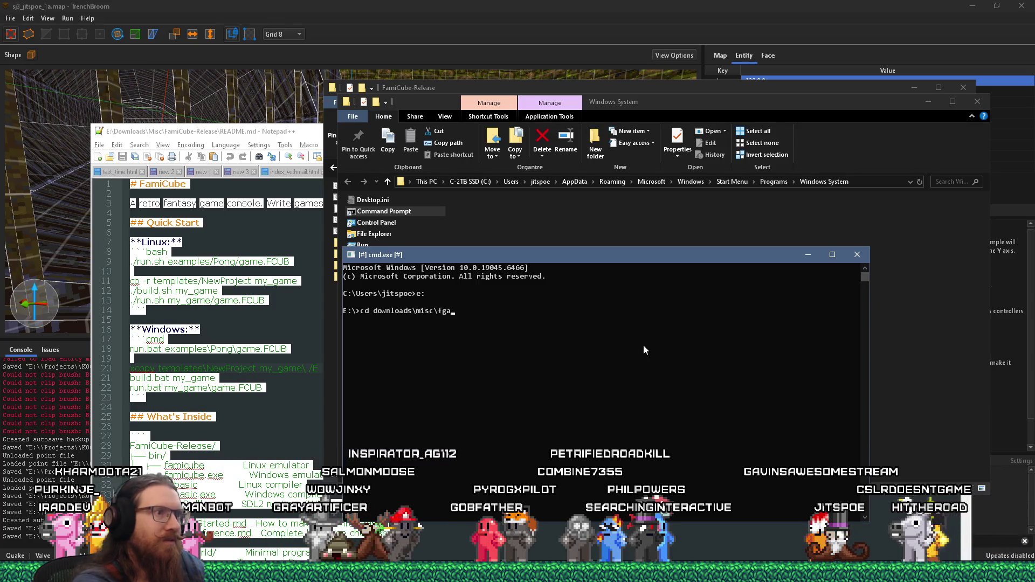
{"action": "key", "text": "BackSpace"}
{"action": "key", "text": "BackSpace"}
{"action": "key", "text": "Tab"}
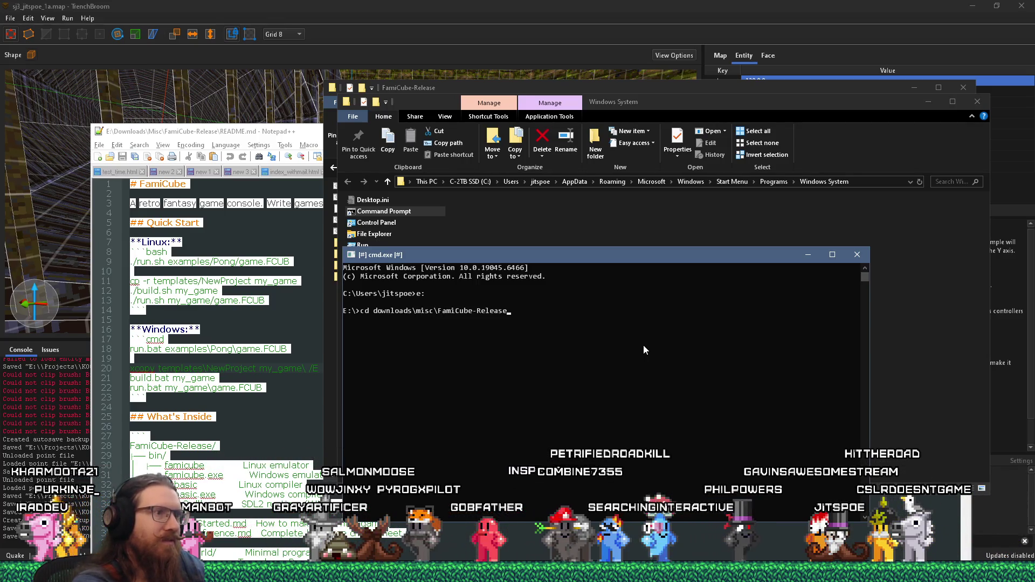
{"action": "key", "text": "Return"}
{"action": "type", "text": "ls"}
{"action": "key", "text": "Return"}
{"action": "type", "text": "d"}
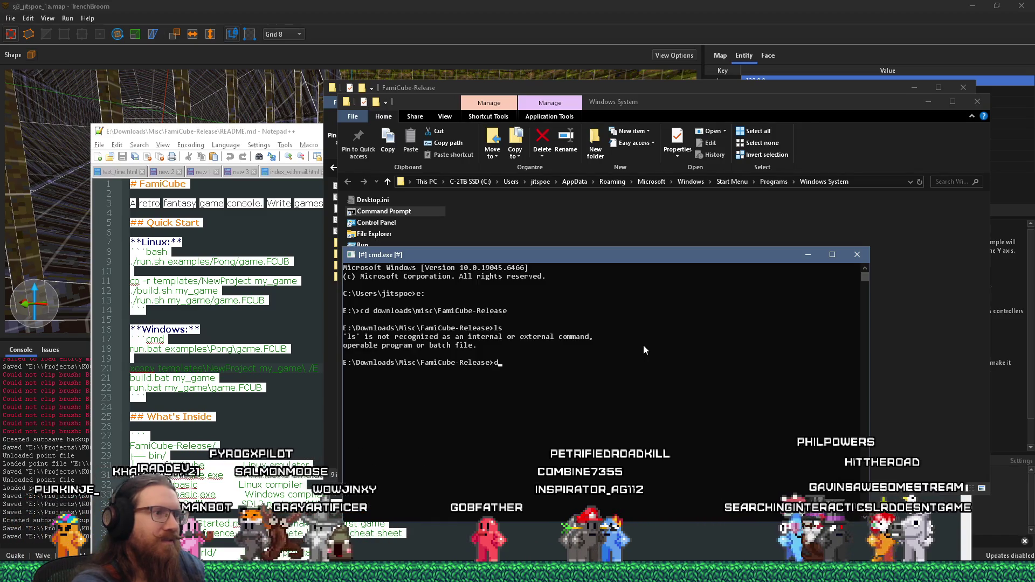
{"action": "type", "text": "ir"}
{"action": "key", "text": "Return"}
- Print the contents of the run.bat launcher script with type
{"action": "mouse_move", "coordinate": [601, 259]}
{"action": "left_mouse_down"}
{"action": "mouse_move", "coordinate": [615, 234]}
{"action": "mouse_move", "coordinate": [679, 183]}
{"action": "left_mouse_up"}
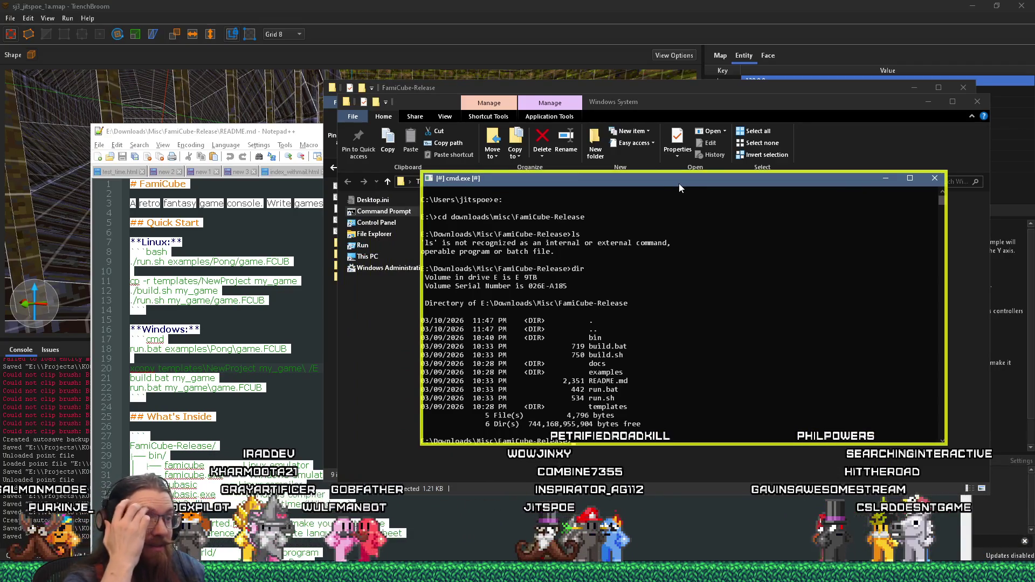
{"action": "left_click_drag", "start_coordinate": [678, 183], "coordinate": [679, 183]}
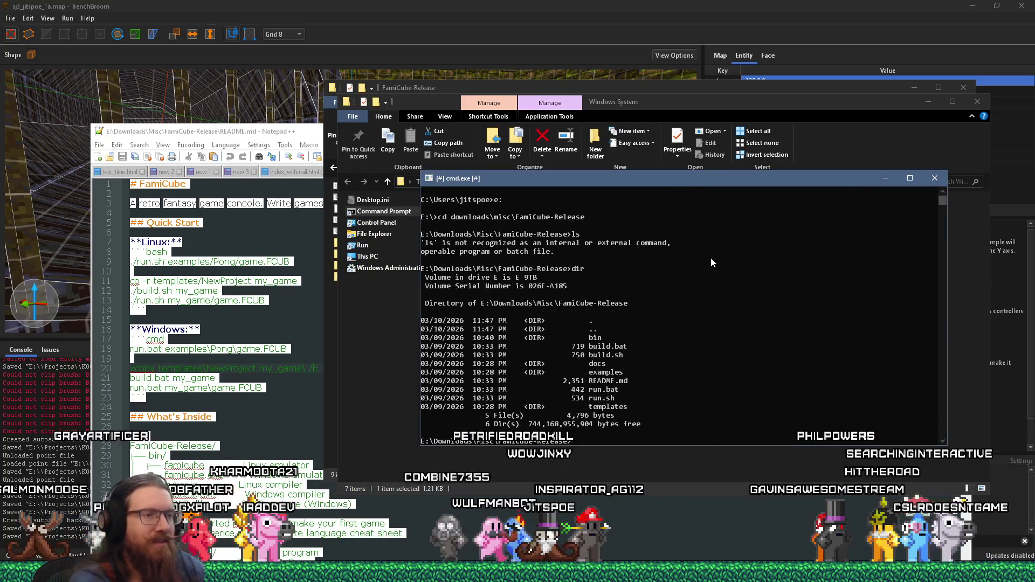
{"action": "type", "text": "ty5p"}
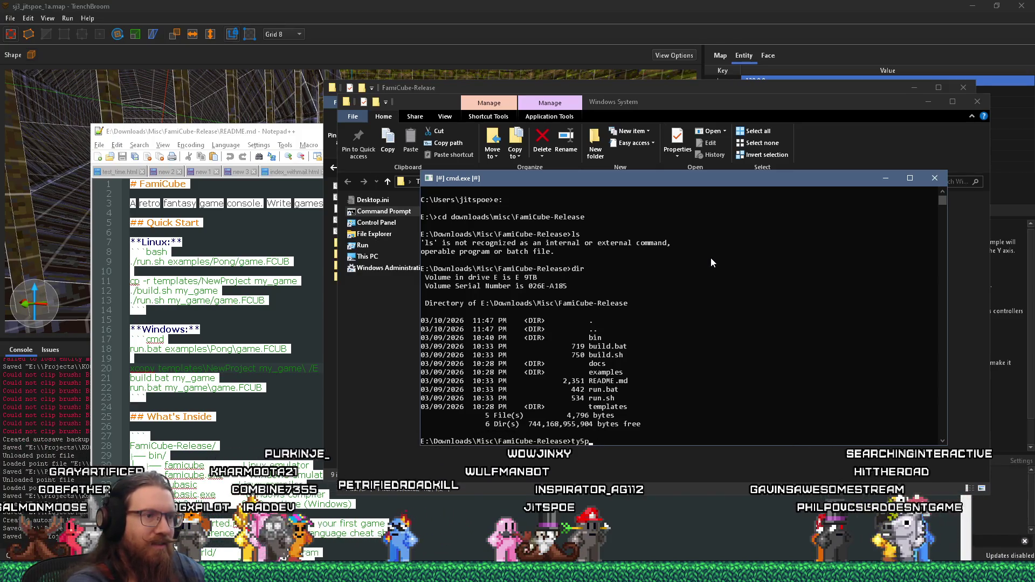
{"action": "type", "text": "e  run.bat"}
{"action": "key", "text": "Return"}
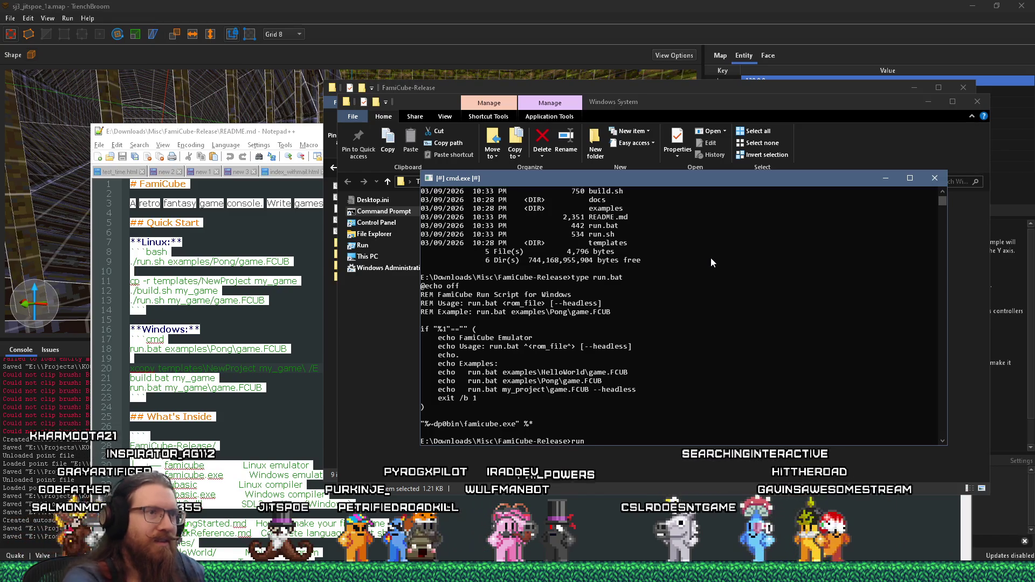
{"action": "scroll", "coordinate": [711, 263], "scroll_direction": "up", "scroll_amount": 3}
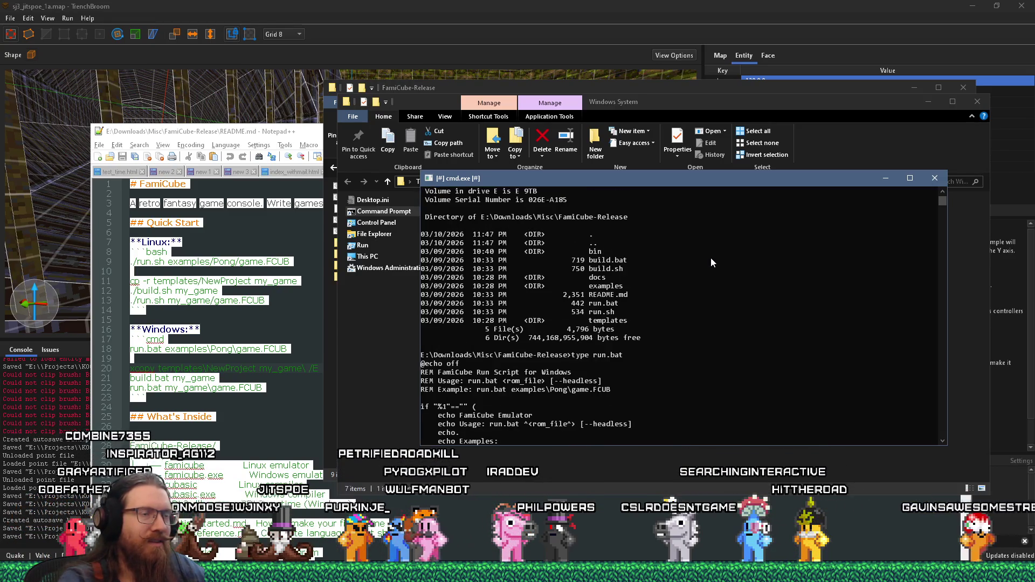
- Launch the Pong example with 'run examples\Pong\game.fcub'
{"action": "type", "text": "run exagpm"}
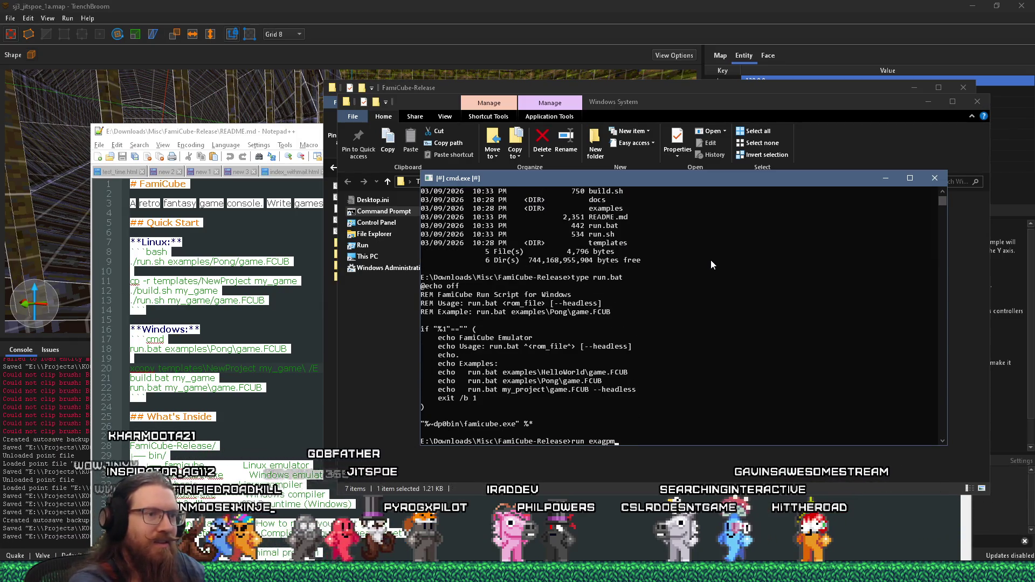
{"action": "key", "text": "BackSpace"}
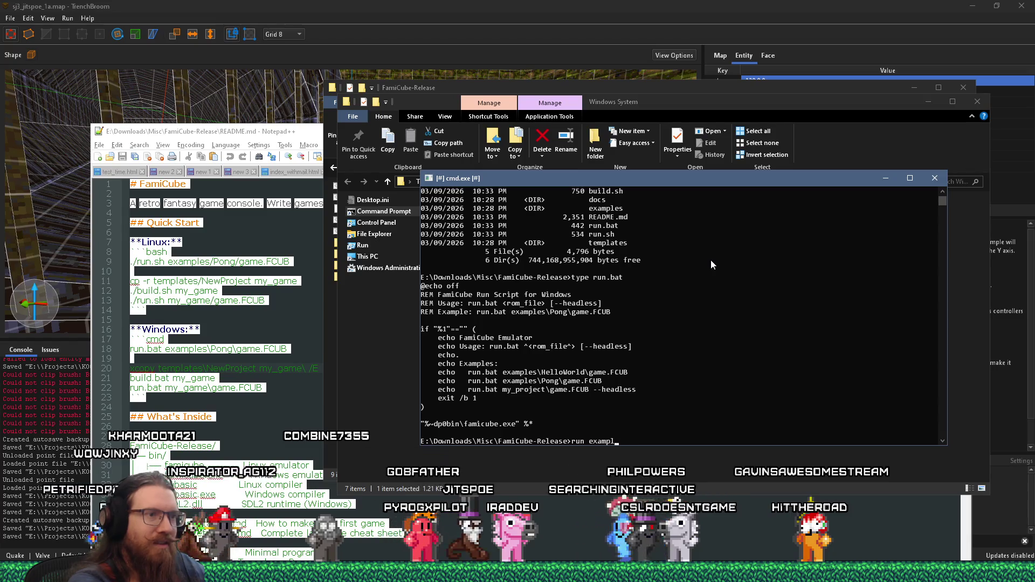
{"action": "type", "text": "mples\\Plo"}
{"action": "key", "text": "BackSpace"}
{"action": "key", "text": "BackSpace"}
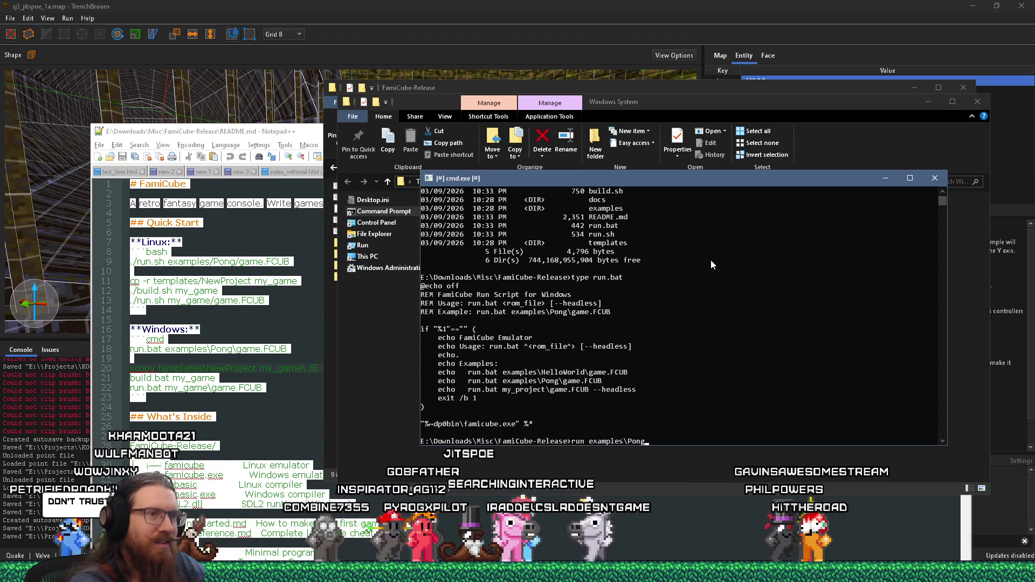
{"action": "type", "text": "ong\\game."}
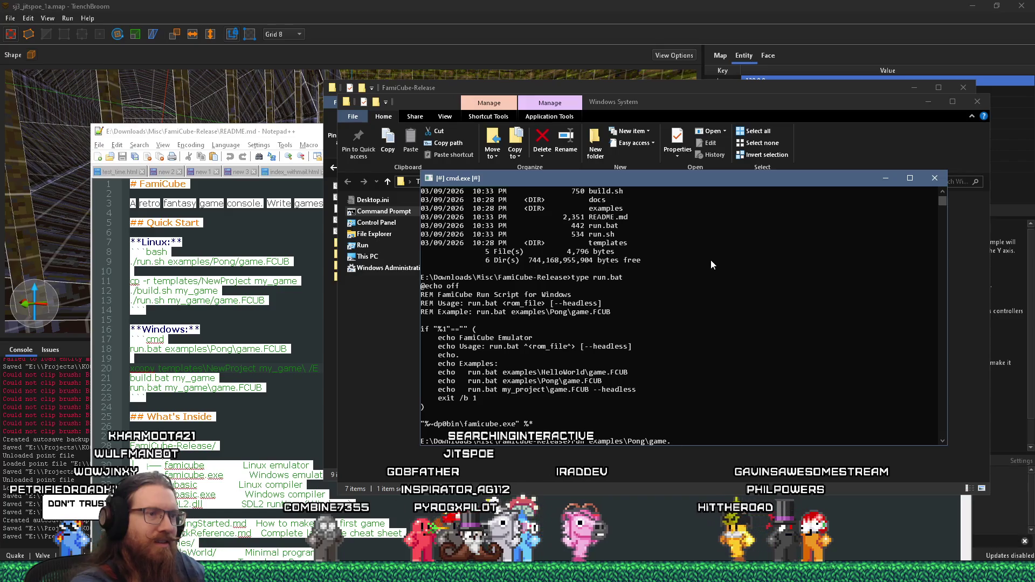
{"action": "type", "text": "fcub"}
{"action": "key", "text": "Return"}
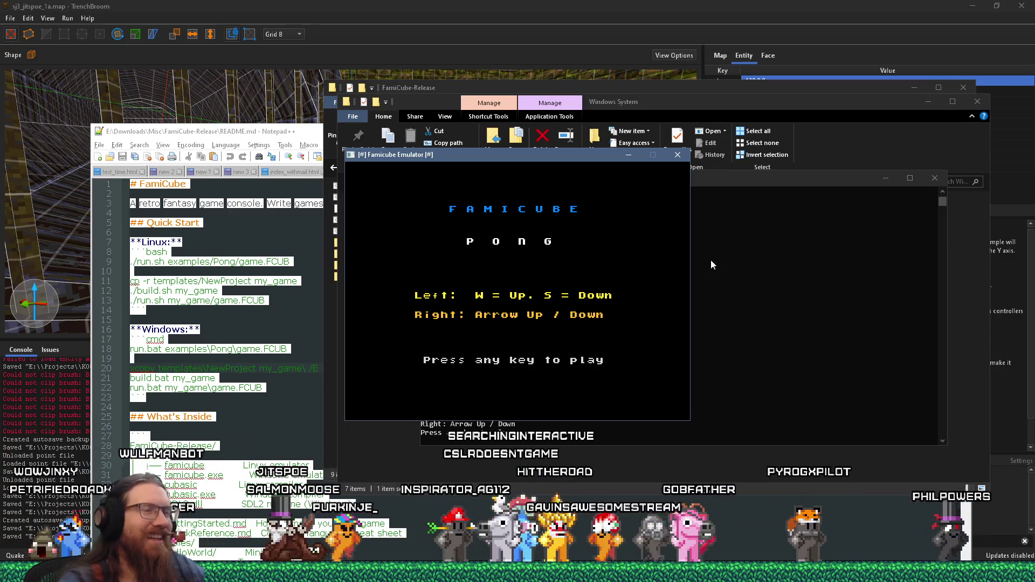
- Play Pong from the title screen until game over, right player winning 5–2, then close the emulator
{"action": "left_click_drag", "start_coordinate": [582, 158], "coordinate": [629, 177]}
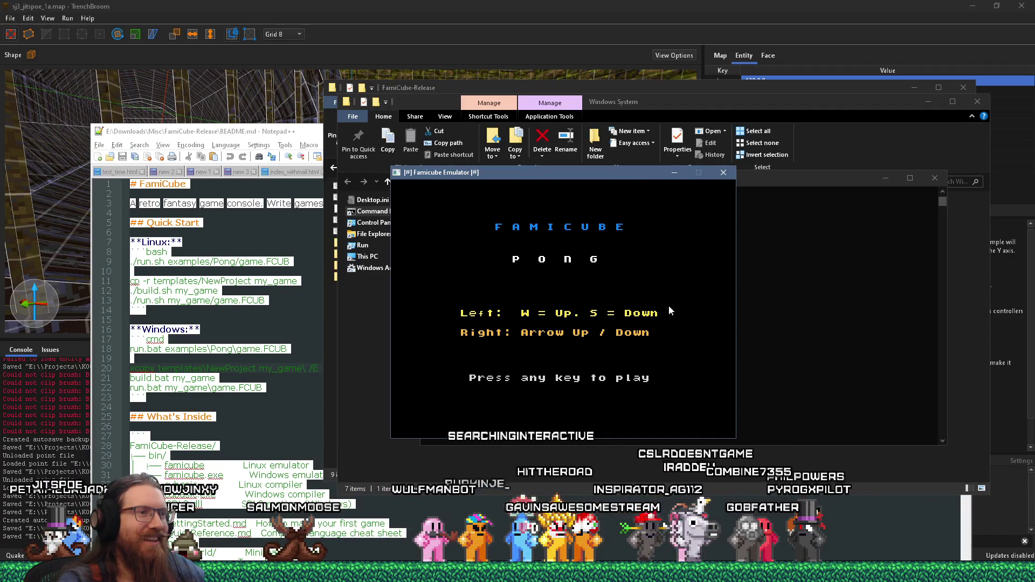
{"action": "key", "text": "space"}
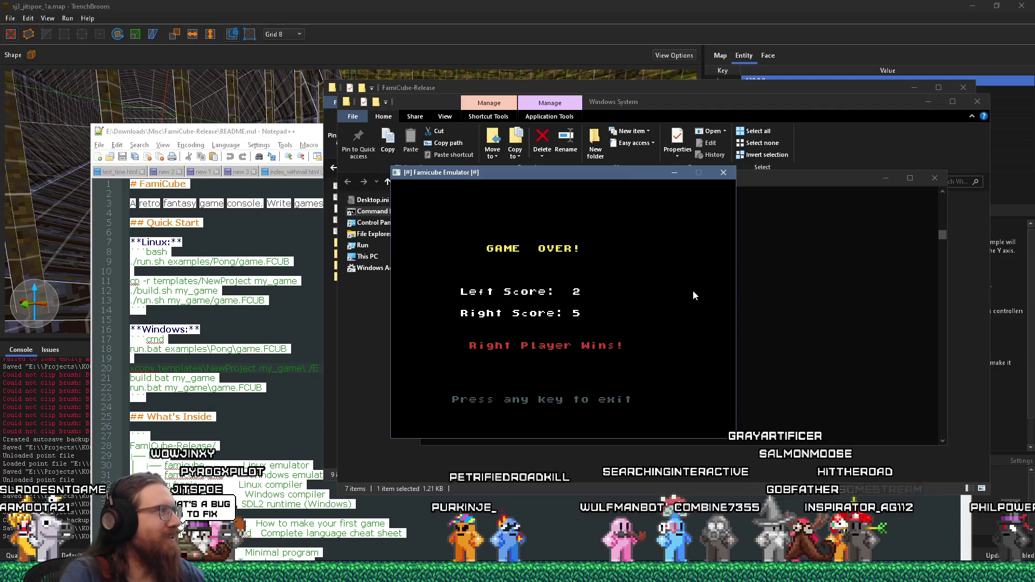
{"action": "left_click", "coordinate": [724, 173]}
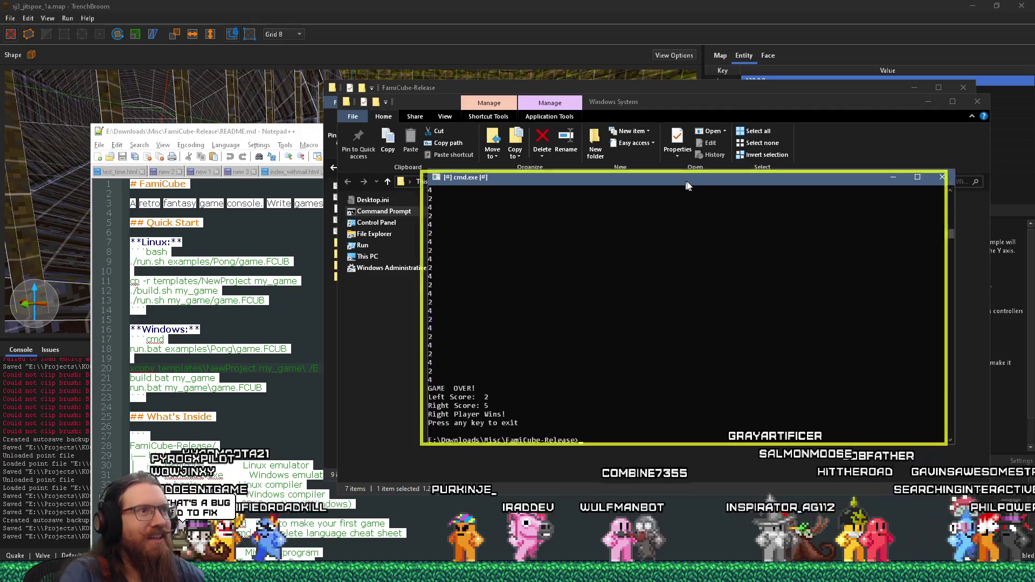
- Reprint run.bat, list the examples folder, and try running examples\Snake\snake.fcub
{"action": "left_click_drag", "start_coordinate": [677, 182], "coordinate": [755, 164]}
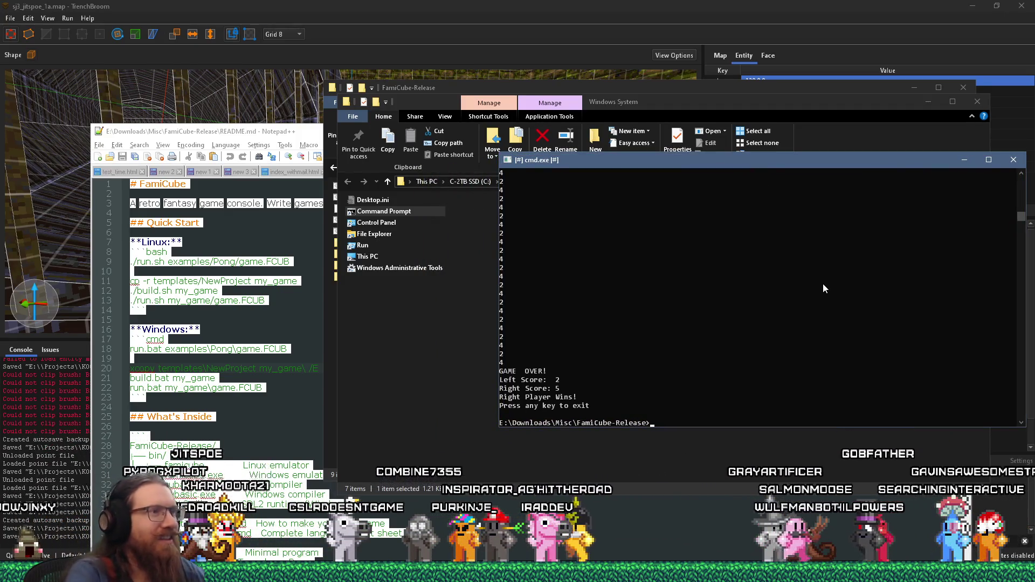
{"action": "type", "text": "type run.bat"}
{"action": "key", "text": "Return"}
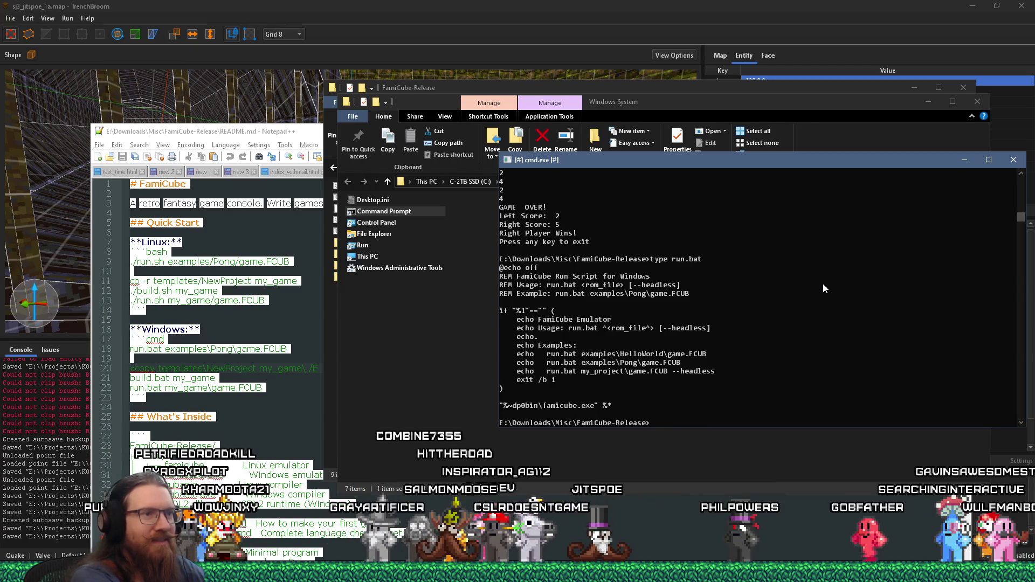
{"action": "key", "text": "BackSpace"}
{"action": "key", "text": "BackSpace"}
{"action": "type", "text": "dir examples\\"}
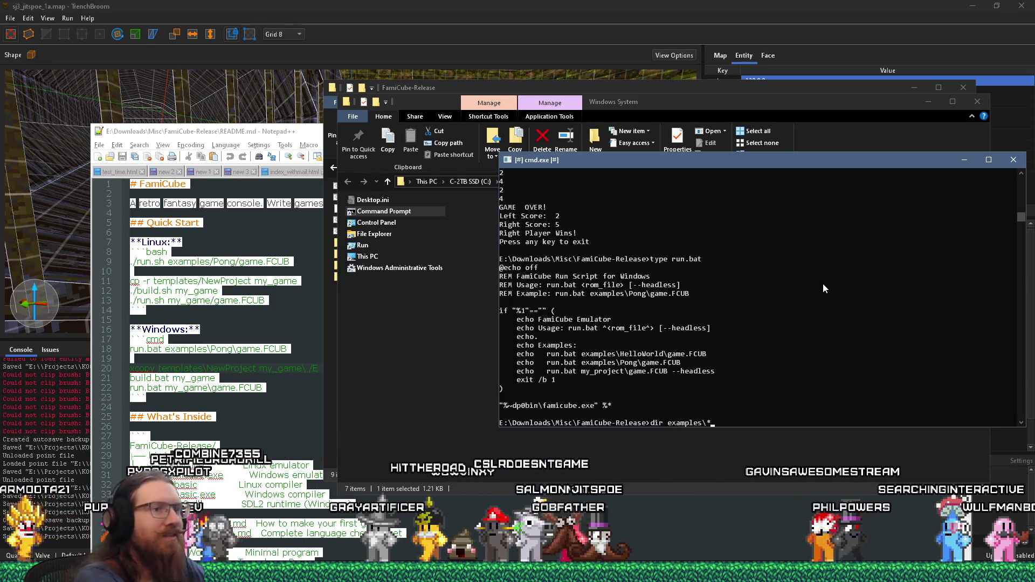
{"action": "type", "text": "*"}
{"action": "key", "text": "Return"}
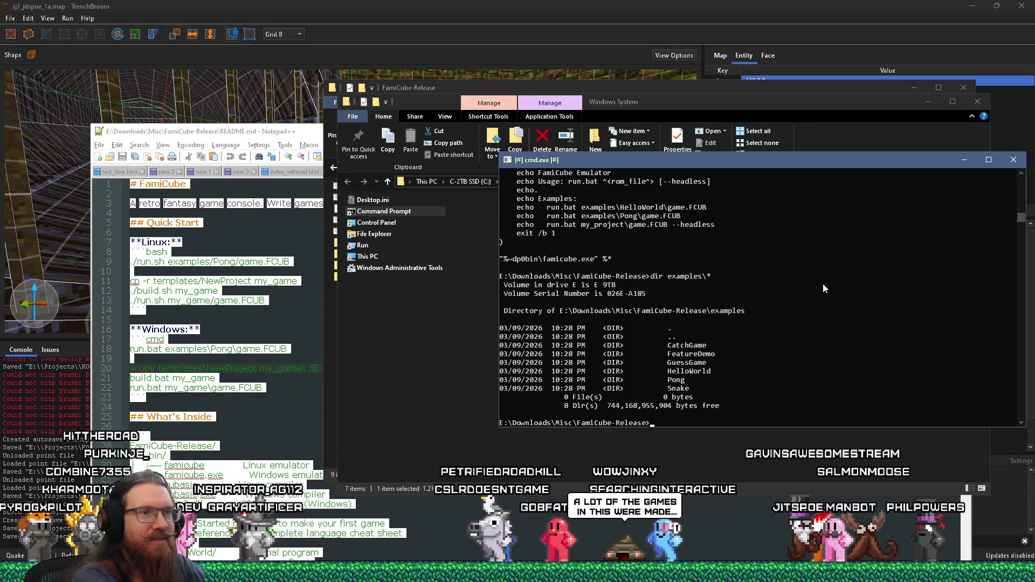
{"action": "type", "text": "dir"}
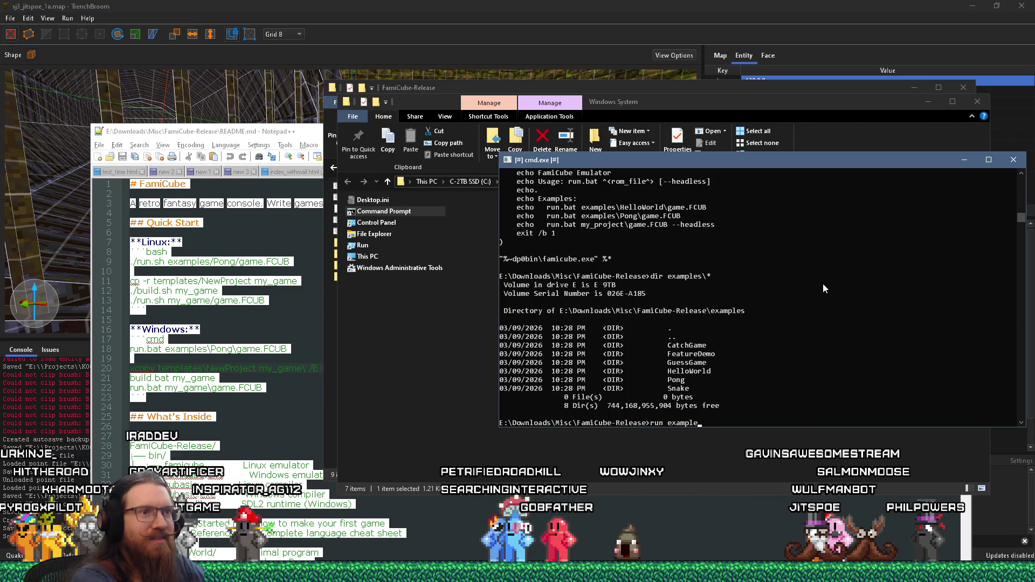
{"action": "type", "text": "nake\\s"}
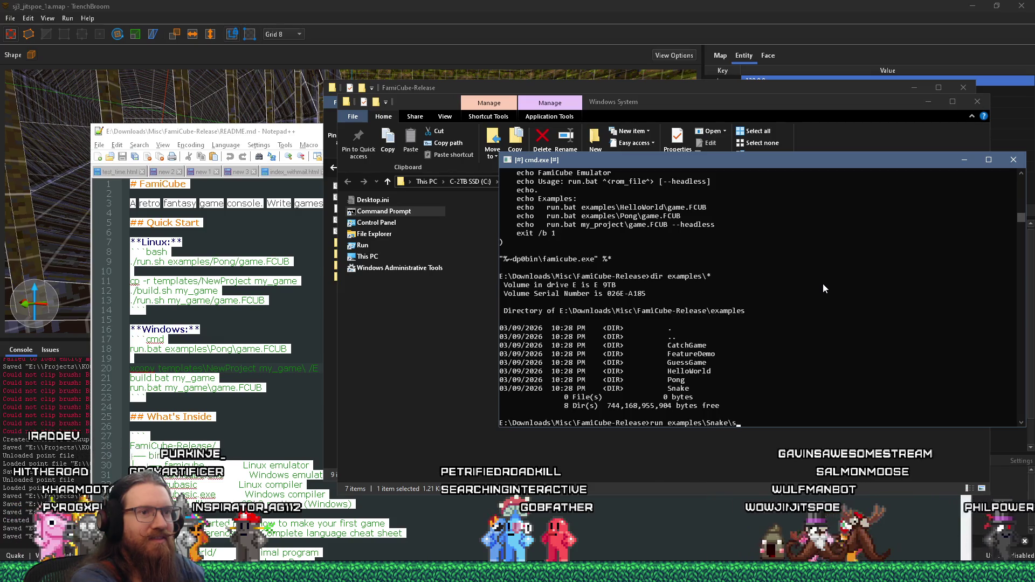
{"action": "type", "text": "na"}
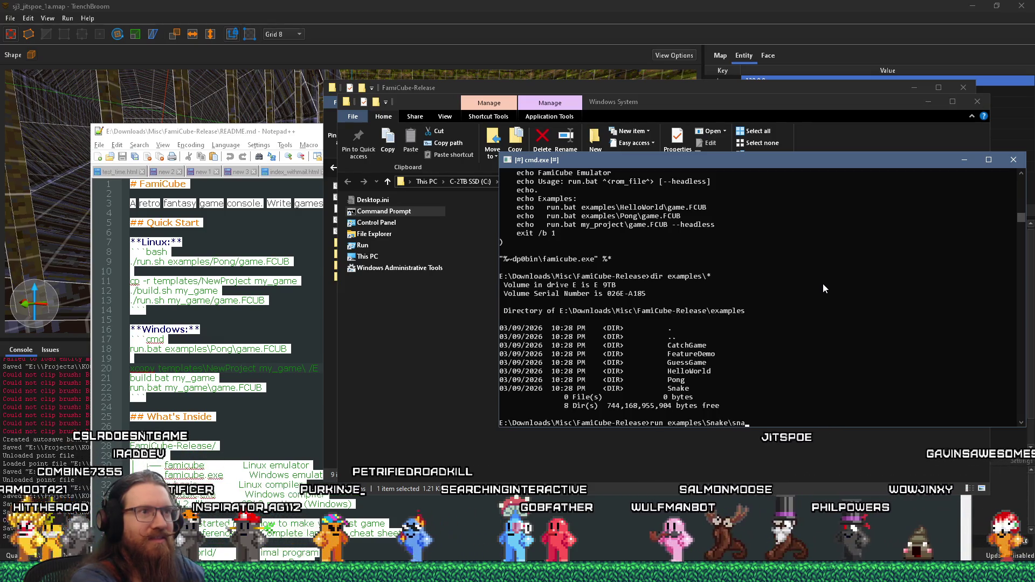
{"action": "type", "text": "ke.fcub"}
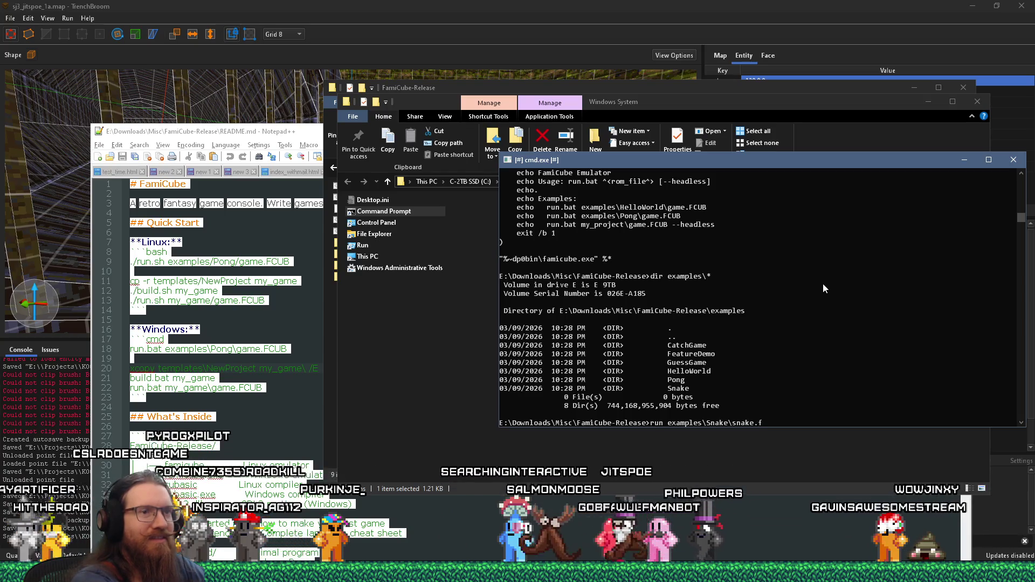
{"action": "key", "text": "Return"}
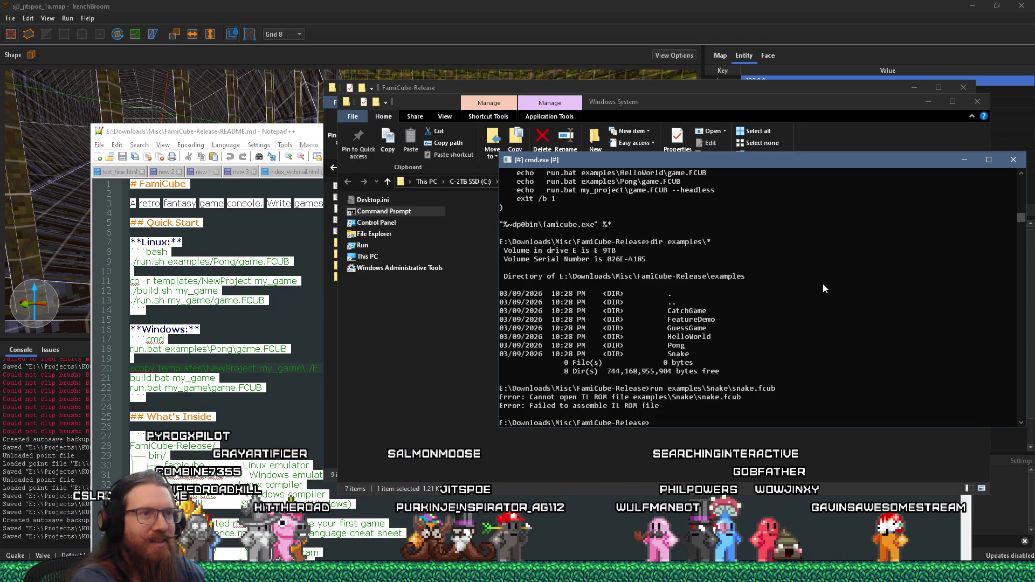
- Check the examples\Snake folder in Explorer, find game.FCUB, and return to the prompt to fix the name
{"action": "type", "text": "cd ea"}
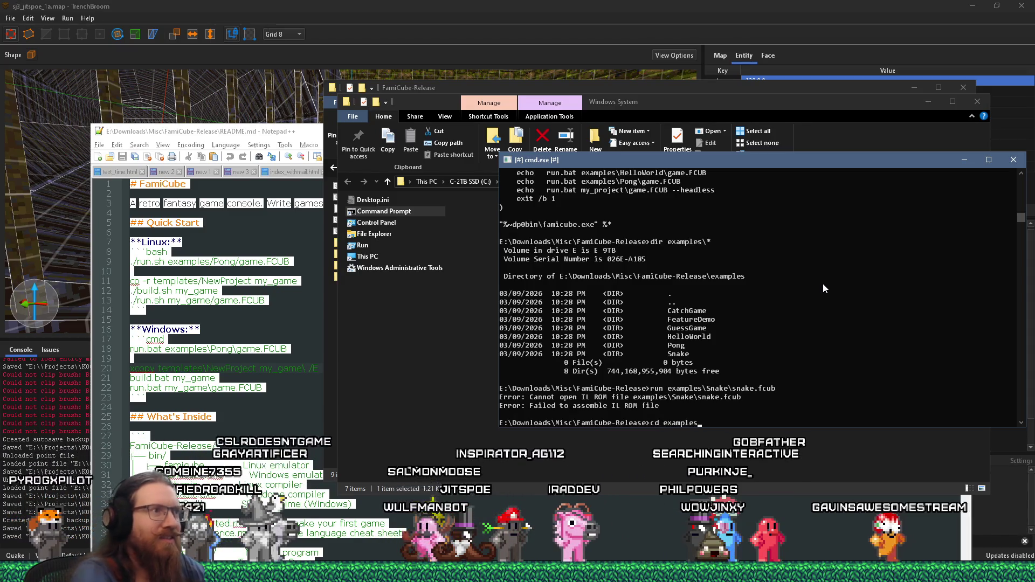
{"action": "left_click", "coordinate": [577, 92]}
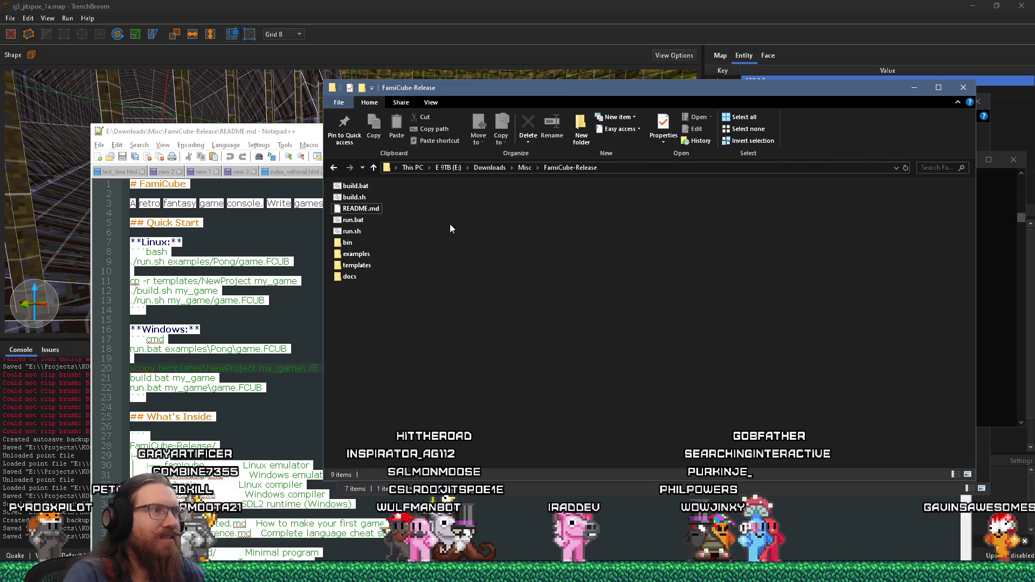
{"action": "double_click", "coordinate": [356, 253]}
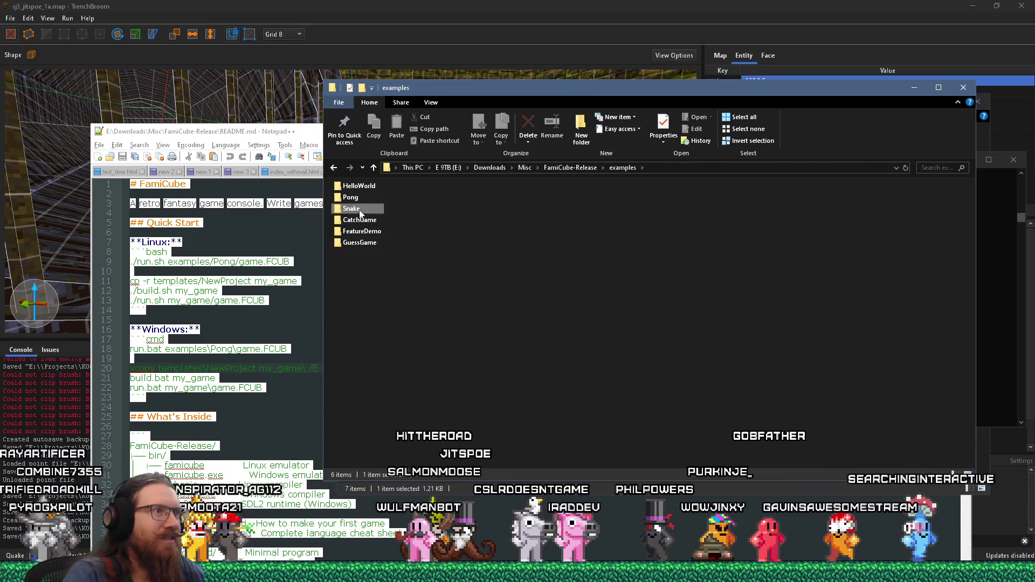
{"action": "double_click", "coordinate": [351, 208]}
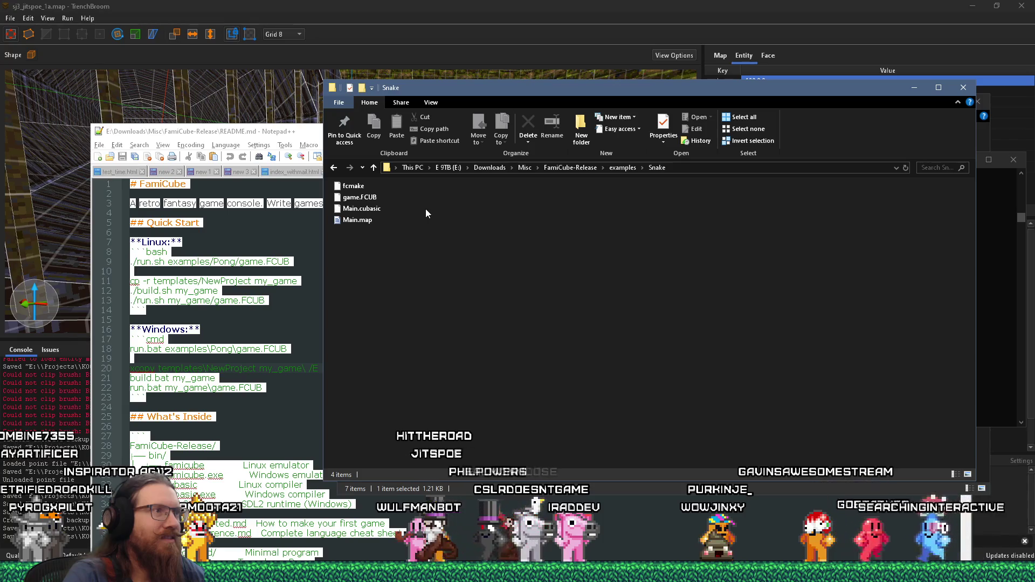
{"action": "key", "text": "alt+Tab"}
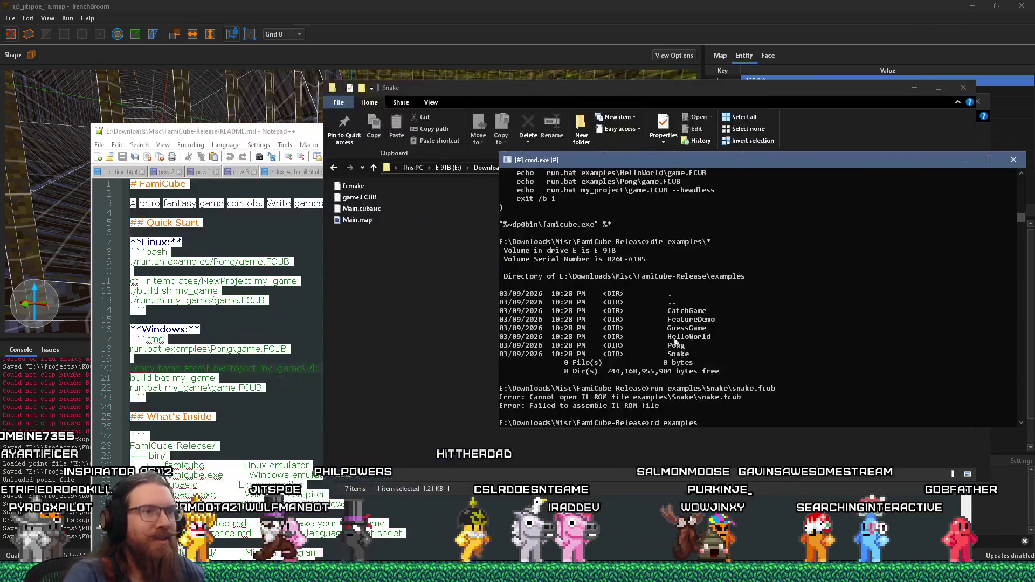
{"action": "key", "text": "Left"}
{"action": "key", "text": "Left"}
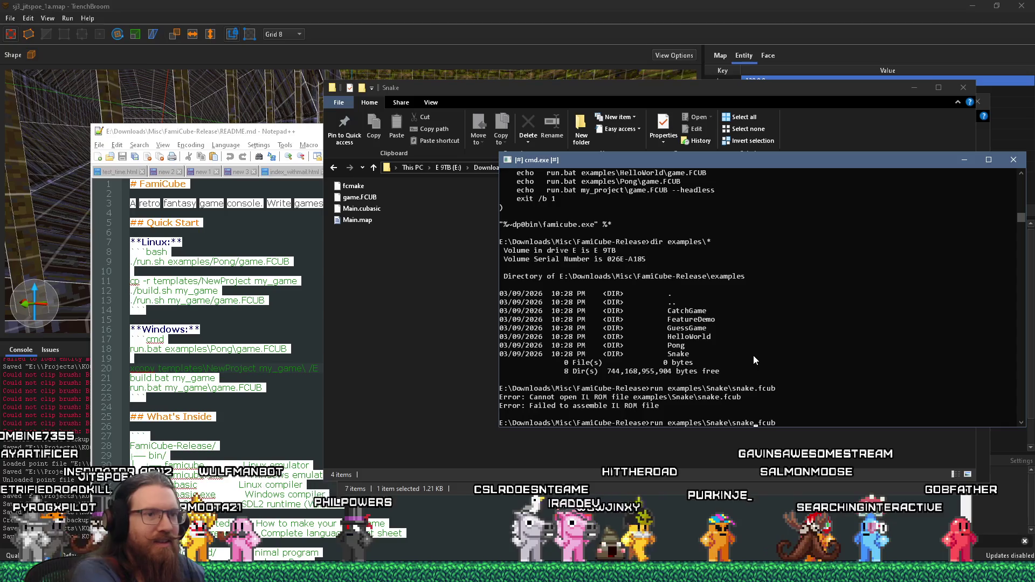
- Rerun the Snake example as examples\Snake\game.fcub and start the game
{"action": "key", "text": "BackSpace"}
{"action": "key", "text": "BackSpace"}
{"action": "key", "text": "BackSpace"}
{"action": "type", "text": "game"}
{"action": "key", "text": "Return"}
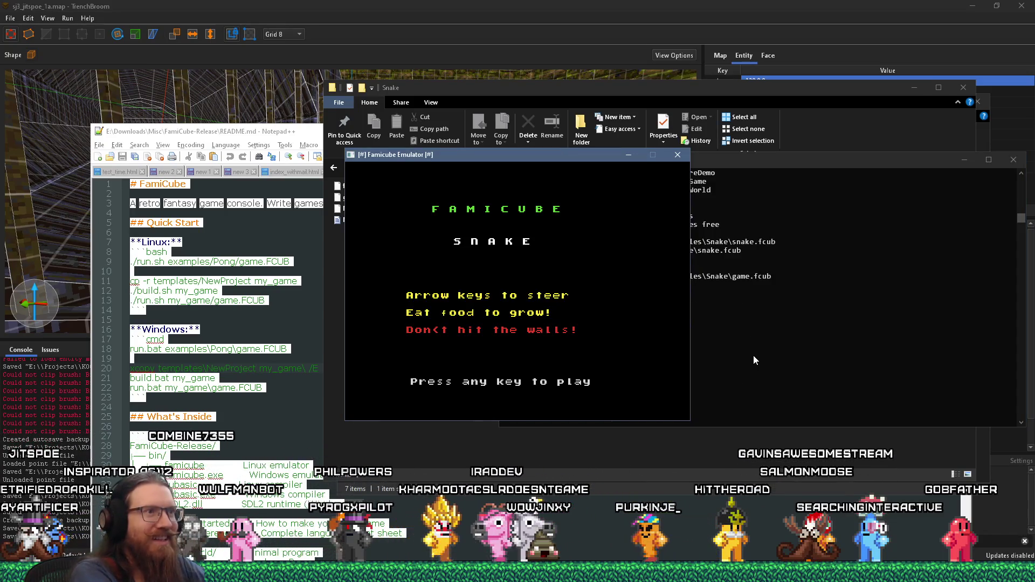
{"action": "key", "text": "space"}
- Steer the snake with the arrow keys onto each red food, raising the score to 70
{"action": "key", "text": "Up"}
{"action": "key", "text": "Left"}
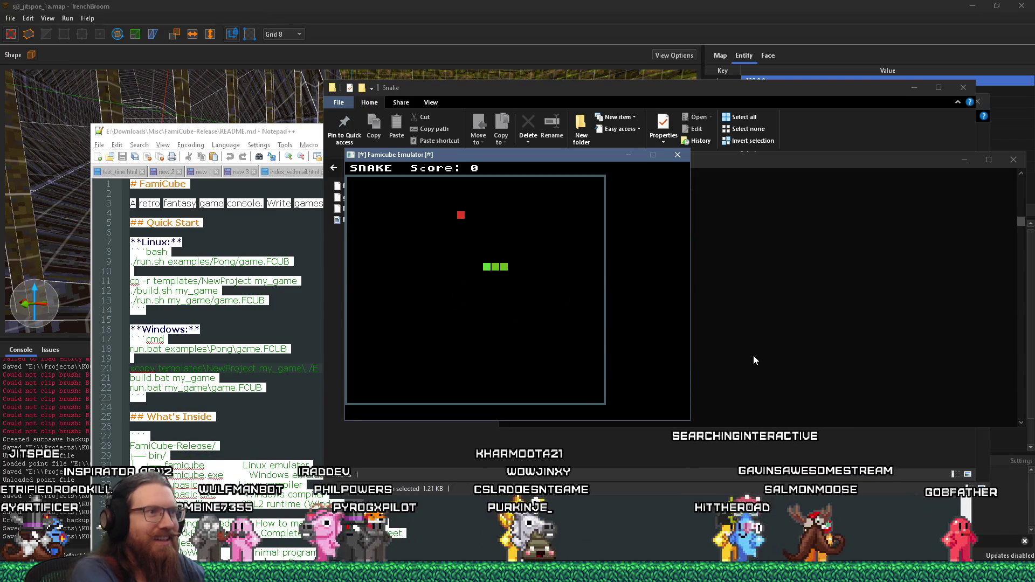
{"action": "key", "text": "Up"}
{"action": "key", "text": "Left"}
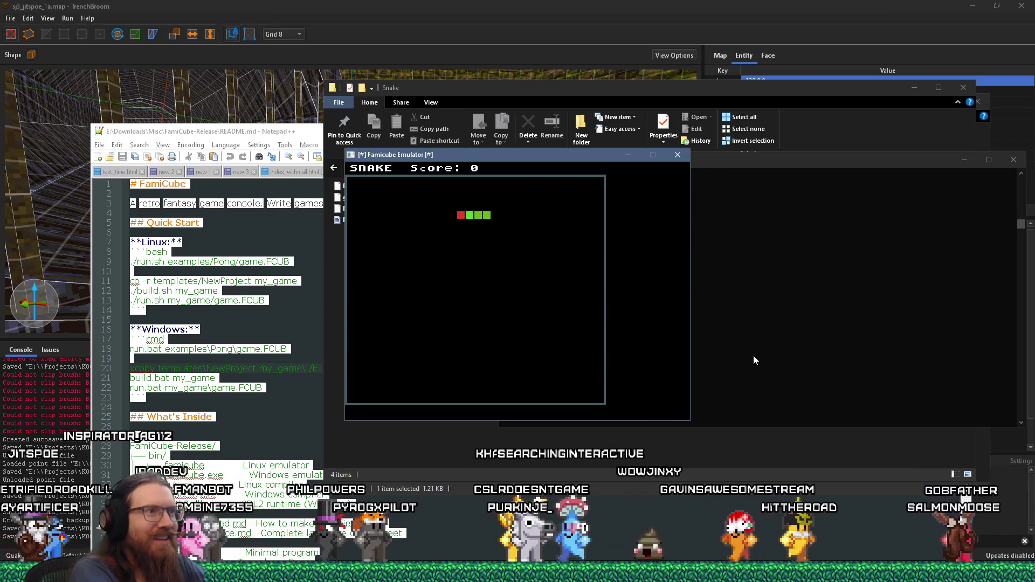
{"action": "key", "text": "Up"}
{"action": "key", "text": "Right"}
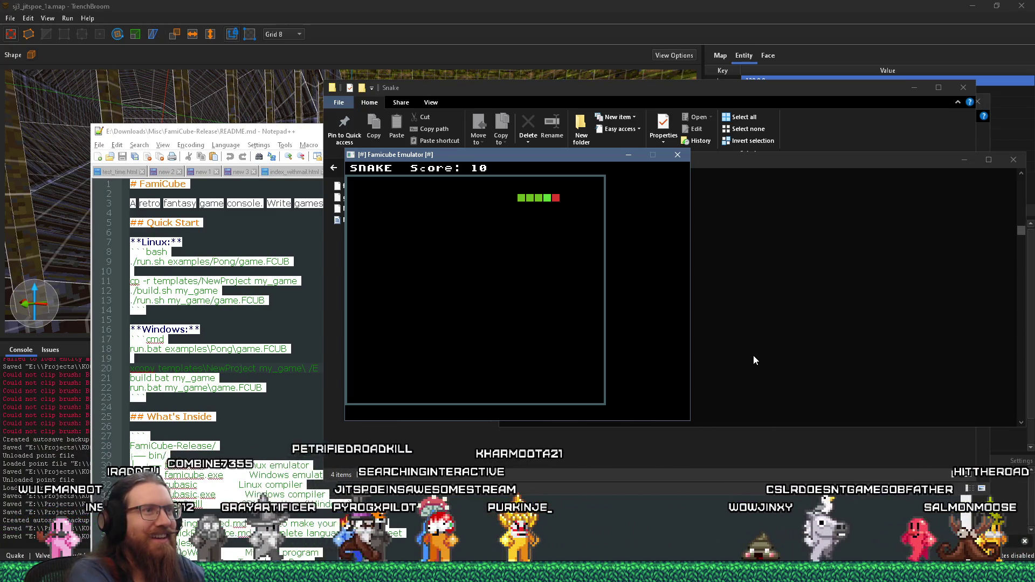
{"action": "key", "text": "Down"}
{"action": "key", "text": "Left"}
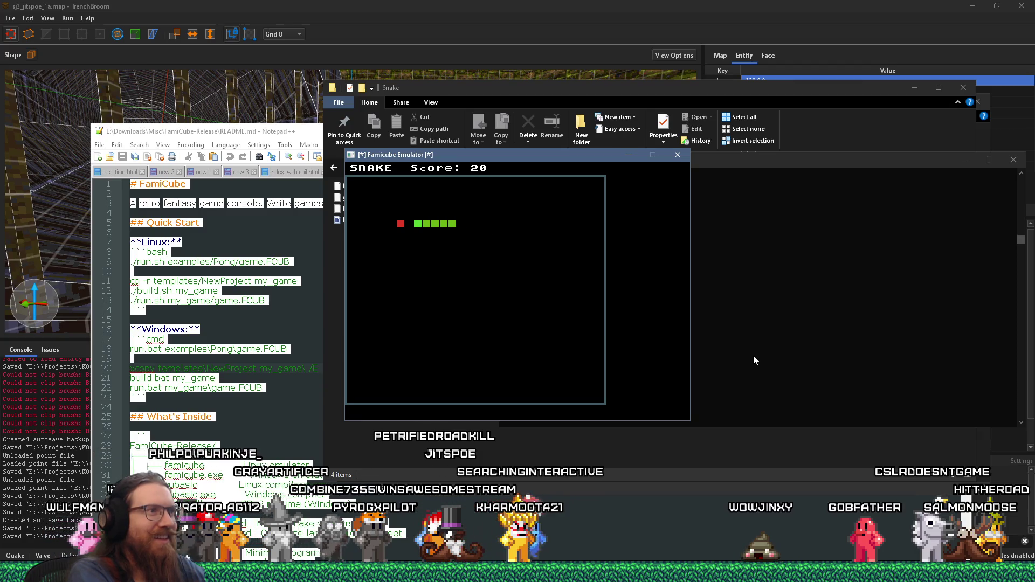
{"action": "key", "text": "Down"}
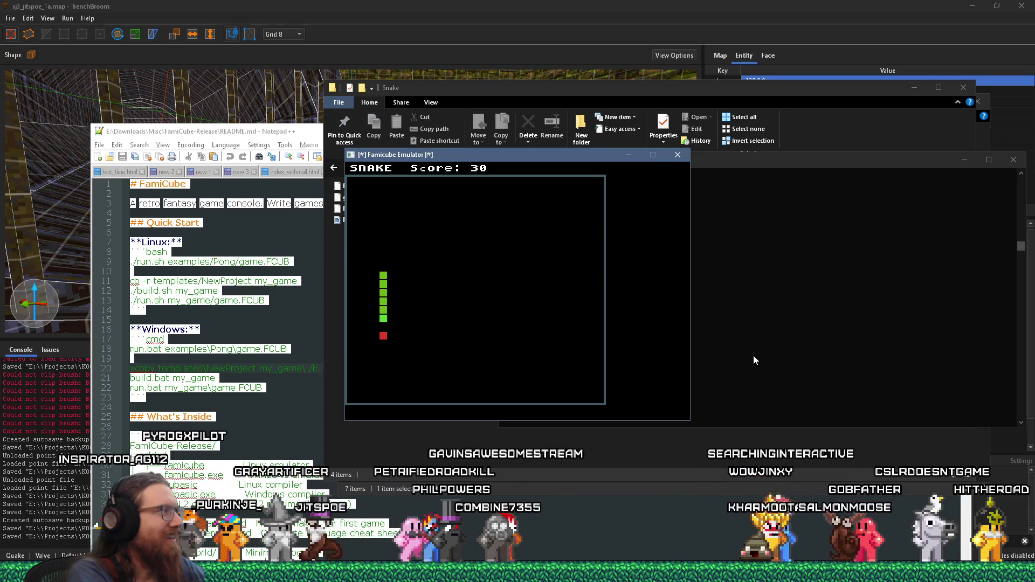
{"action": "key", "text": "Right"}
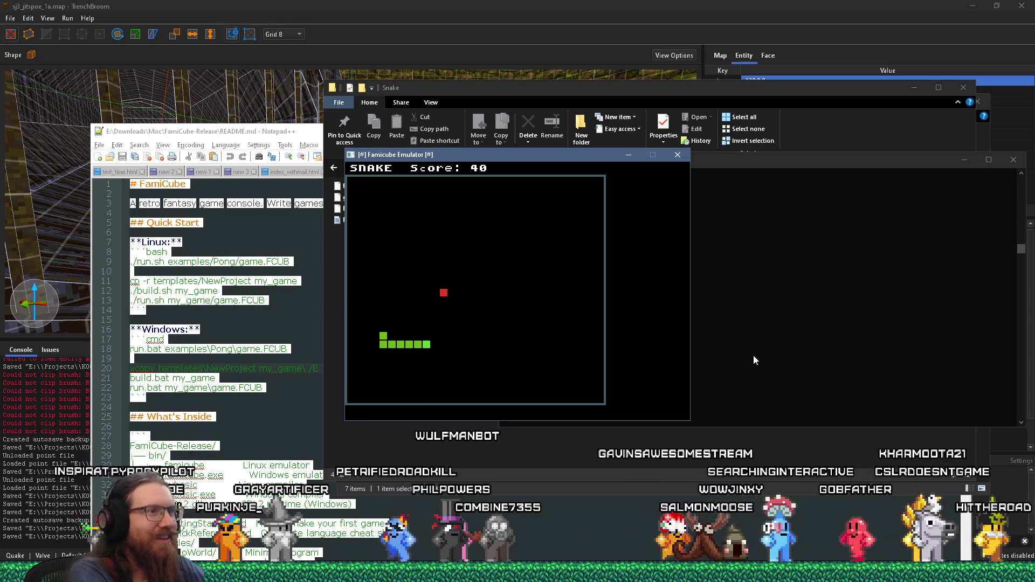
{"action": "key", "text": "Up"}
{"action": "key", "text": "Right"}
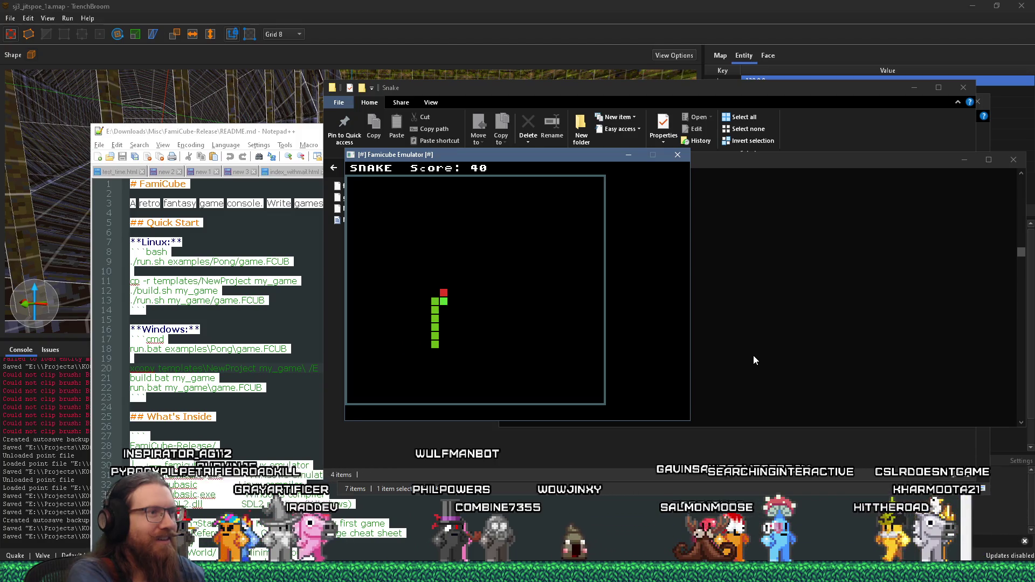
{"action": "key", "text": "Up"}
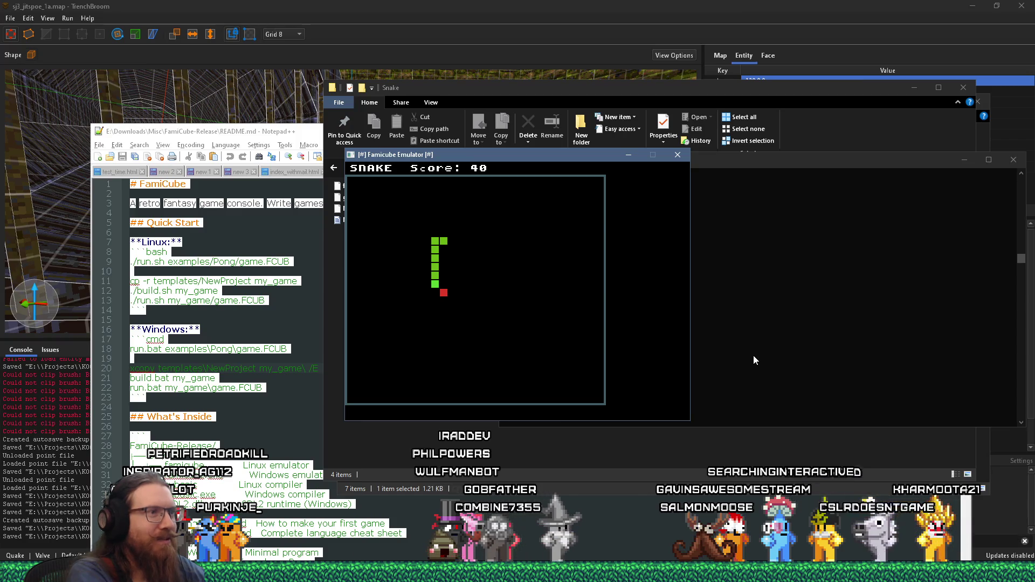
{"action": "key", "text": "Right"}
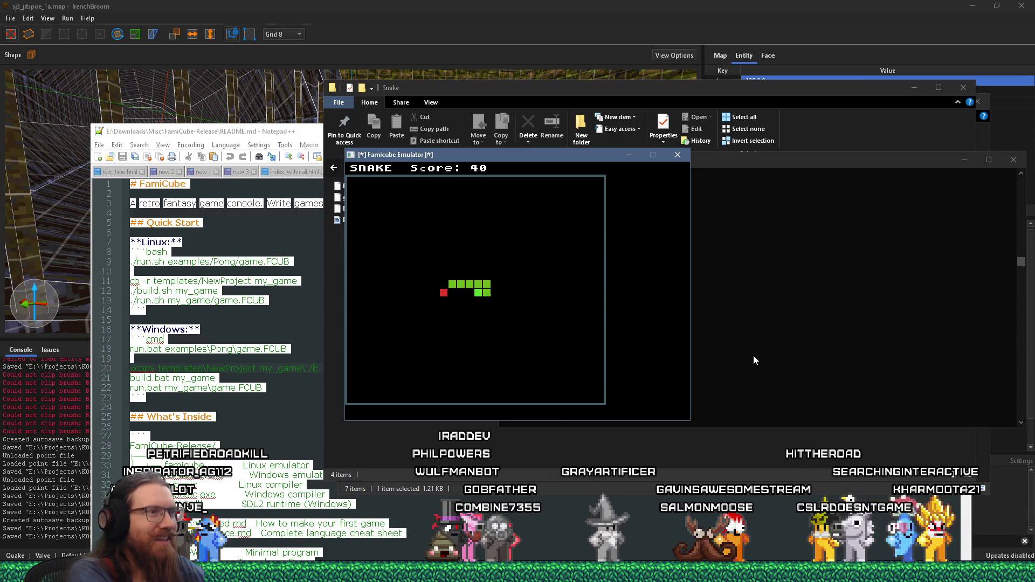
{"action": "key", "text": "Up"}
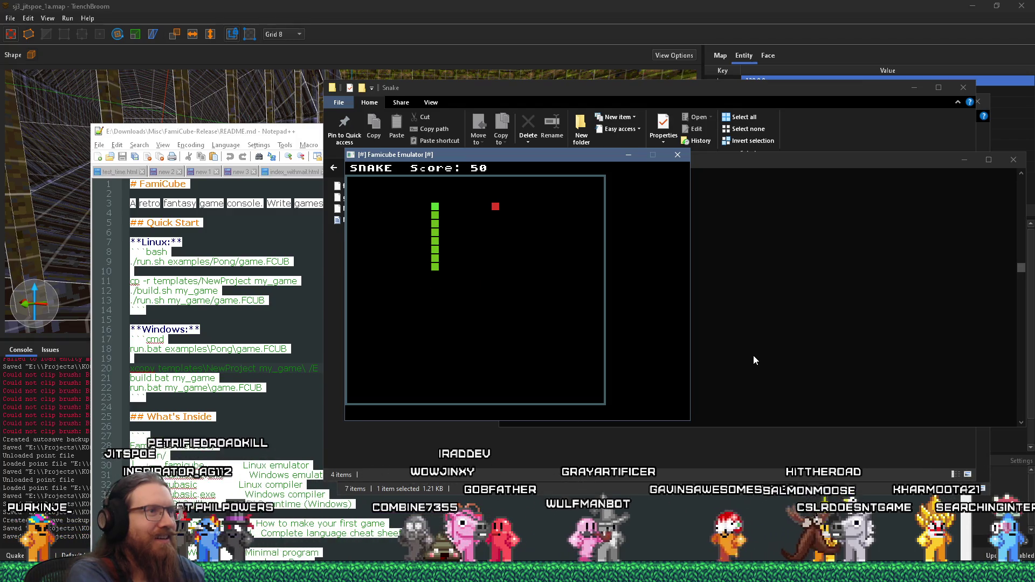
{"action": "key", "text": "Right"}
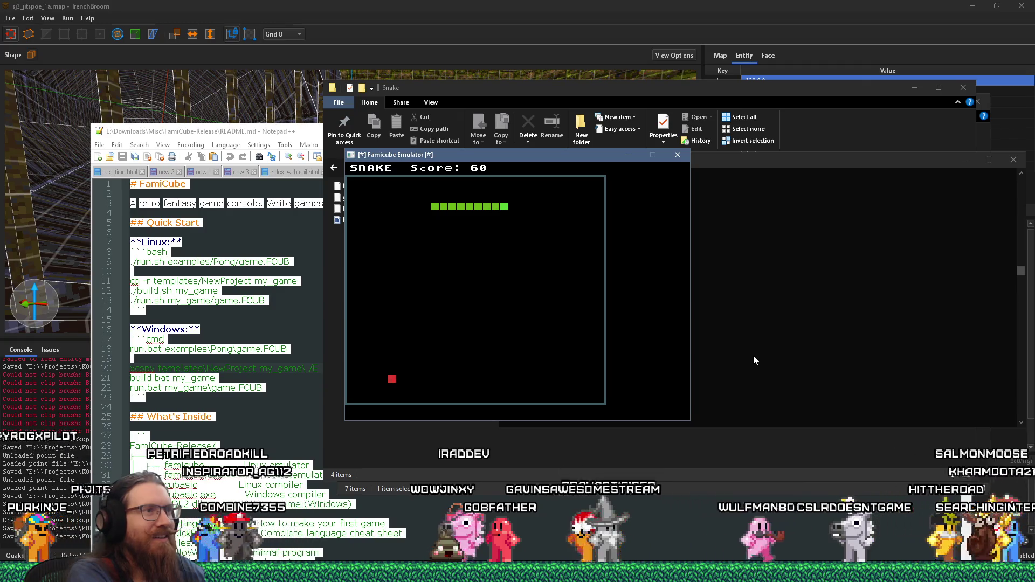
{"action": "key", "text": "Down"}
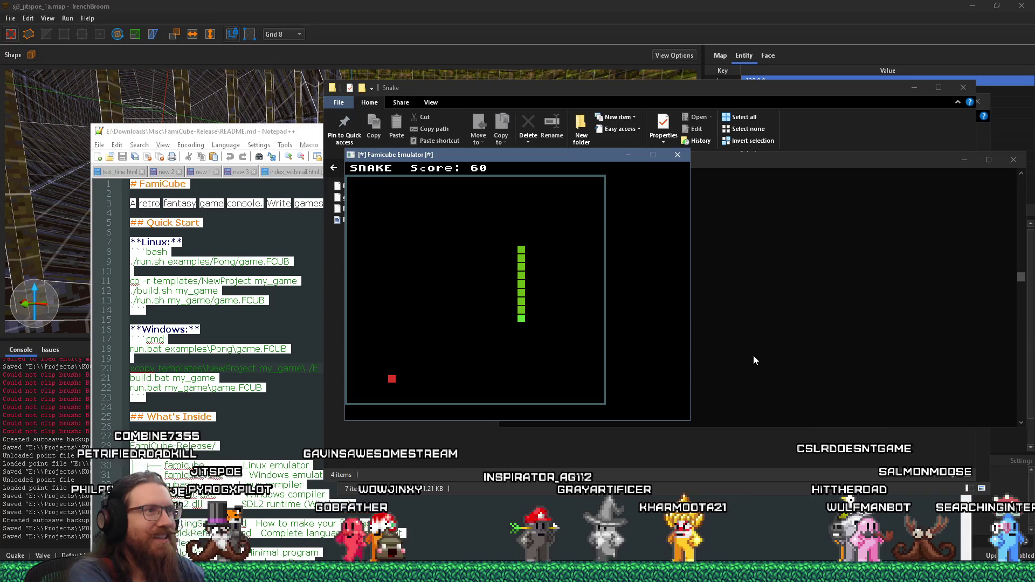
{"action": "key", "text": "Left"}
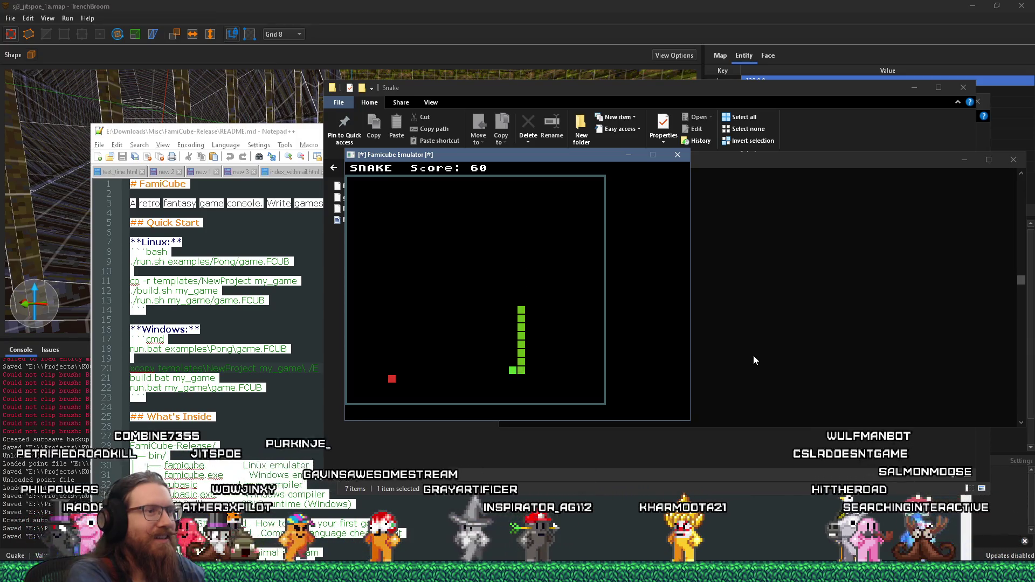
{"action": "key", "text": "Down"}
{"action": "key", "text": "Left"}
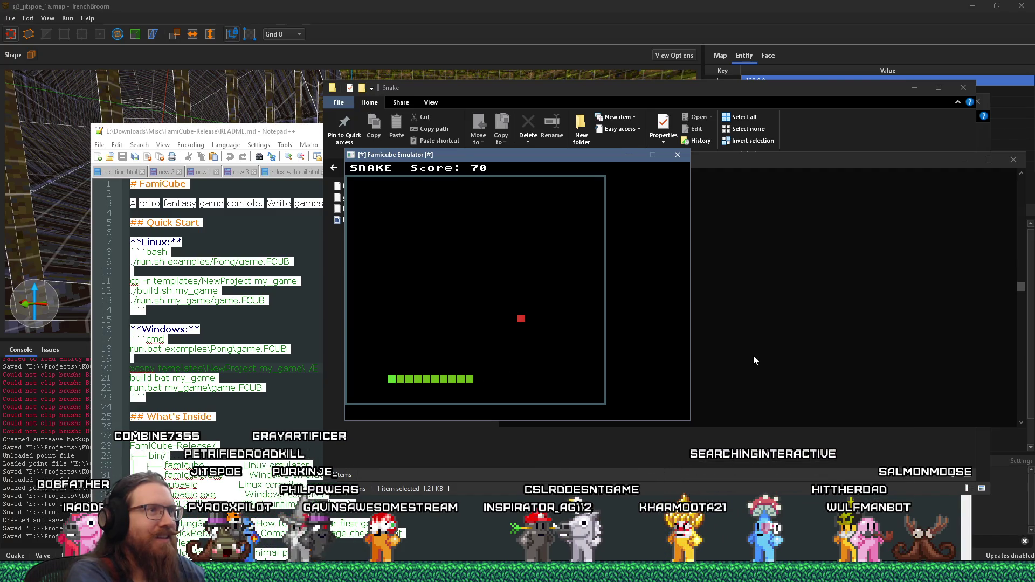
{"action": "key", "text": "Up"}
{"action": "key", "text": "Right"}
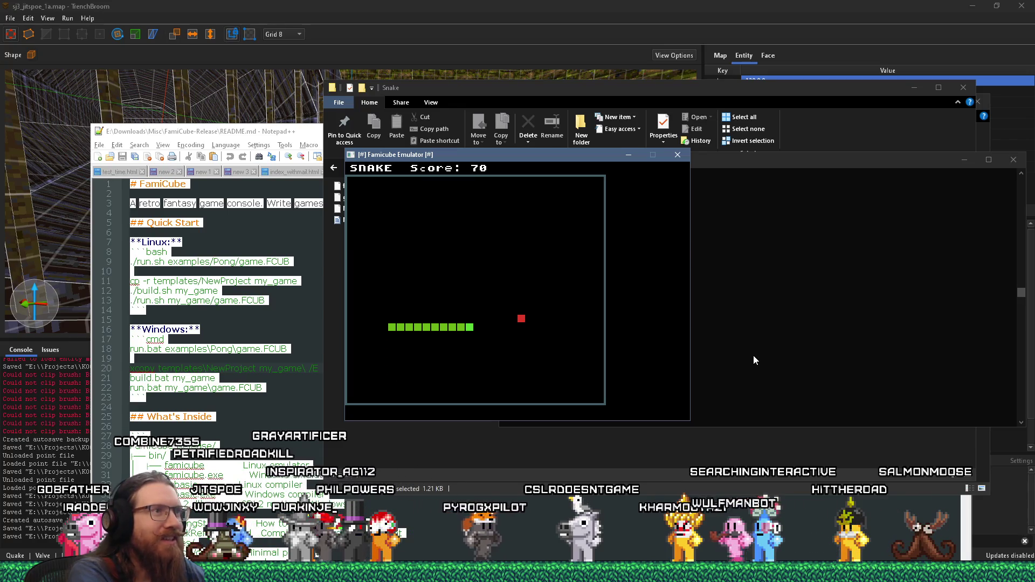
- Keep guiding the snake onto food until the score reaches 140, then close the emulator window
{"action": "key", "text": "Up"}
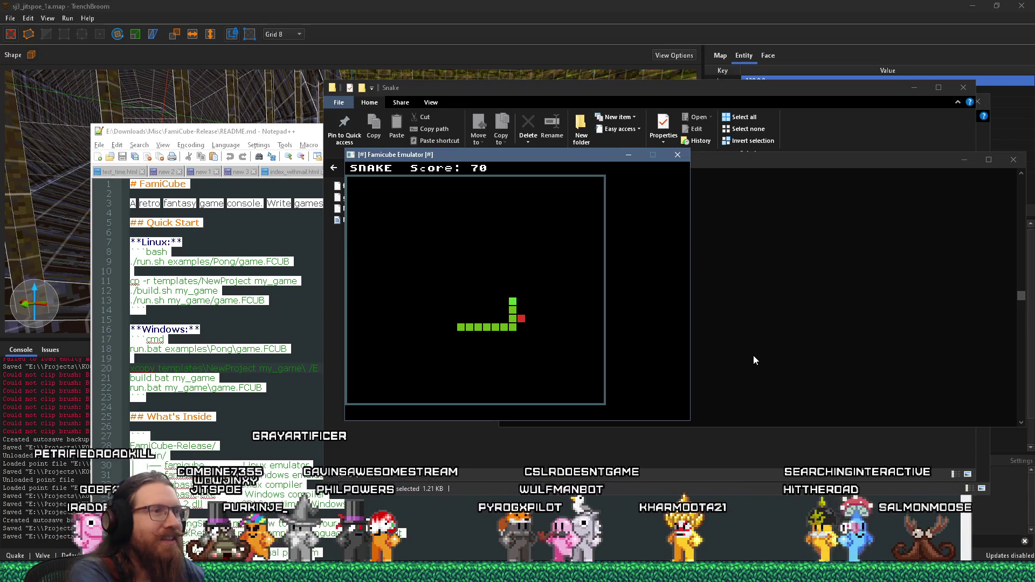
{"action": "key", "text": "Right"}
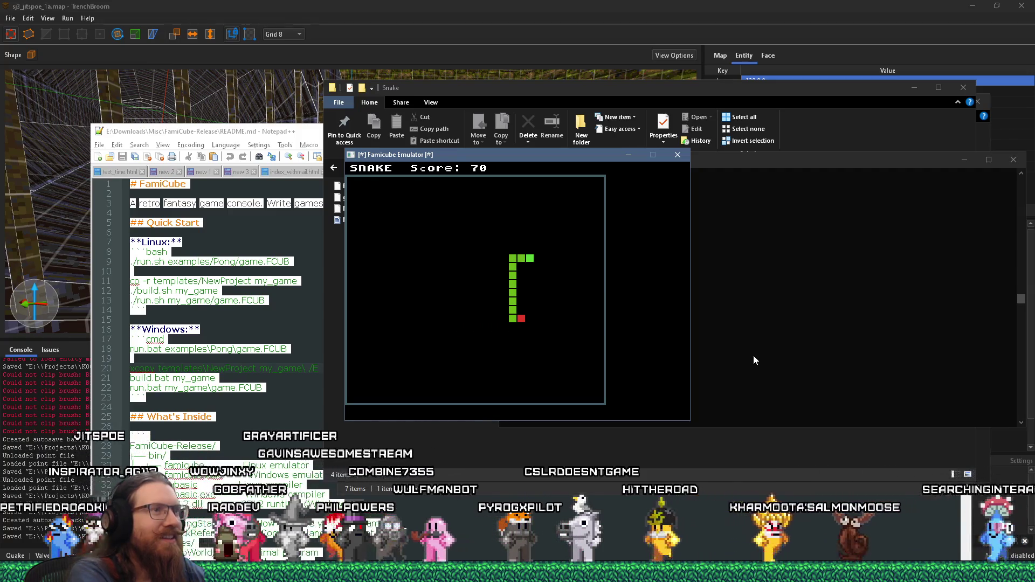
{"action": "key", "text": "Down"}
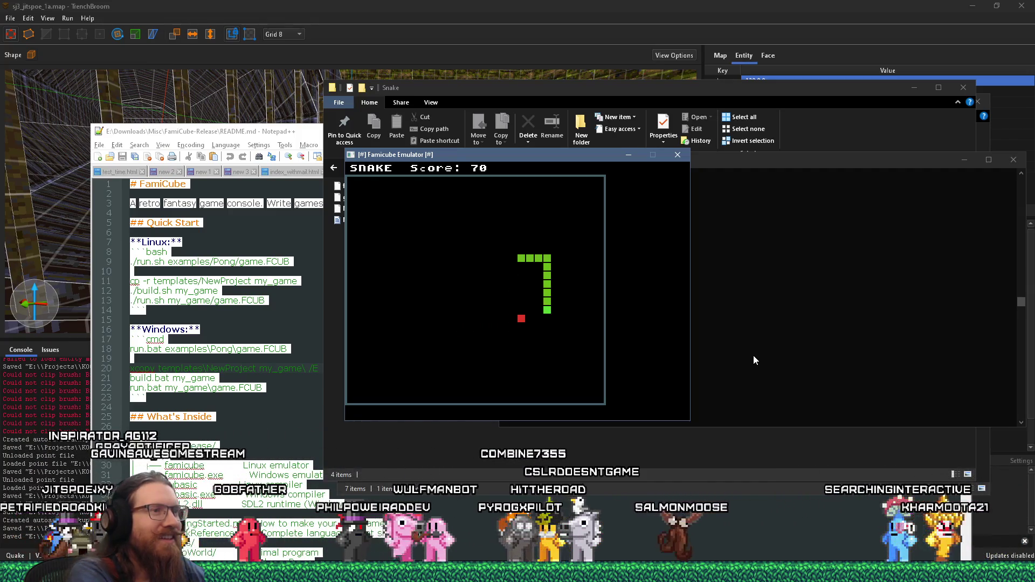
{"action": "key", "text": "Left"}
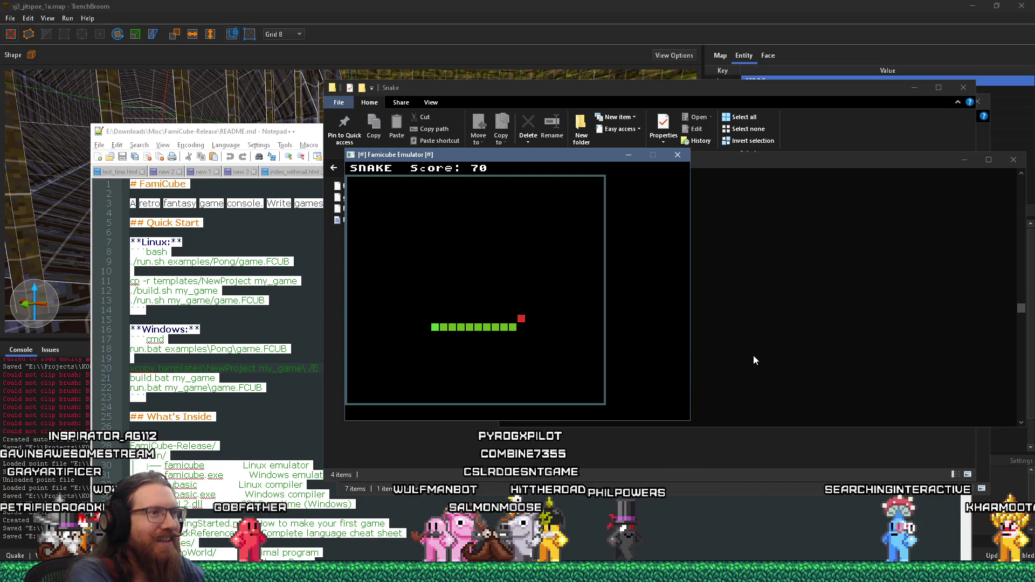
{"action": "key", "text": "Up"}
{"action": "key", "text": "Right"}
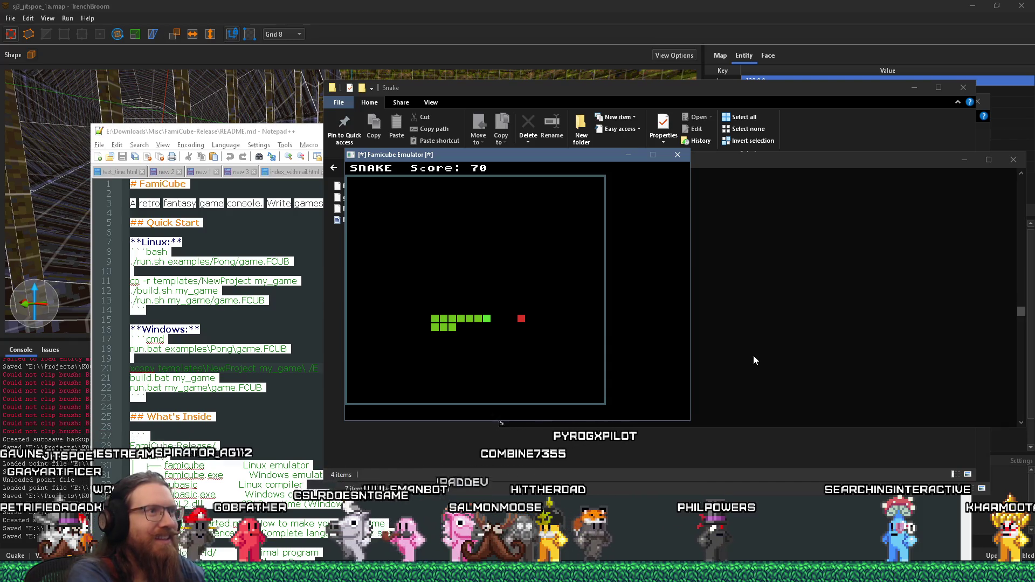
{"action": "key", "text": "Up"}
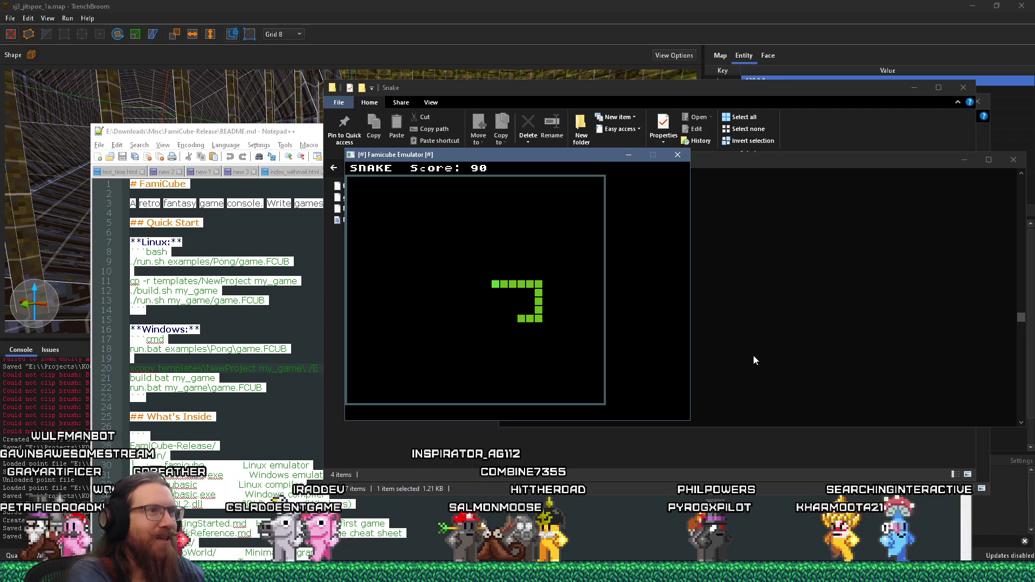
{"action": "key", "text": "Down"}
{"action": "key", "text": "Right"}
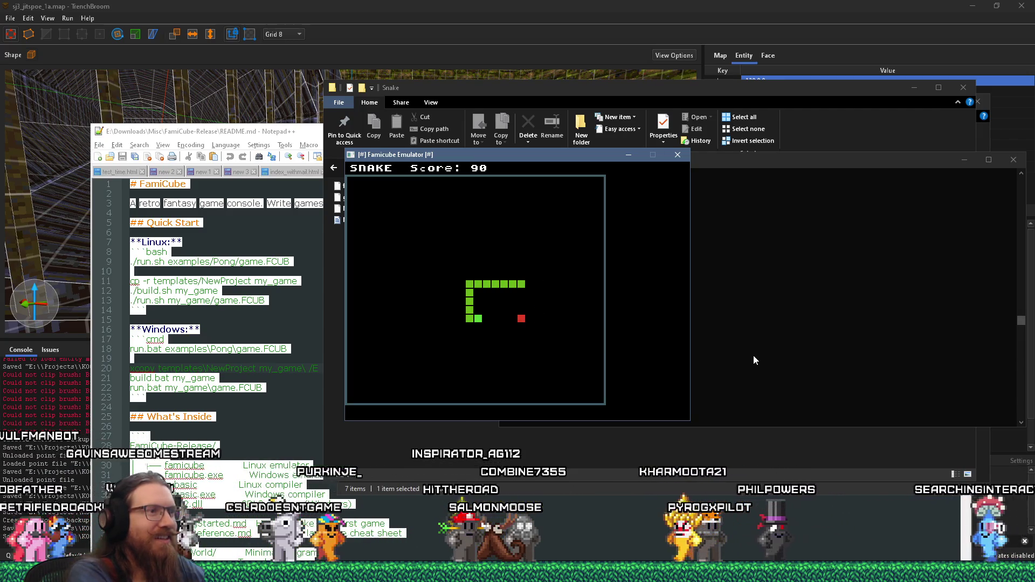
{"action": "key", "text": "Up"}
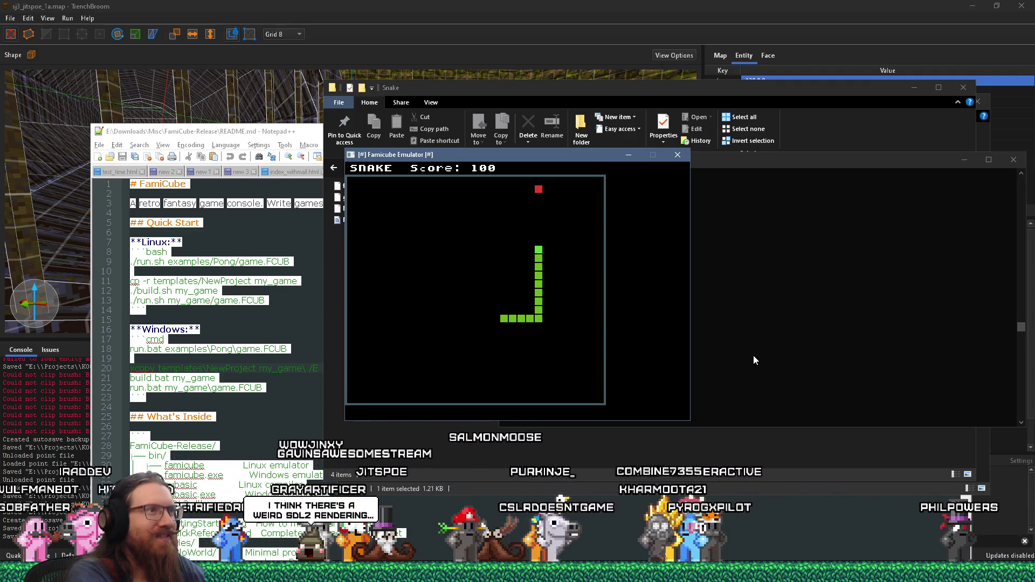
{"action": "key", "text": "Left"}
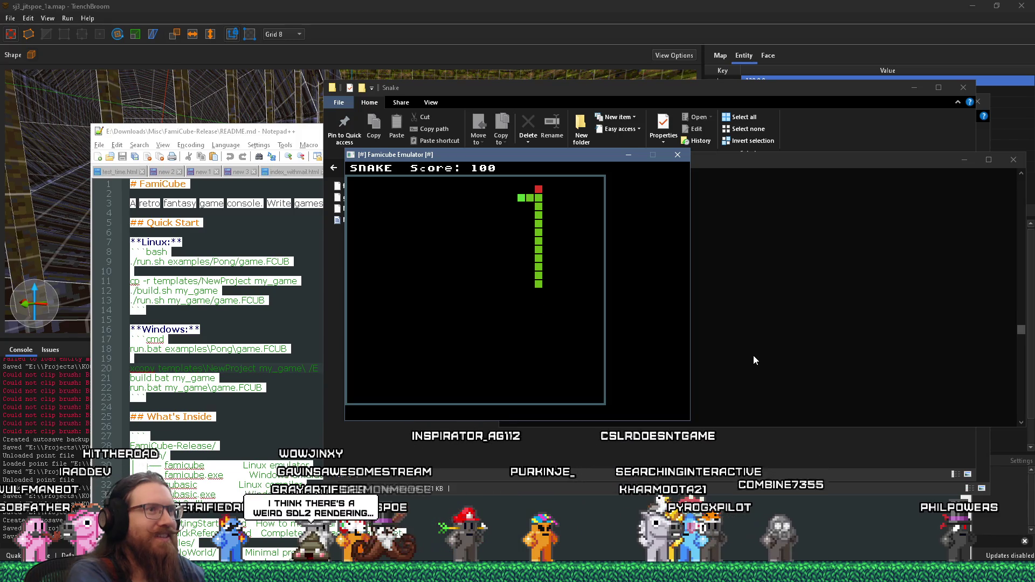
{"action": "key", "text": "Up"}
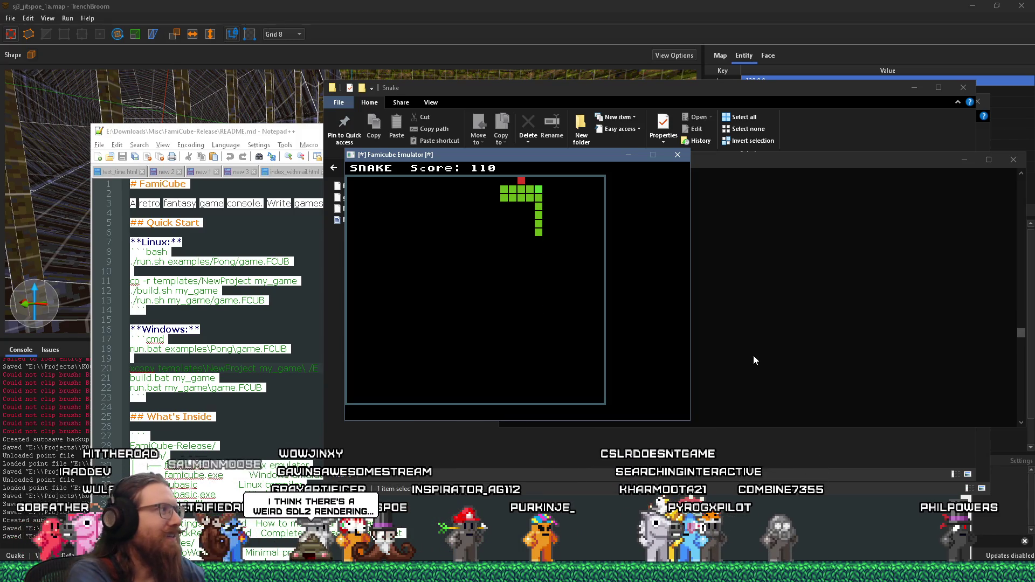
{"action": "key", "text": "Down"}
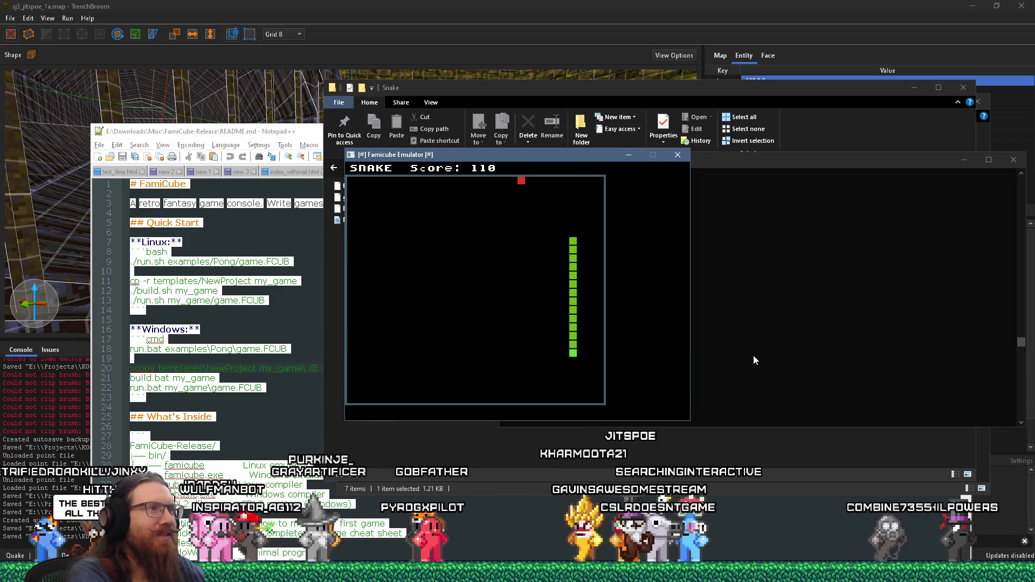
{"action": "key", "text": "Left"}
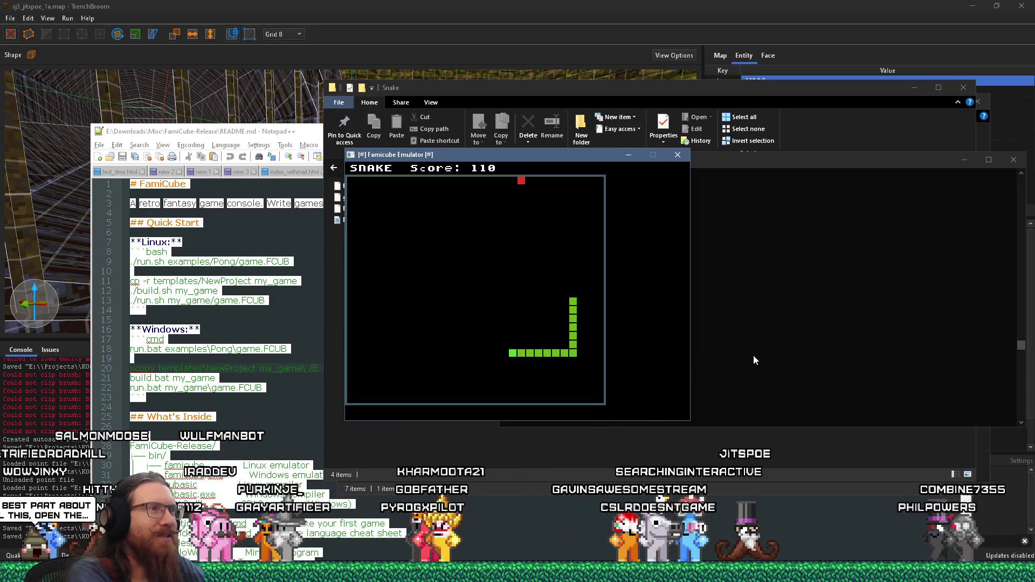
{"action": "key", "text": "Up"}
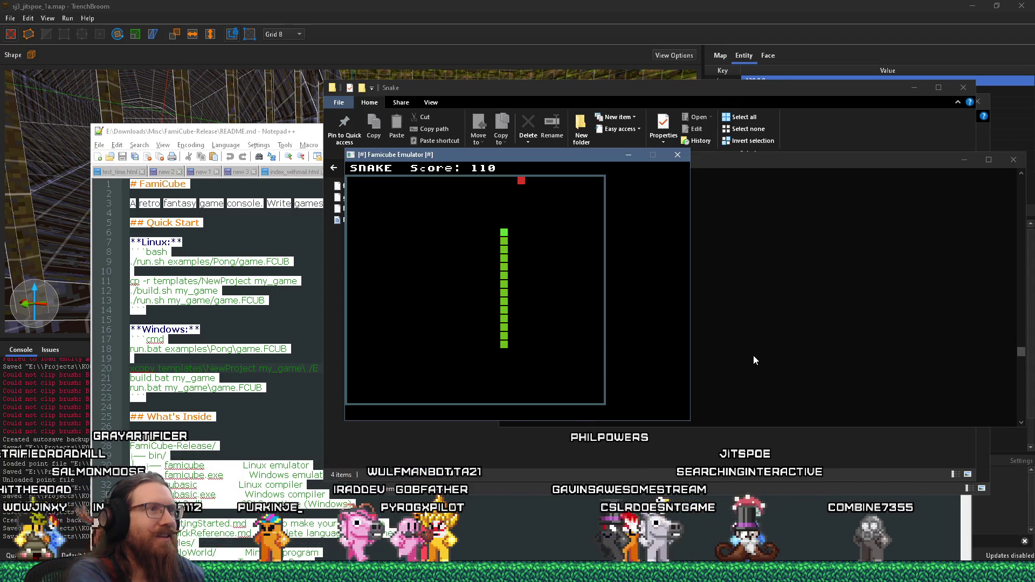
{"action": "key", "text": "Right"}
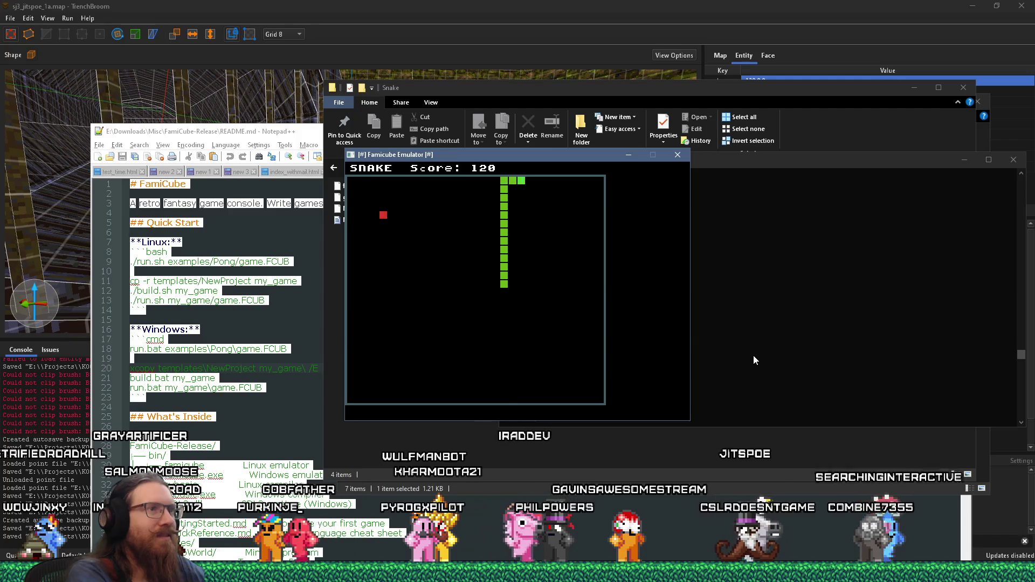
{"action": "key", "text": "Down"}
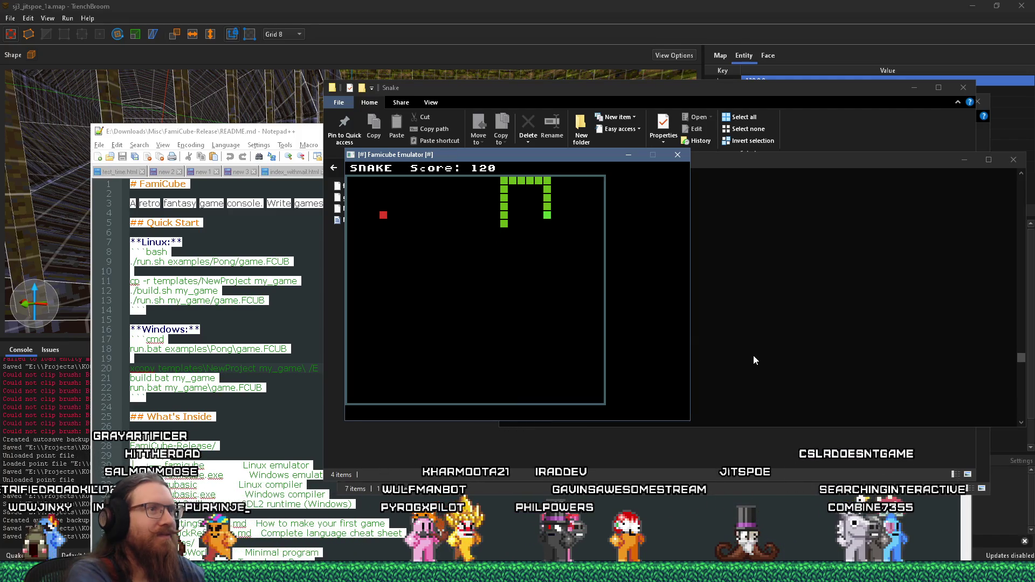
{"action": "key", "text": "Left"}
{"action": "key", "text": "Up"}
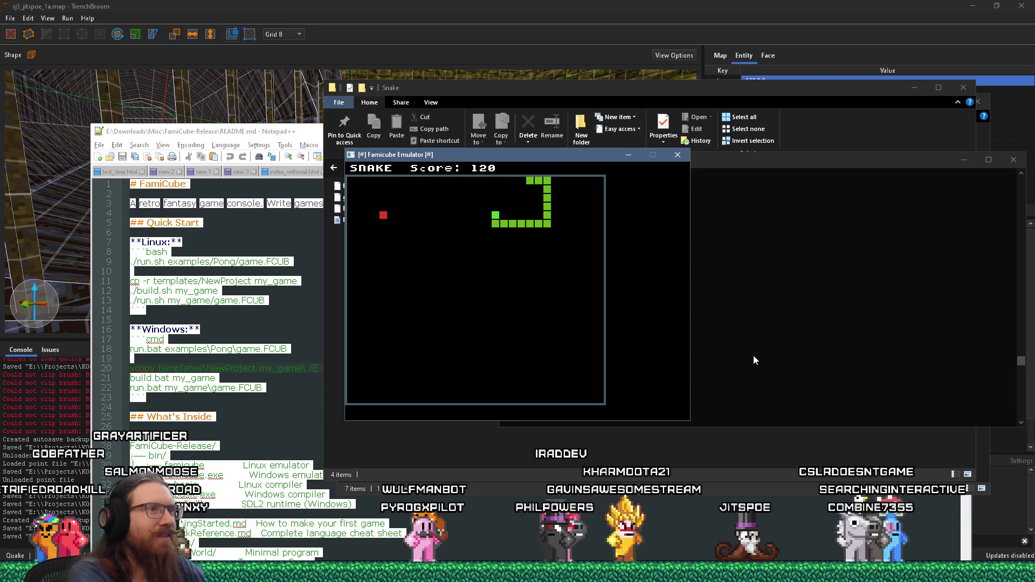
{"action": "key", "text": "Left"}
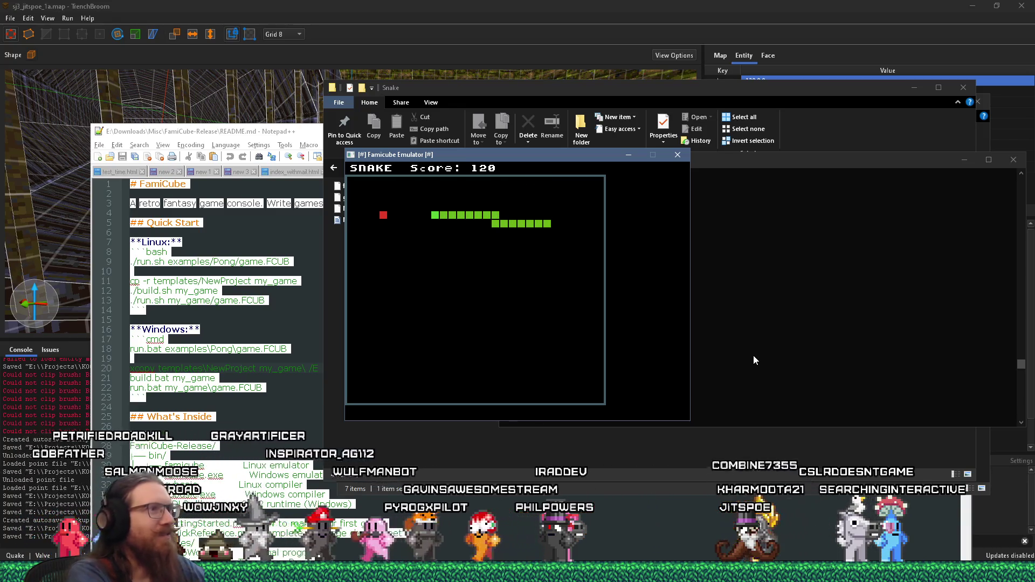
{"action": "key", "text": "Down"}
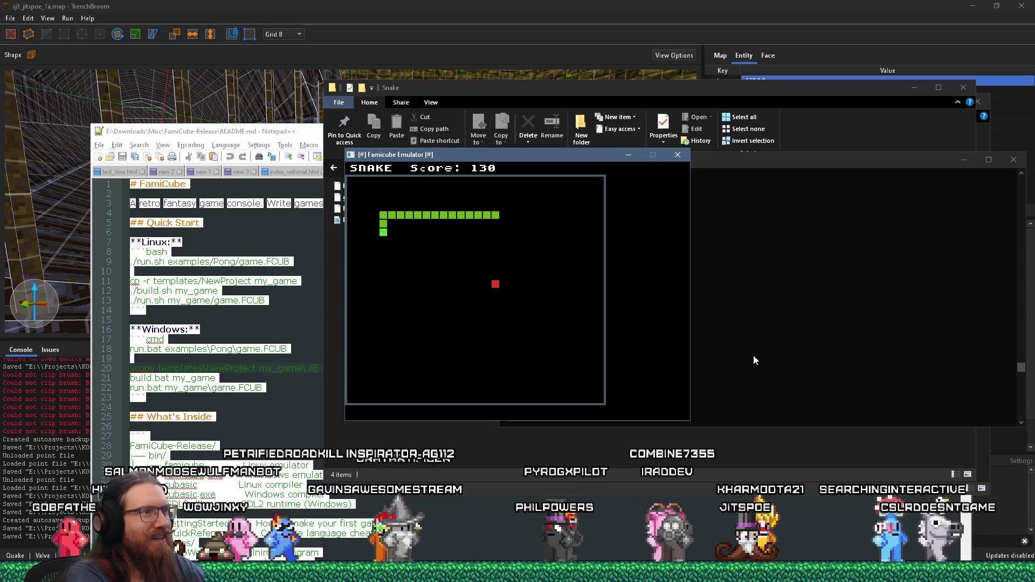
{"action": "key", "text": "Right"}
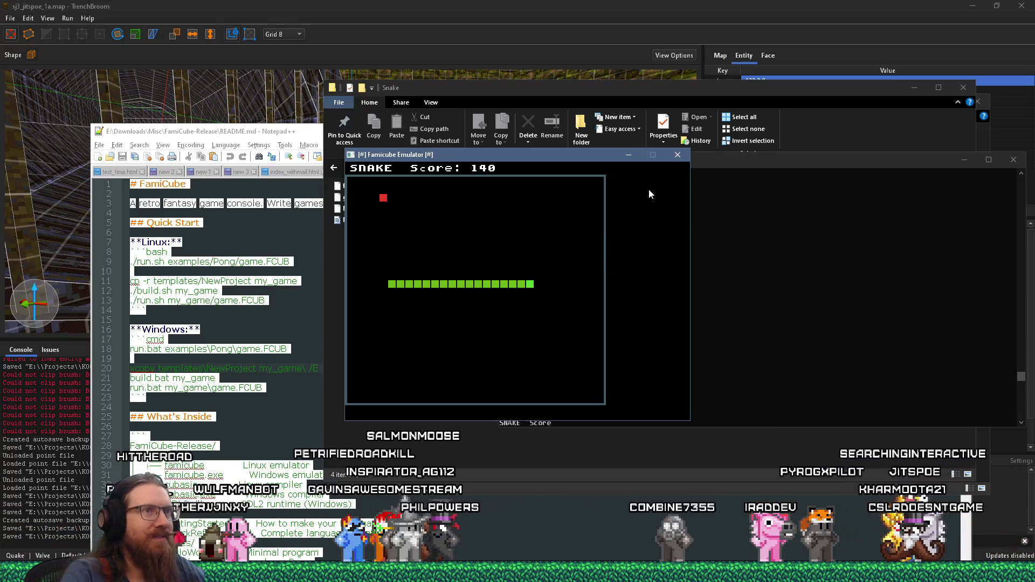
{"action": "left_click", "coordinate": [678, 154]}
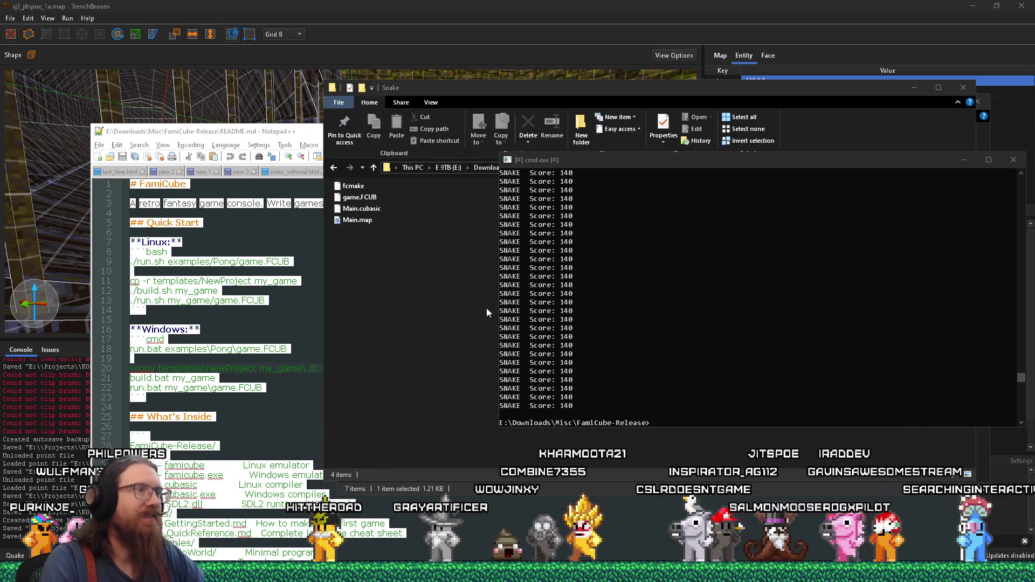
- Bring the Explorer Snake folder window to the front
{"action": "left_click", "coordinate": [422, 270]}
- Open Snake's game.FCUB in Notepad++ and scroll into its assembly code
{"action": "right_click", "coordinate": [359, 201]}
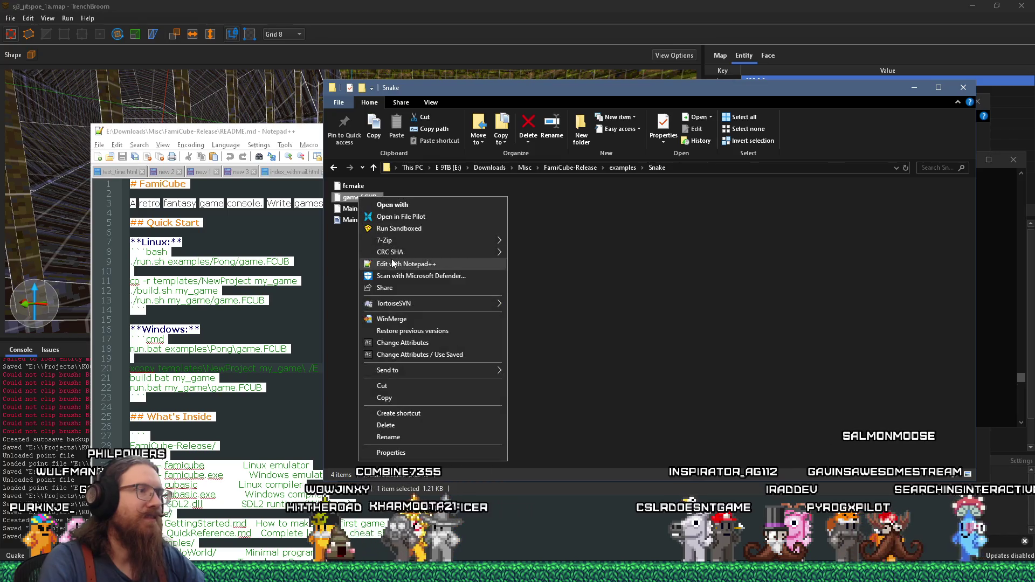
{"action": "left_click", "coordinate": [391, 259]}
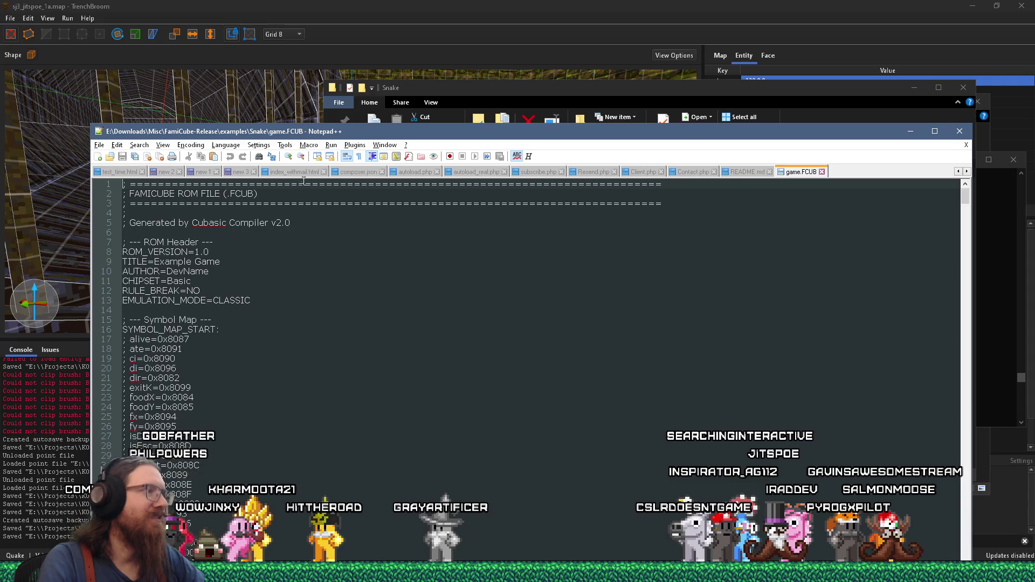
{"action": "left_click_drag", "start_coordinate": [339, 137], "coordinate": [302, 40]}
{"action": "scroll", "coordinate": [377, 337], "scroll_direction": "down", "scroll_amount": 11}
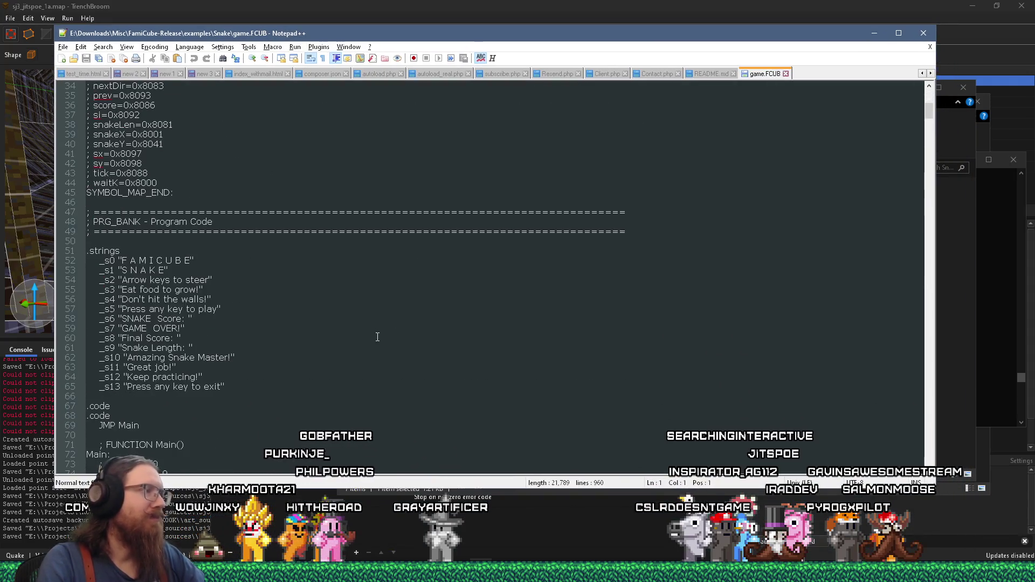
{"action": "scroll", "coordinate": [378, 337], "scroll_direction": "down", "scroll_amount": 5}
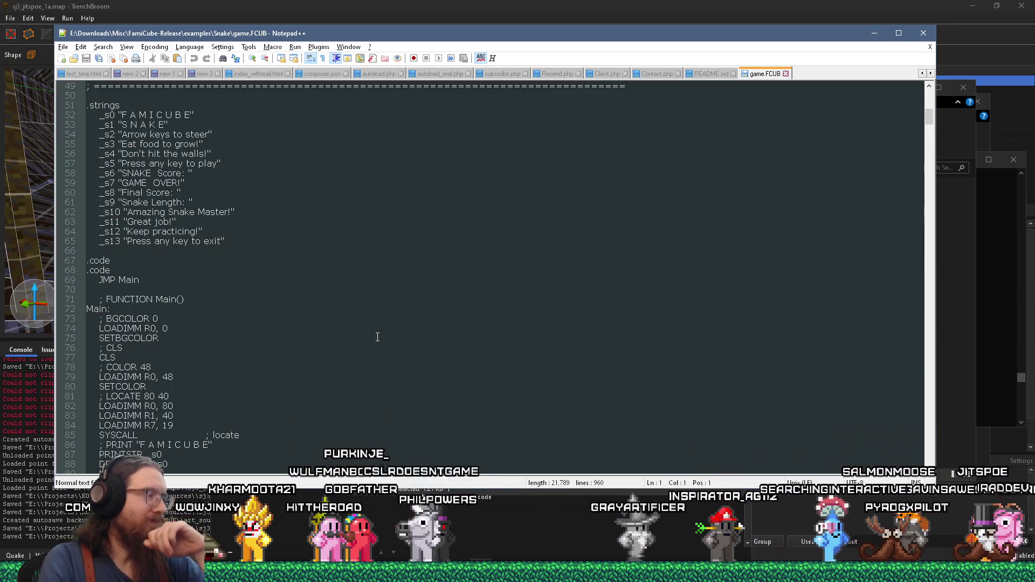
{"action": "scroll", "coordinate": [378, 336], "scroll_direction": "down", "scroll_amount": 4}
{"action": "scroll", "coordinate": [377, 337], "scroll_direction": "down", "scroll_amount": 16}
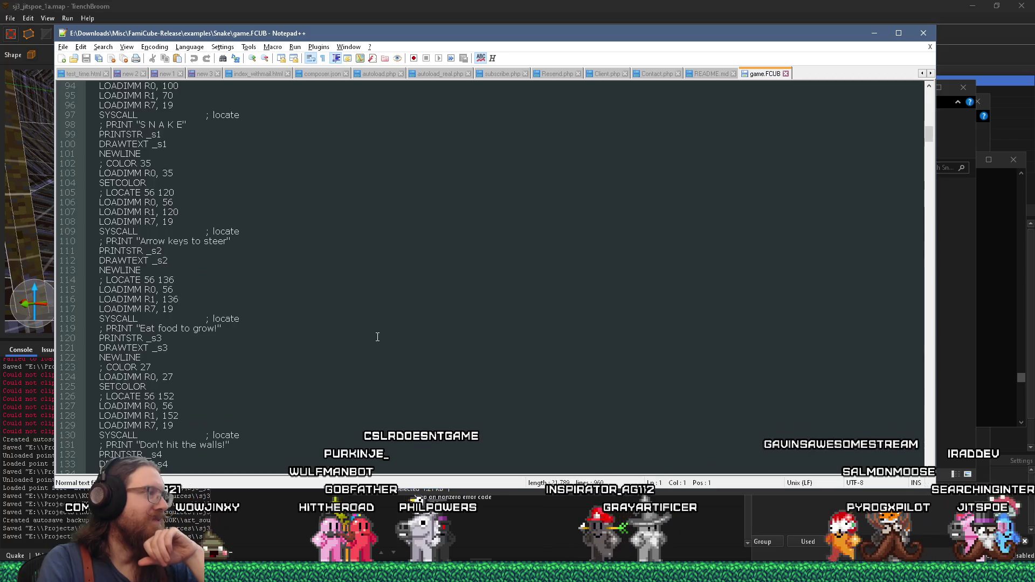
{"action": "scroll", "coordinate": [378, 337], "scroll_direction": "down", "scroll_amount": 5}
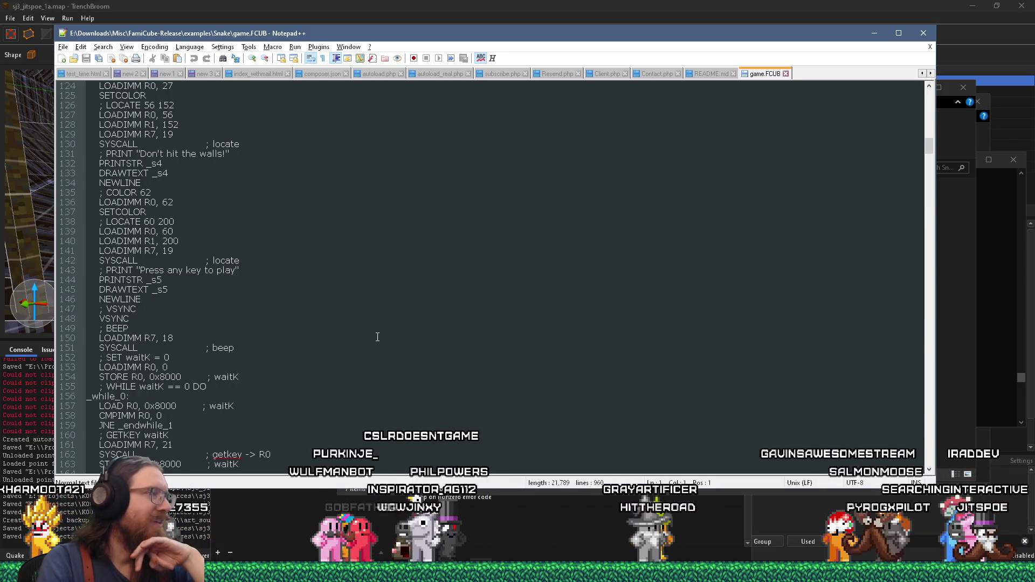
- Highlight 'beep' on line 151 and read on through the key-input and direction handling code
{"action": "double_click", "coordinate": [221, 348]}
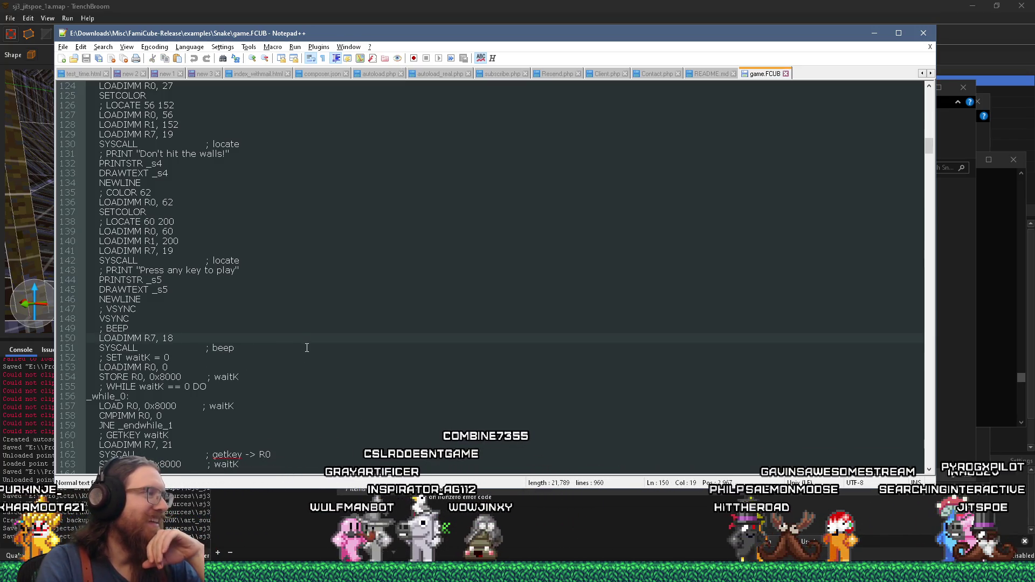
{"action": "scroll", "coordinate": [310, 349], "scroll_direction": "down", "scroll_amount": 5}
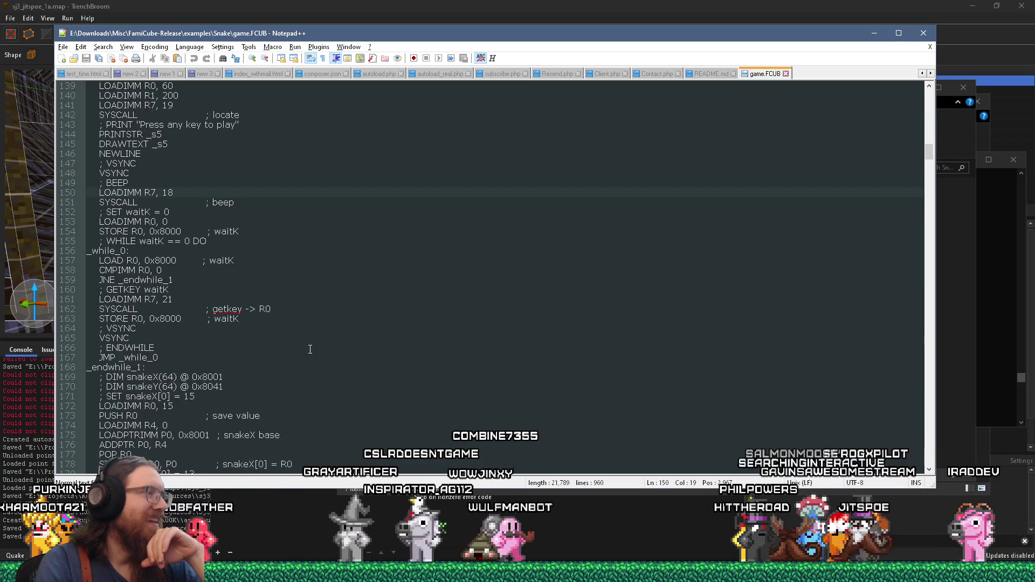
{"action": "scroll", "coordinate": [310, 349], "scroll_direction": "down", "scroll_amount": 5}
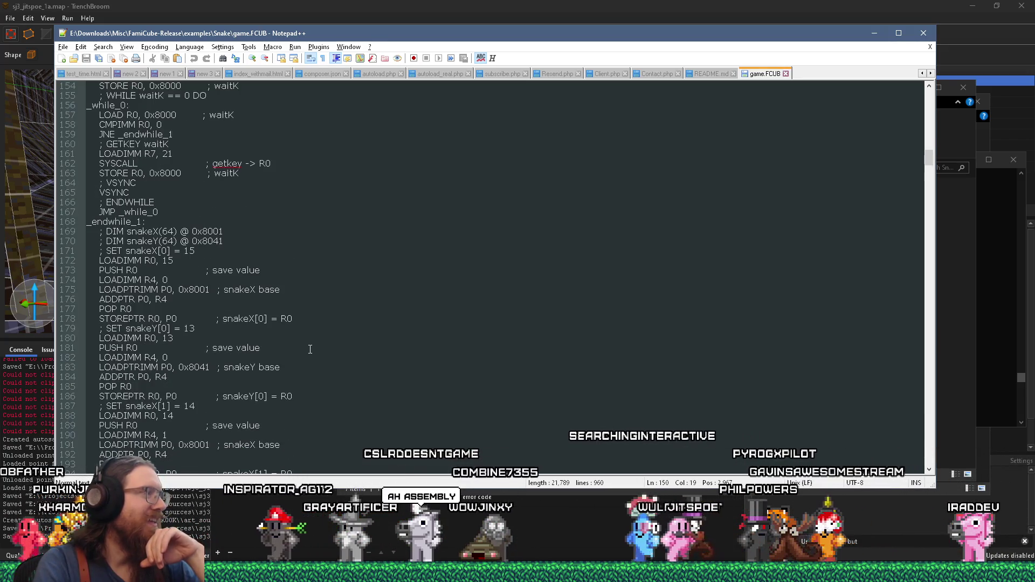
{"action": "scroll", "coordinate": [310, 349], "scroll_direction": "down", "scroll_amount": 6}
{"action": "scroll", "coordinate": [310, 349], "scroll_direction": "down", "scroll_amount": 19}
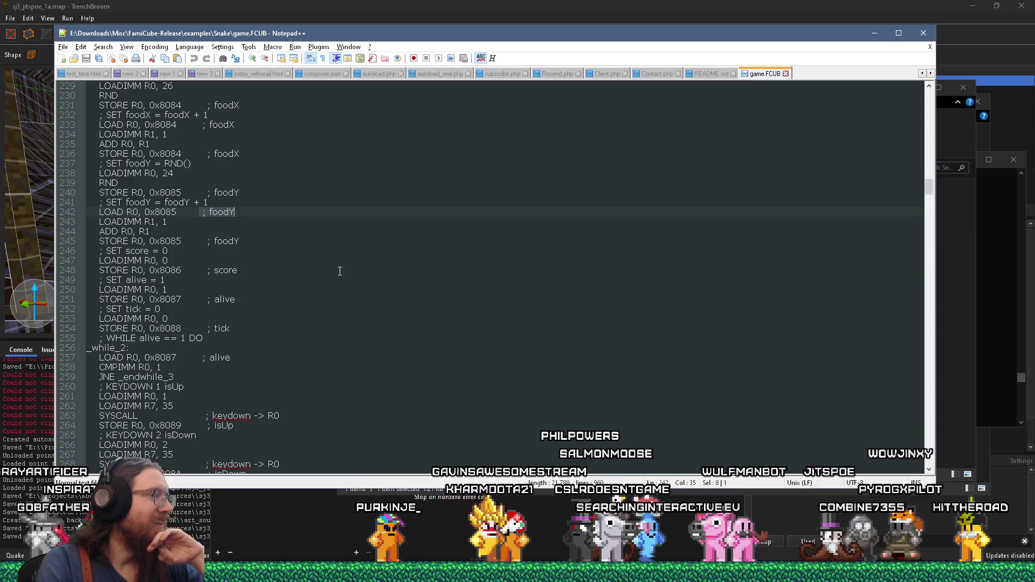
{"action": "scroll", "coordinate": [340, 271], "scroll_direction": "down", "scroll_amount": 3}
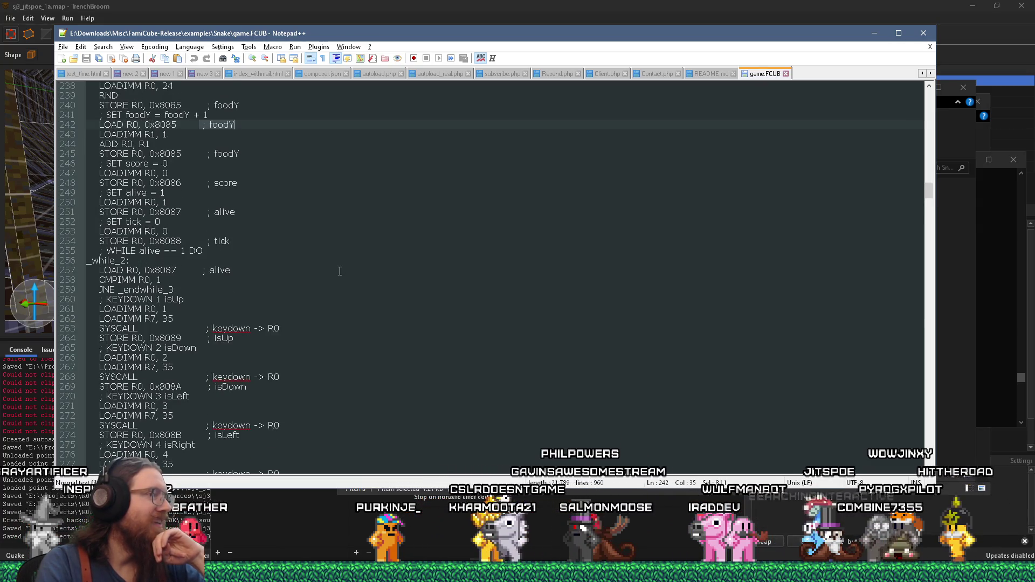
{"action": "scroll", "coordinate": [340, 271], "scroll_direction": "down", "scroll_amount": 10}
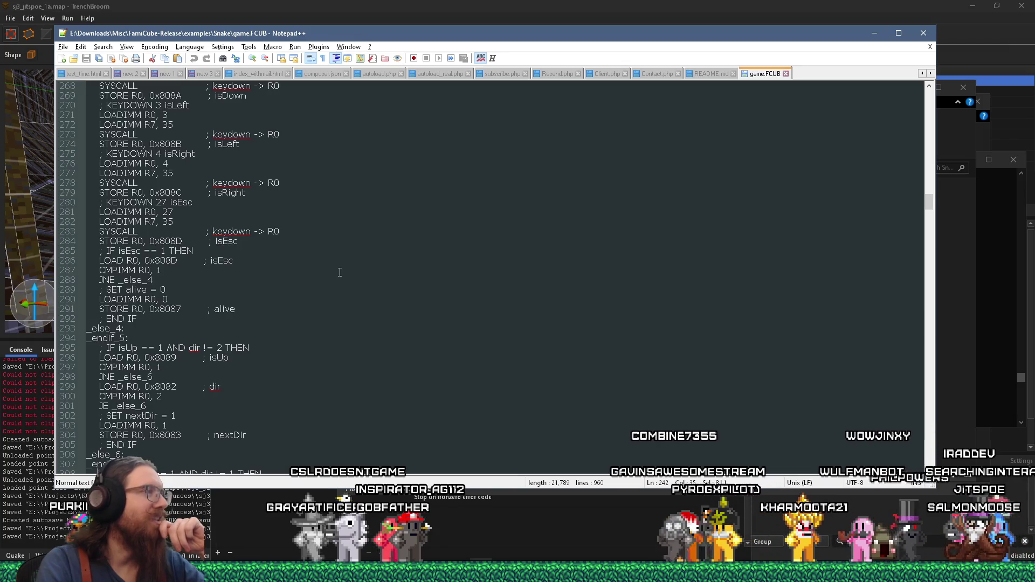
{"action": "scroll", "coordinate": [339, 273], "scroll_direction": "down", "scroll_amount": 4}
{"action": "scroll", "coordinate": [339, 272], "scroll_direction": "down", "scroll_amount": 5}
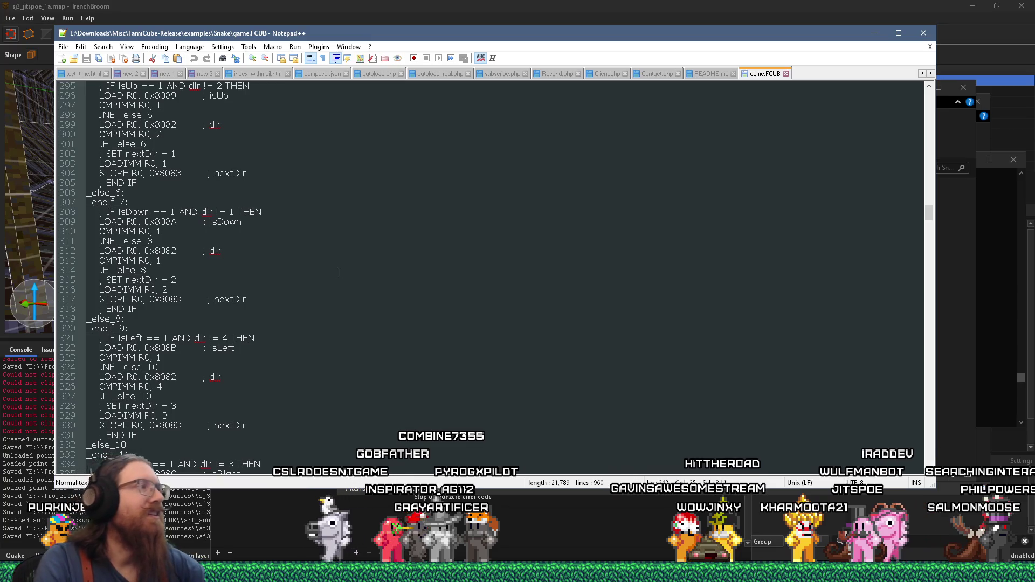
{"action": "scroll", "coordinate": [340, 273], "scroll_direction": "down", "scroll_amount": 8}
{"action": "key", "text": "alt+Tab"}
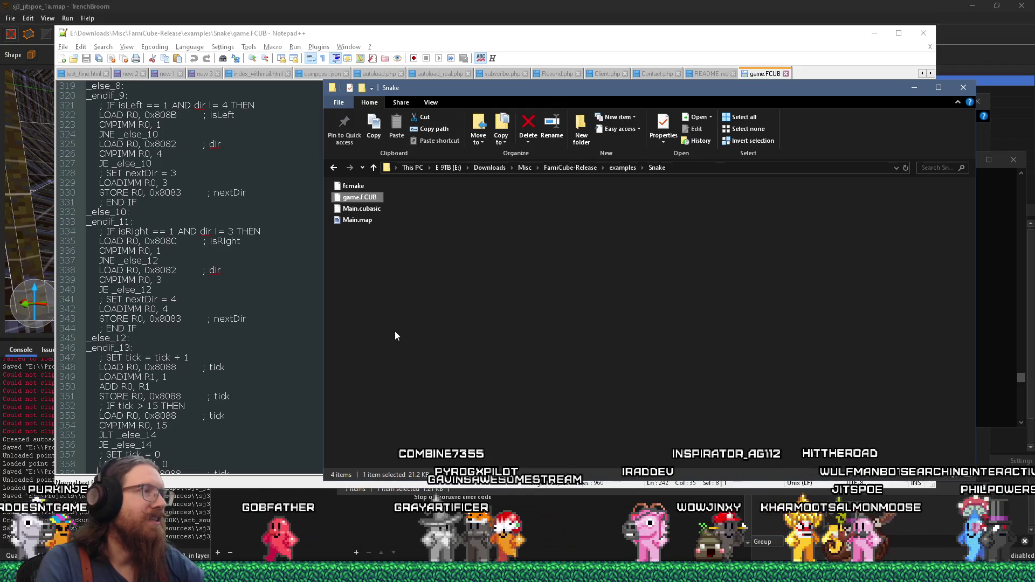
- Open Main.cubasic in Notepad++, scroll through the Snake code, then minimize the editor
{"action": "right_click", "coordinate": [361, 215]}
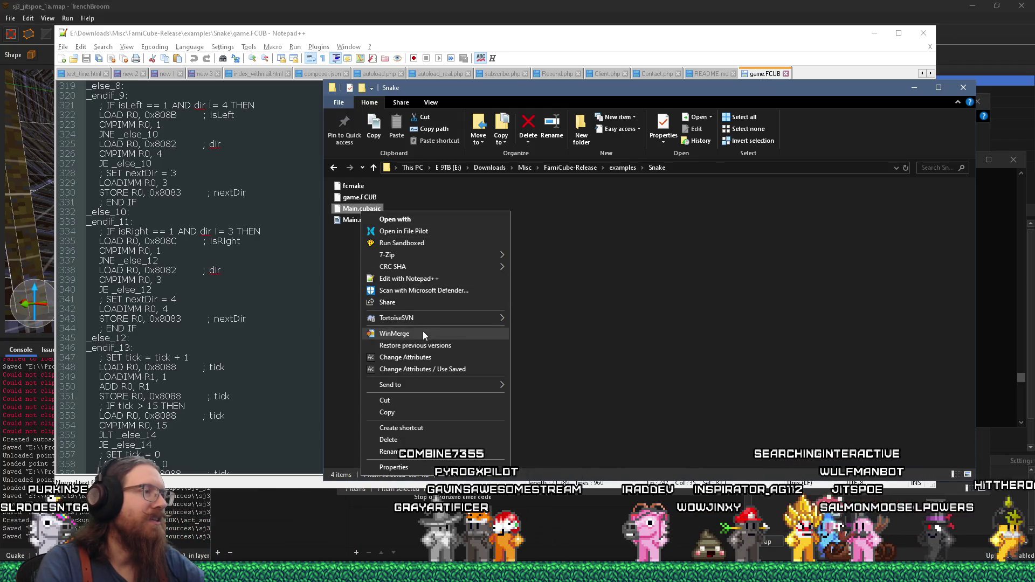
{"action": "left_click", "coordinate": [409, 278]}
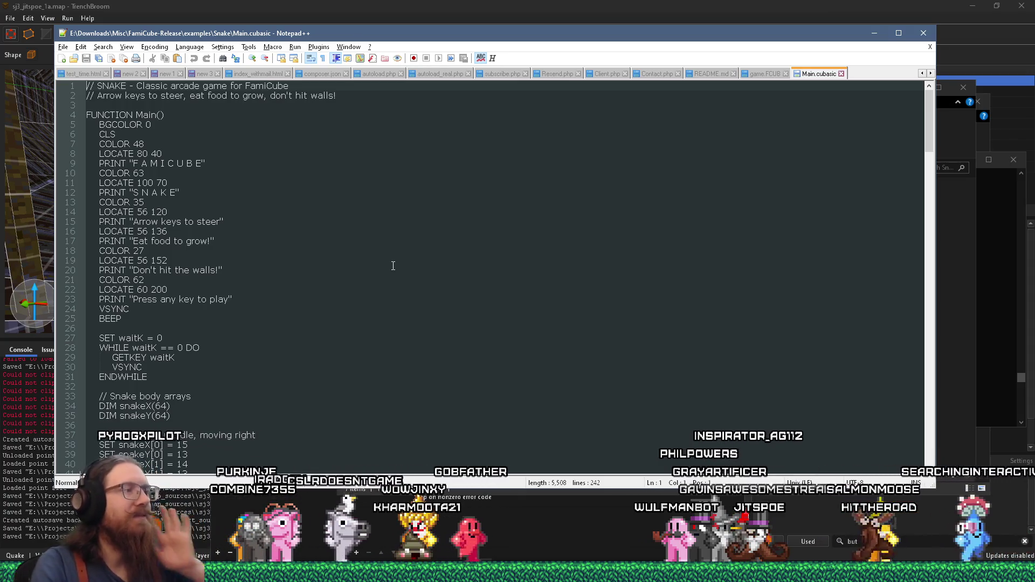
{"action": "scroll", "coordinate": [395, 264], "scroll_direction": "down", "scroll_amount": 3}
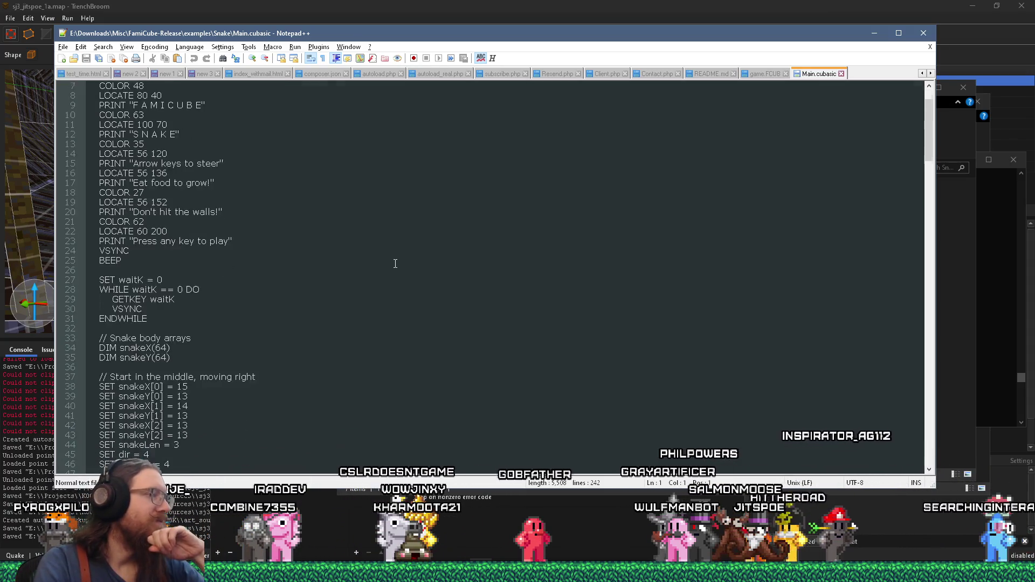
{"action": "scroll", "coordinate": [395, 265], "scroll_direction": "down", "scroll_amount": 4}
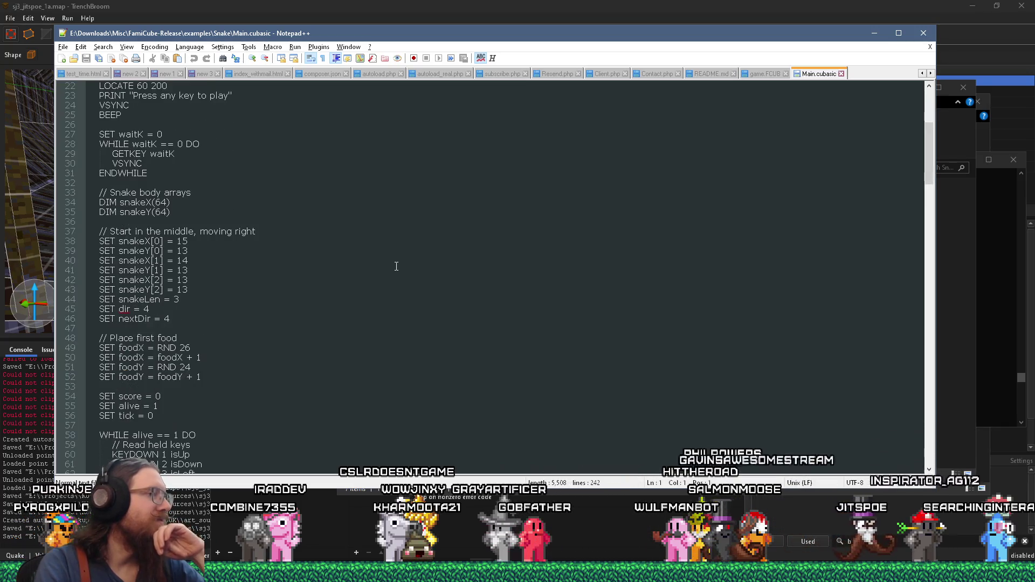
{"action": "scroll", "coordinate": [397, 266], "scroll_direction": "down", "scroll_amount": 4}
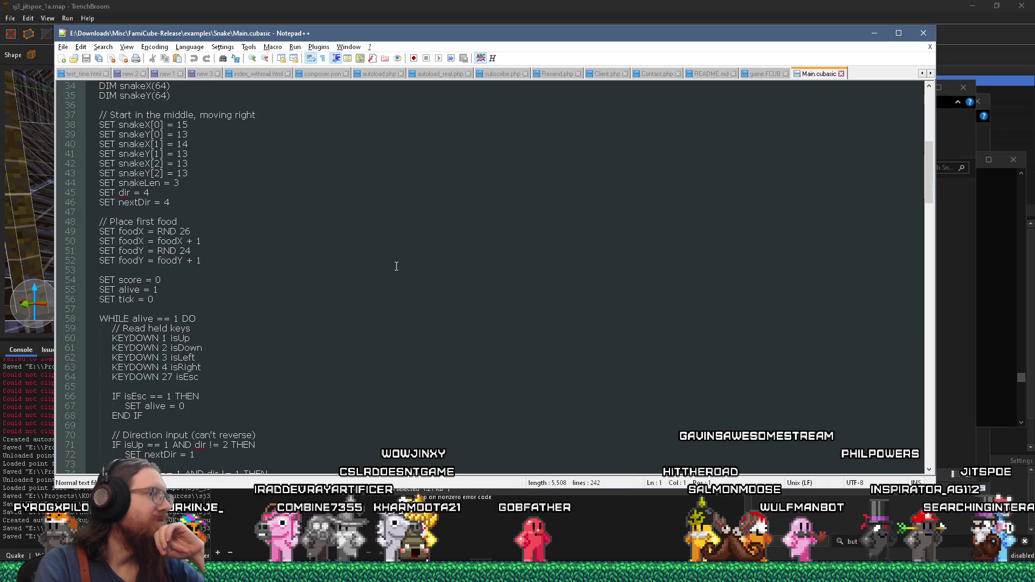
{"action": "scroll", "coordinate": [396, 267], "scroll_direction": "down", "scroll_amount": 5}
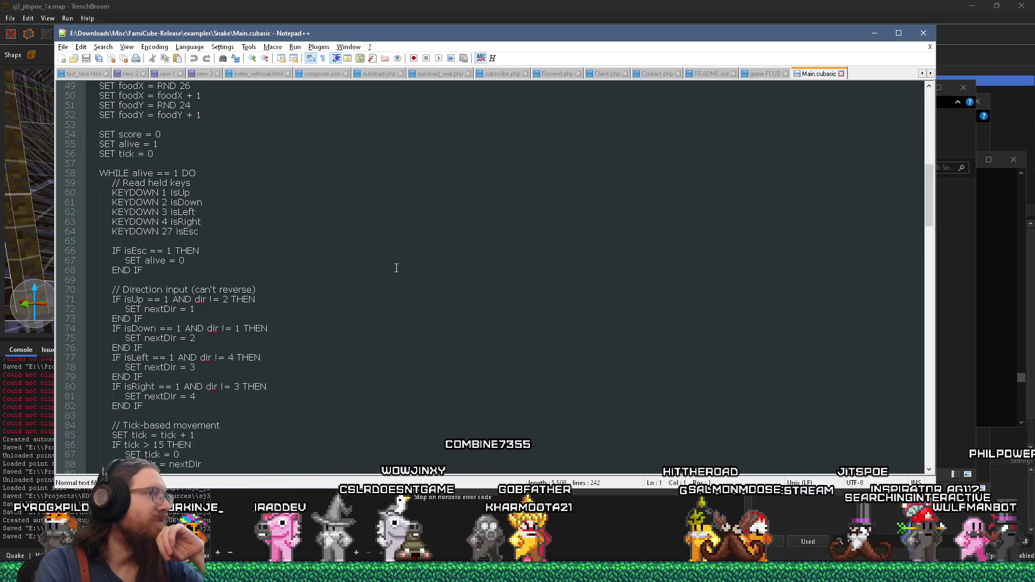
{"action": "scroll", "coordinate": [396, 268], "scroll_direction": "down", "scroll_amount": 2}
{"action": "scroll", "coordinate": [396, 268], "scroll_direction": "down", "scroll_amount": 7}
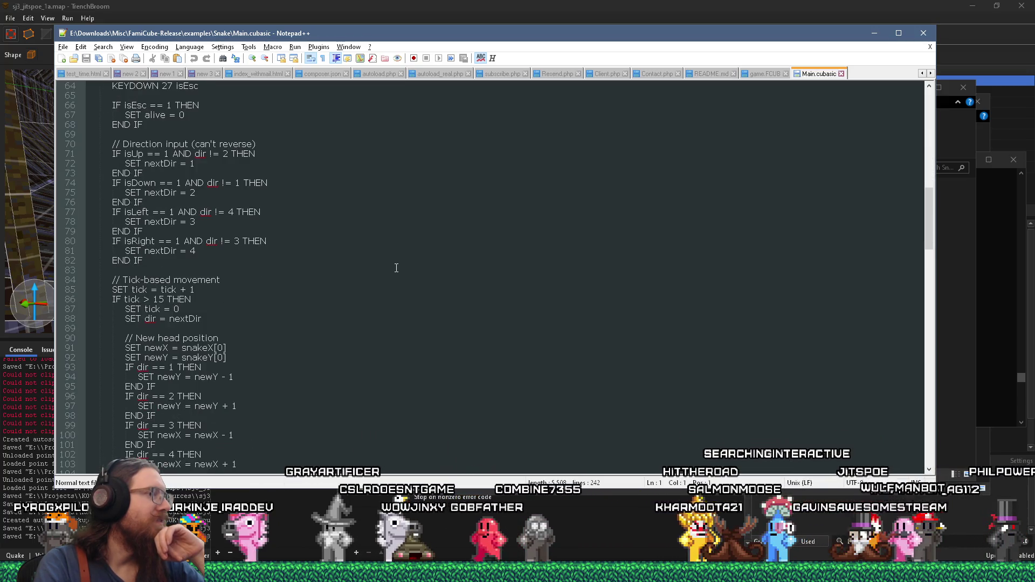
{"action": "scroll", "coordinate": [396, 268], "scroll_direction": "down", "scroll_amount": 12}
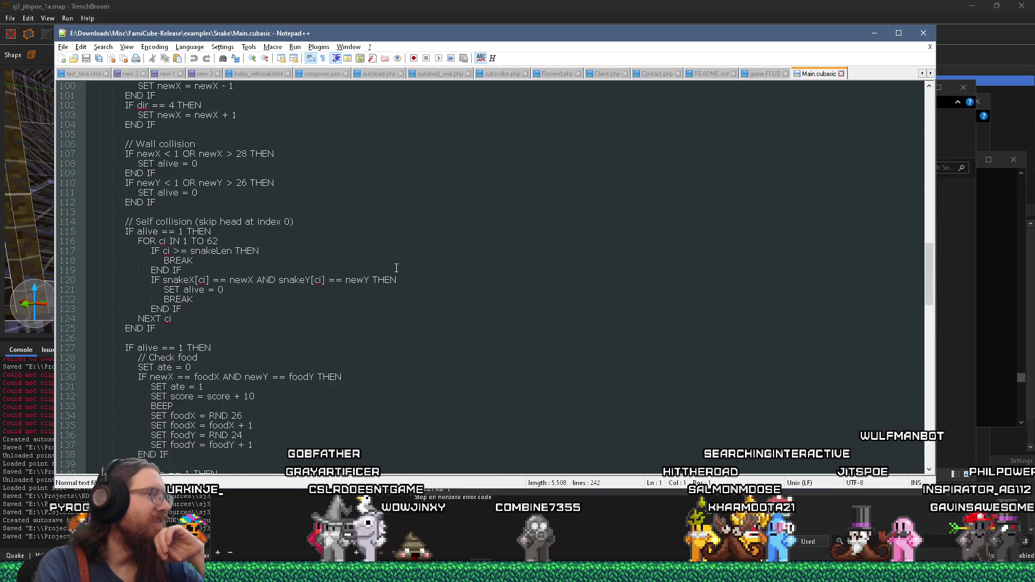
{"action": "scroll", "coordinate": [397, 268], "scroll_direction": "down", "scroll_amount": 20}
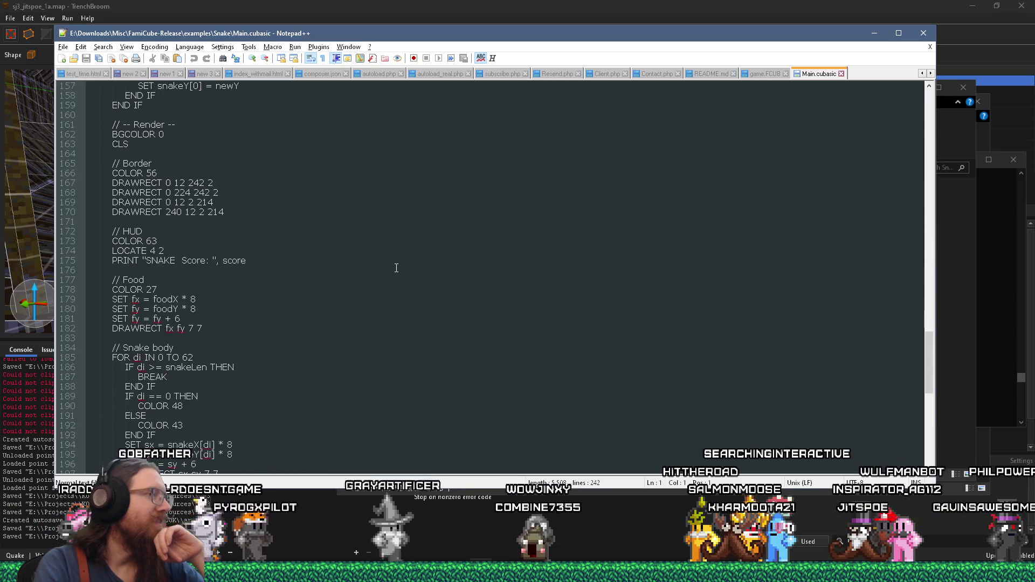
{"action": "scroll", "coordinate": [396, 268], "scroll_direction": "down", "scroll_amount": 11}
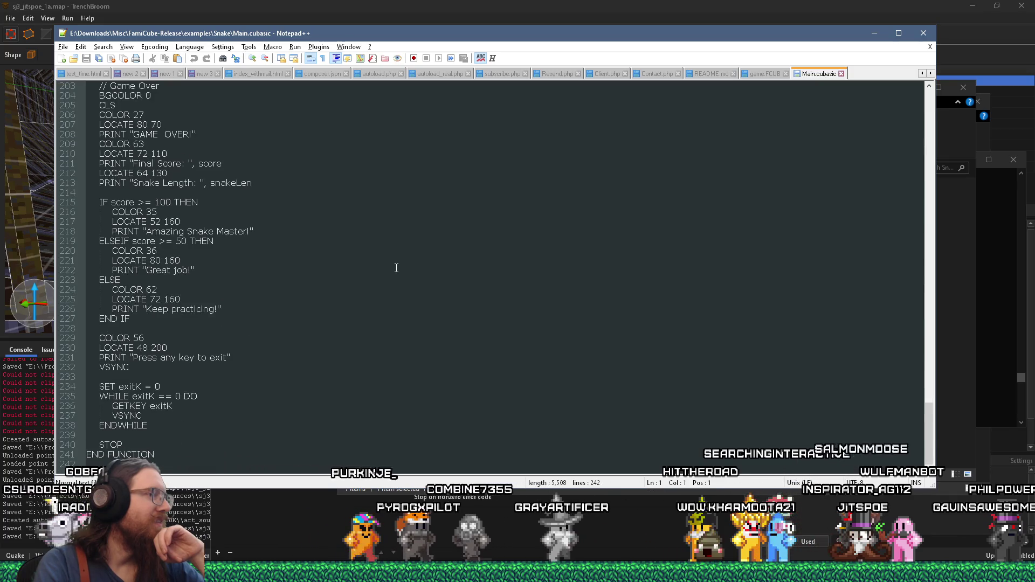
{"action": "scroll", "coordinate": [396, 268], "scroll_direction": "up", "scroll_amount": 4}
{"action": "scroll", "coordinate": [396, 268], "scroll_direction": "up", "scroll_amount": 20}
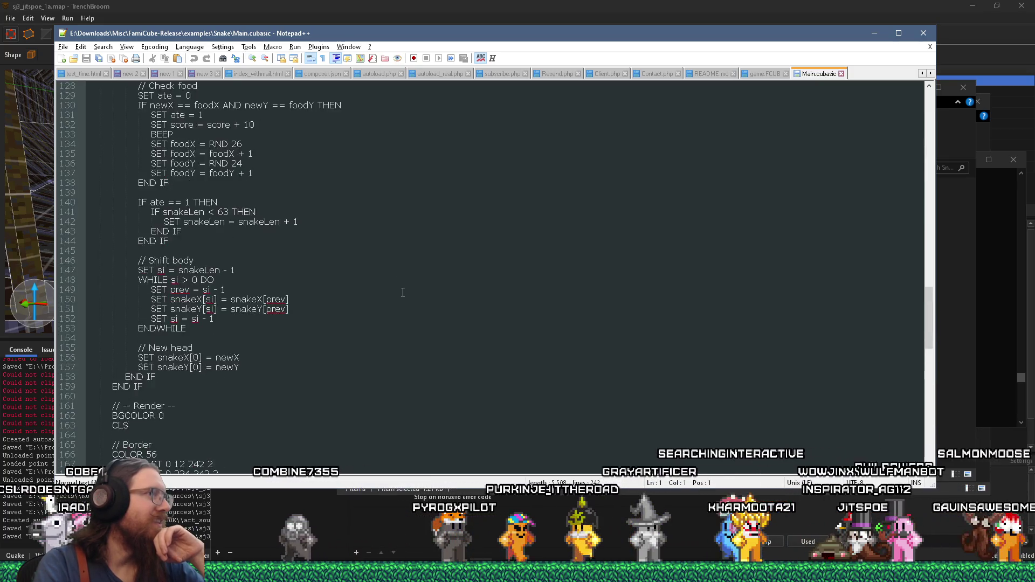
{"action": "scroll", "coordinate": [404, 294], "scroll_direction": "up", "scroll_amount": 16}
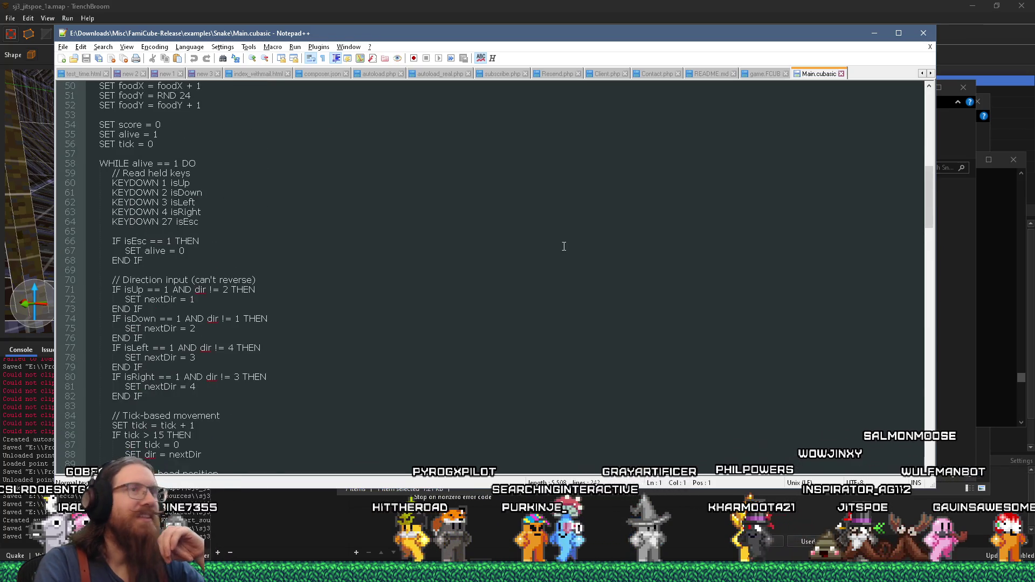
{"action": "left_click", "coordinate": [875, 35]}
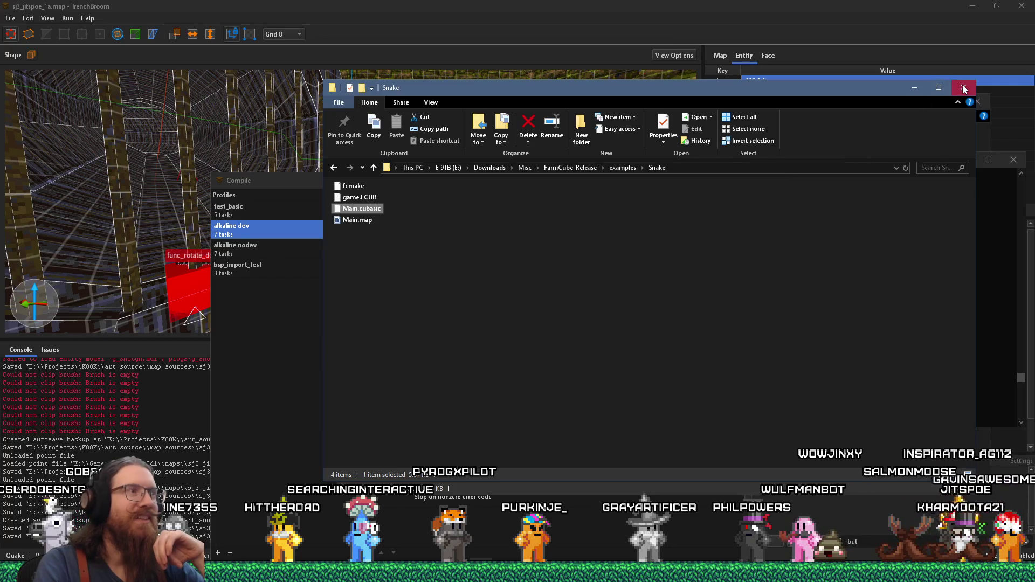
- Close the Snake folder, command prompt, system folder and Compile dialog windows
{"action": "left_click", "coordinate": [963, 87]}
{"action": "left_click_drag", "start_coordinate": [854, 161], "coordinate": [723, 112]}
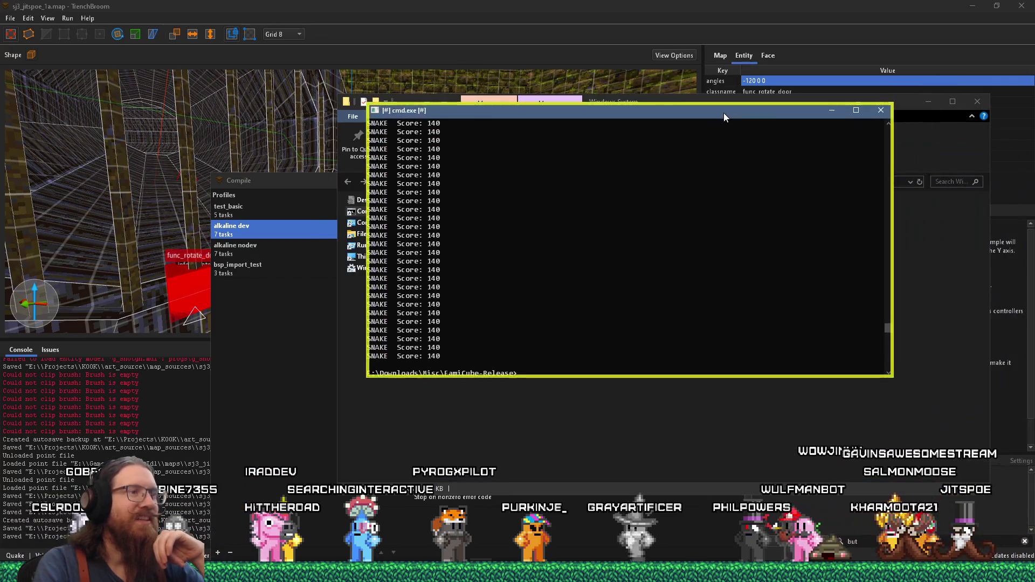
{"action": "left_click", "coordinate": [880, 110]}
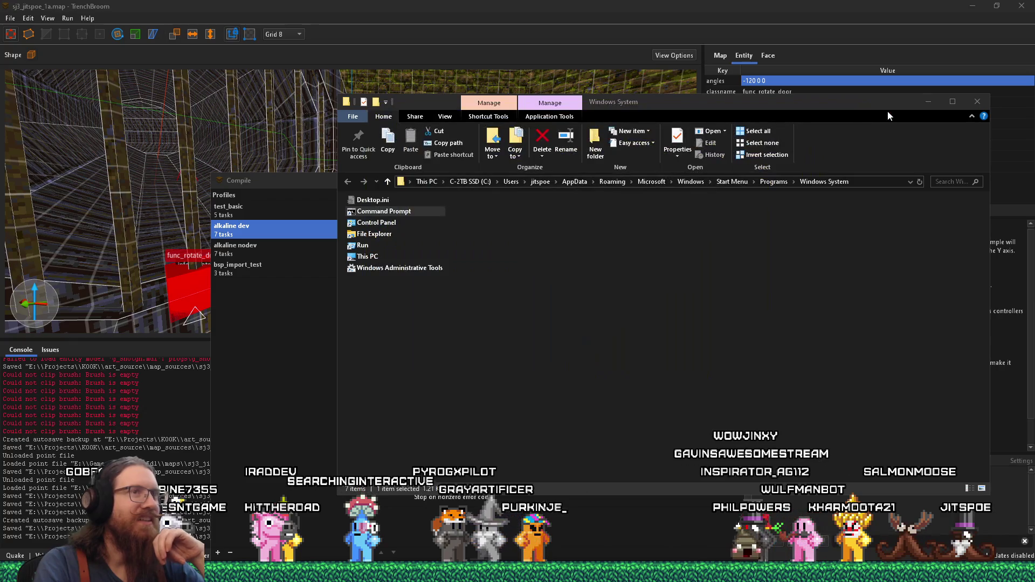
{"action": "left_click_drag", "start_coordinate": [888, 116], "coordinate": [815, 122]}
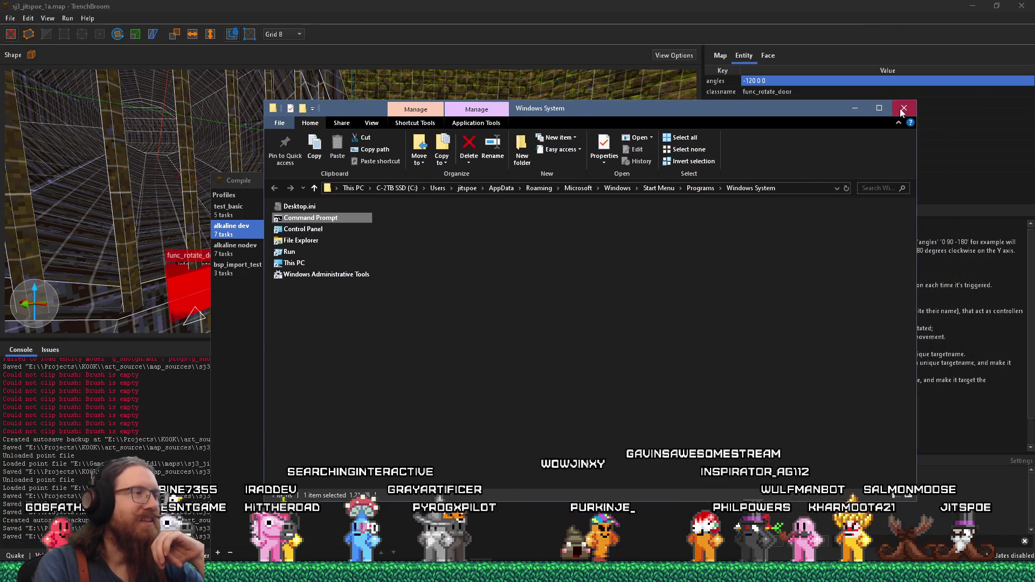
{"action": "left_click", "coordinate": [904, 109]}
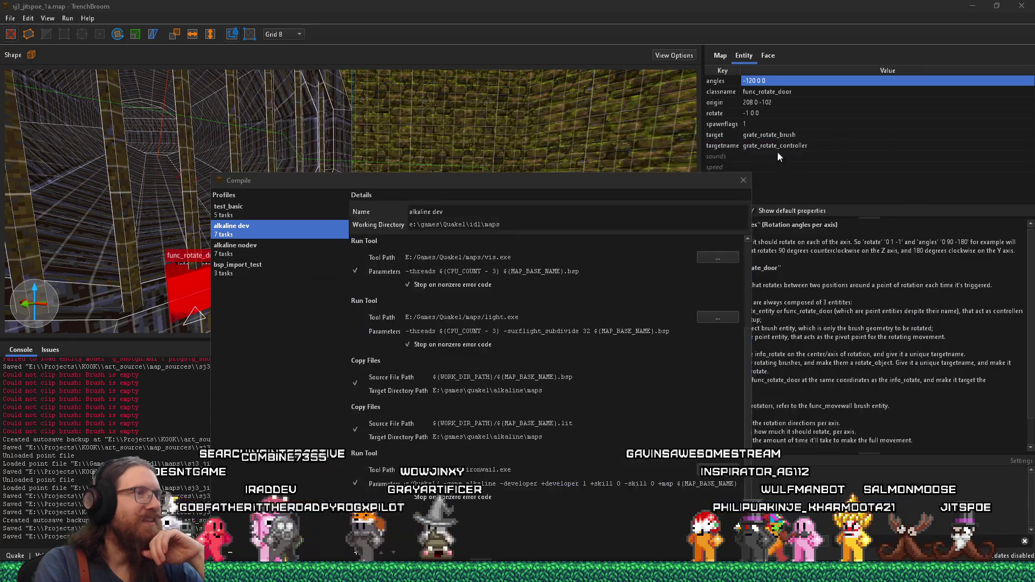
{"action": "mouse_move", "coordinate": [637, 184]}
{"action": "left_mouse_down"}
{"action": "mouse_move", "coordinate": [681, 78]}
{"action": "mouse_move", "coordinate": [656, 53]}
{"action": "mouse_move", "coordinate": [780, 73]}
{"action": "left_mouse_up"}
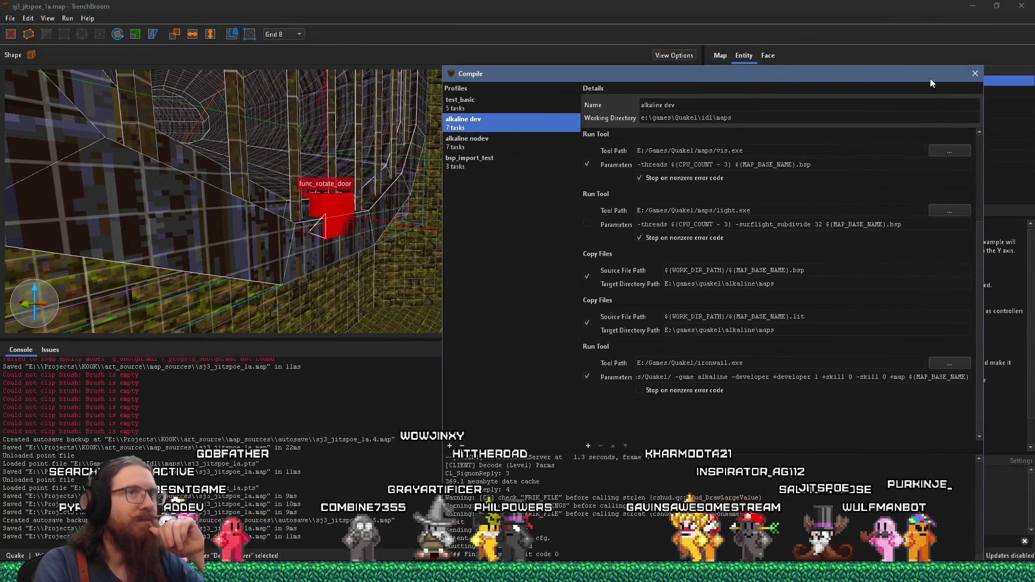
{"action": "left_click", "coordinate": [952, 73]}
- Drag the func_rotate_door to a new position in the grate room
{"action": "mouse_move", "coordinate": [441, 170]}
{"action": "left_mouse_down"}
{"action": "mouse_move", "coordinate": [461, 154]}
{"action": "mouse_move", "coordinate": [506, 156]}
{"action": "mouse_move", "coordinate": [501, 147]}
{"action": "mouse_move", "coordinate": [467, 168]}
{"action": "mouse_move", "coordinate": [448, 160]}
{"action": "mouse_move", "coordinate": [461, 161]}
{"action": "left_mouse_up"}
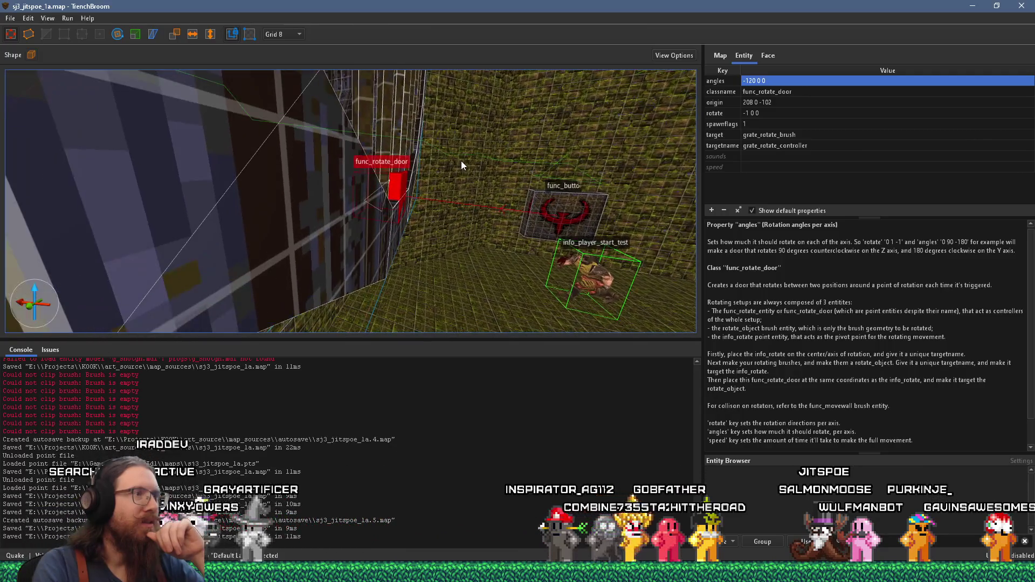
{"action": "mouse_move", "coordinate": [397, 179]}
{"action": "left_mouse_down"}
{"action": "mouse_move", "coordinate": [390, 205]}
{"action": "mouse_move", "coordinate": [406, 190]}
{"action": "mouse_move", "coordinate": [434, 218]}
{"action": "mouse_move", "coordinate": [545, 200]}
{"action": "mouse_move", "coordinate": [565, 177]}
{"action": "left_mouse_up"}
{"action": "scroll", "coordinate": [431, 208], "scroll_direction": "up", "scroll_amount": 5}
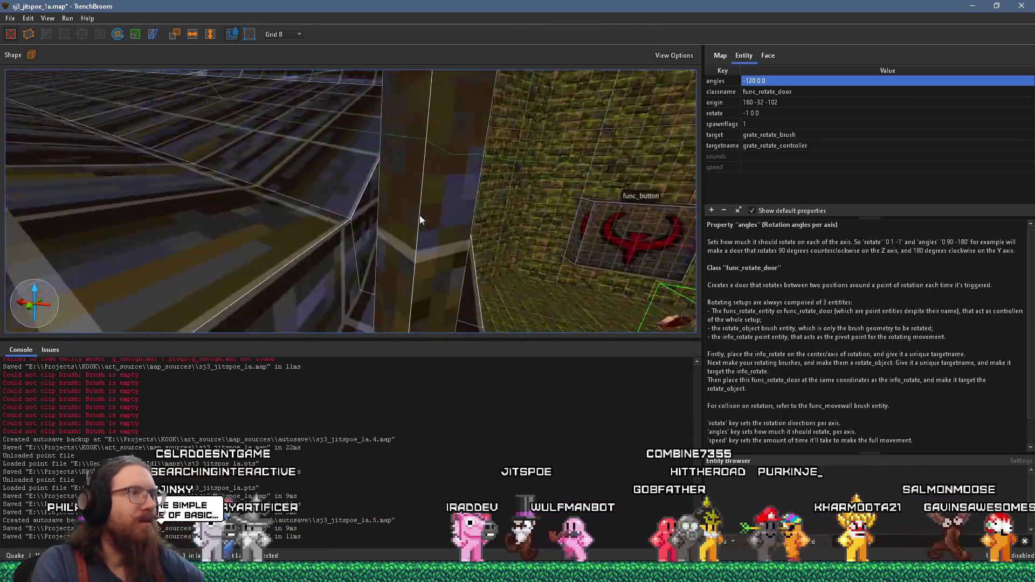
{"action": "scroll", "coordinate": [409, 212], "scroll_direction": "down", "scroll_amount": 5}
- Select the info_rotate pivot and drag it to origin 216 0 -110
{"action": "left_click", "coordinate": [501, 239]}
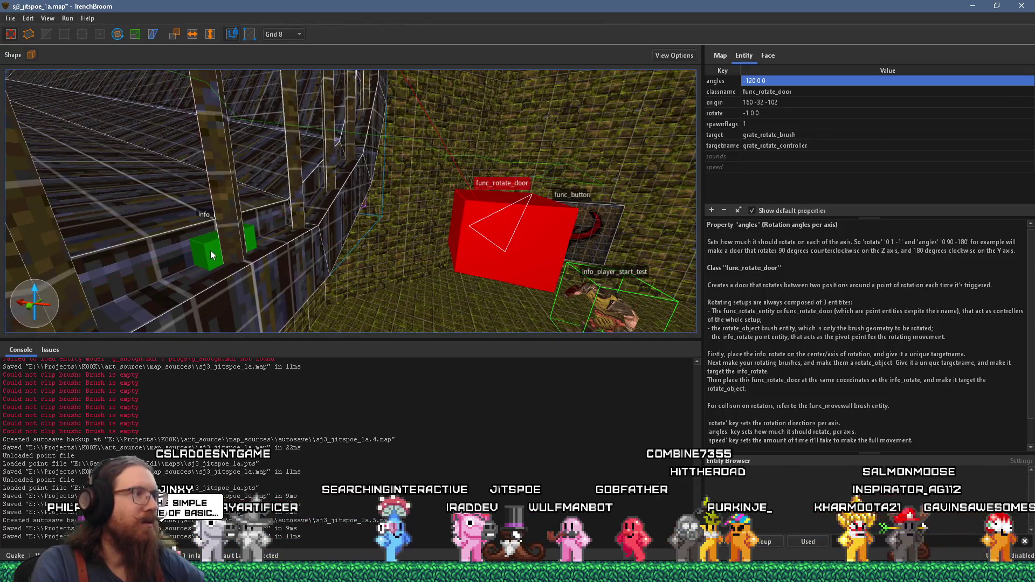
{"action": "scroll", "coordinate": [226, 243], "scroll_direction": "up", "scroll_amount": 5}
{"action": "scroll", "coordinate": [254, 231], "scroll_direction": "up", "scroll_amount": 3}
{"action": "scroll", "coordinate": [261, 226], "scroll_direction": "down", "scroll_amount": 6}
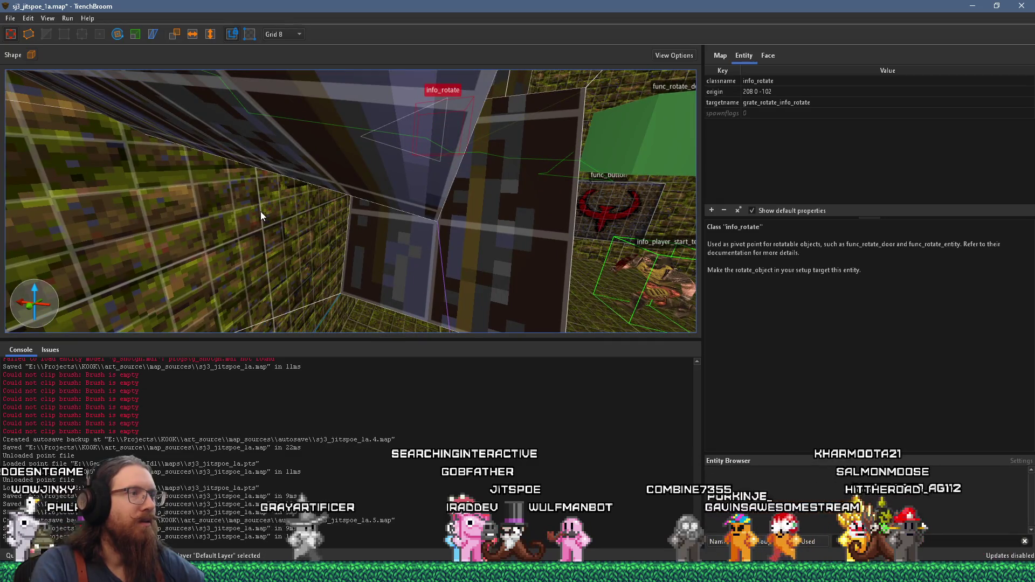
{"action": "mouse_move", "coordinate": [452, 129]}
{"action": "left_mouse_down"}
{"action": "mouse_move", "coordinate": [425, 184]}
{"action": "mouse_move", "coordinate": [429, 133]}
{"action": "mouse_move", "coordinate": [442, 134]}
{"action": "mouse_move", "coordinate": [447, 194]}
{"action": "mouse_move", "coordinate": [394, 193]}
{"action": "mouse_move", "coordinate": [466, 153]}
{"action": "mouse_move", "coordinate": [432, 161]}
{"action": "mouse_move", "coordinate": [422, 169]}
{"action": "mouse_move", "coordinate": [487, 166]}
{"action": "mouse_move", "coordinate": [382, 182]}
{"action": "left_mouse_up"}
{"action": "scroll", "coordinate": [388, 188], "scroll_direction": "down", "scroll_amount": 5}
{"action": "scroll", "coordinate": [426, 177], "scroll_direction": "down", "scroll_amount": 3}
- Set the grid to 1 and lower the info_rotate pivot by one unit
{"action": "left_click", "coordinate": [283, 34]}
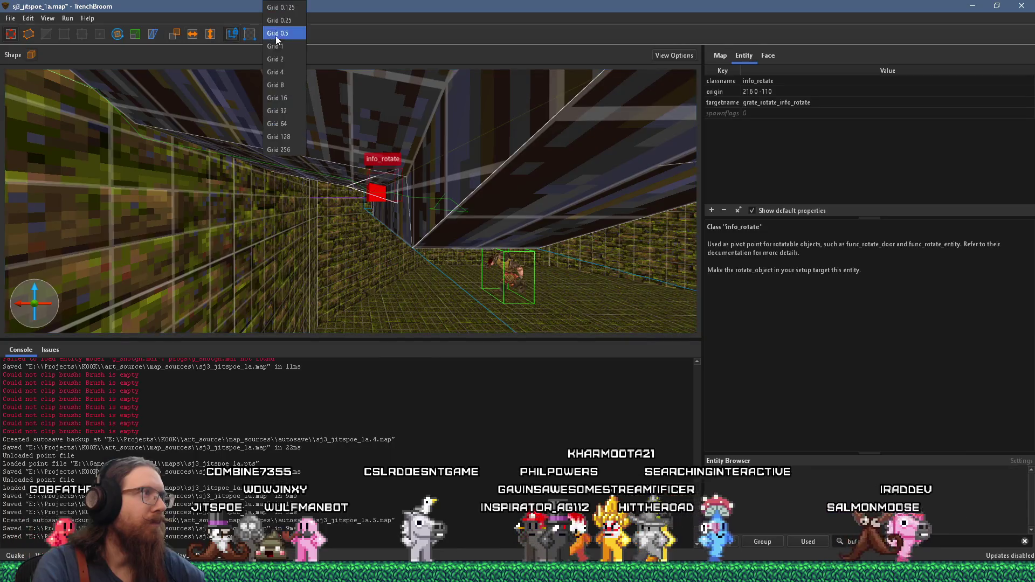
{"action": "left_click", "coordinate": [280, 48]}
{"action": "scroll", "coordinate": [431, 169], "scroll_direction": "up", "scroll_amount": 5}
{"action": "scroll", "coordinate": [432, 169], "scroll_direction": "down", "scroll_amount": 3}
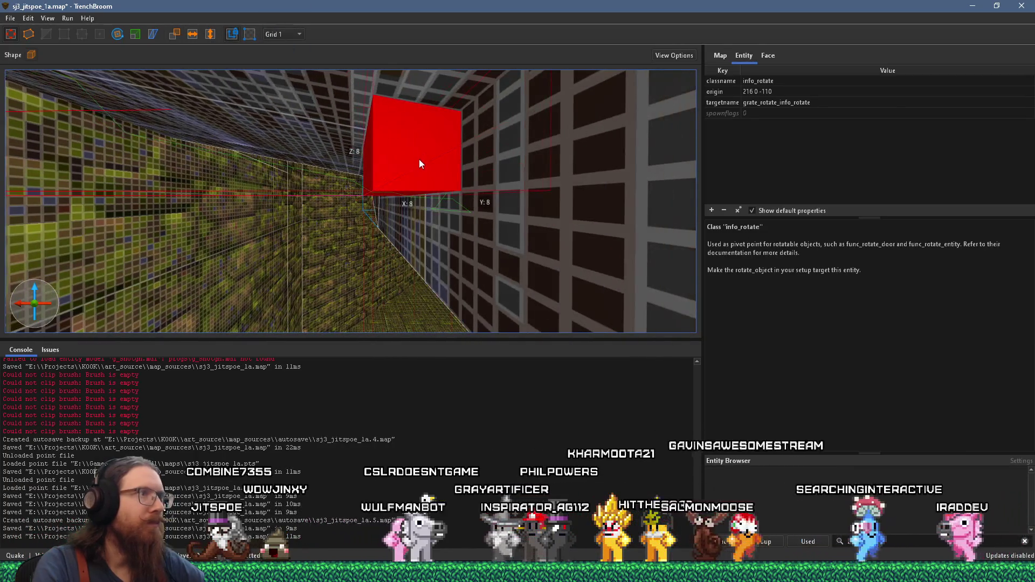
{"action": "left_click_drag", "start_coordinate": [419, 162], "coordinate": [419, 160]}
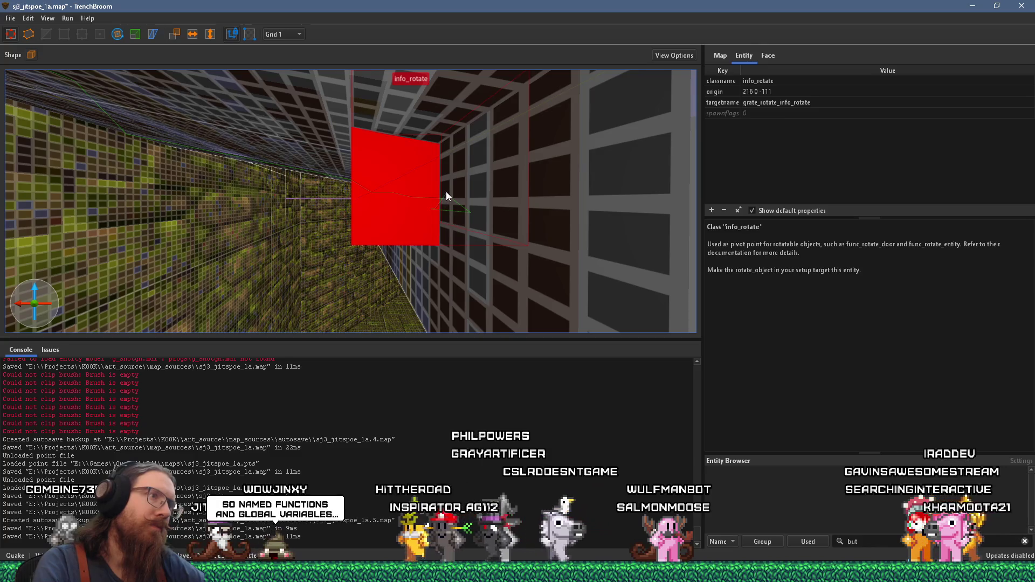
- Copy the pivot's origin 216 0 -111 into the func_rotate_door's origin
{"action": "left_click_drag", "start_coordinate": [417, 177], "coordinate": [415, 178]}
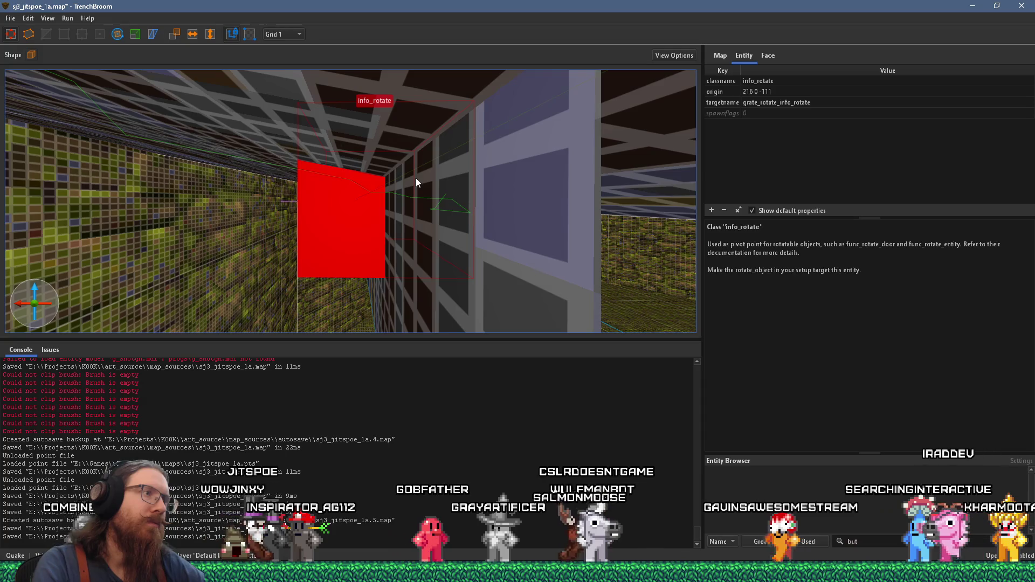
{"action": "scroll", "coordinate": [415, 178], "scroll_direction": "down", "scroll_amount": 5}
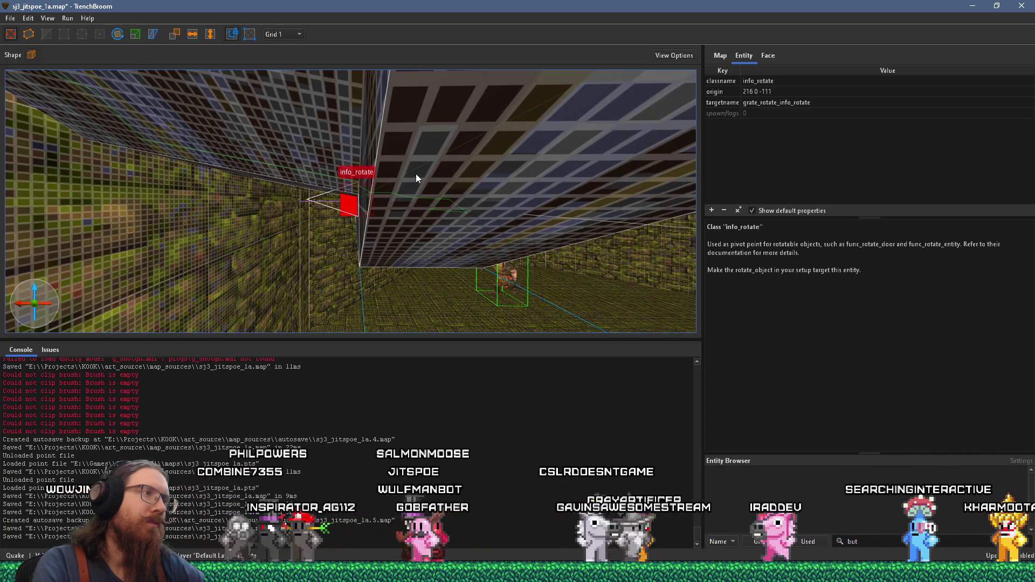
{"action": "scroll", "coordinate": [416, 174], "scroll_direction": "down", "scroll_amount": 5}
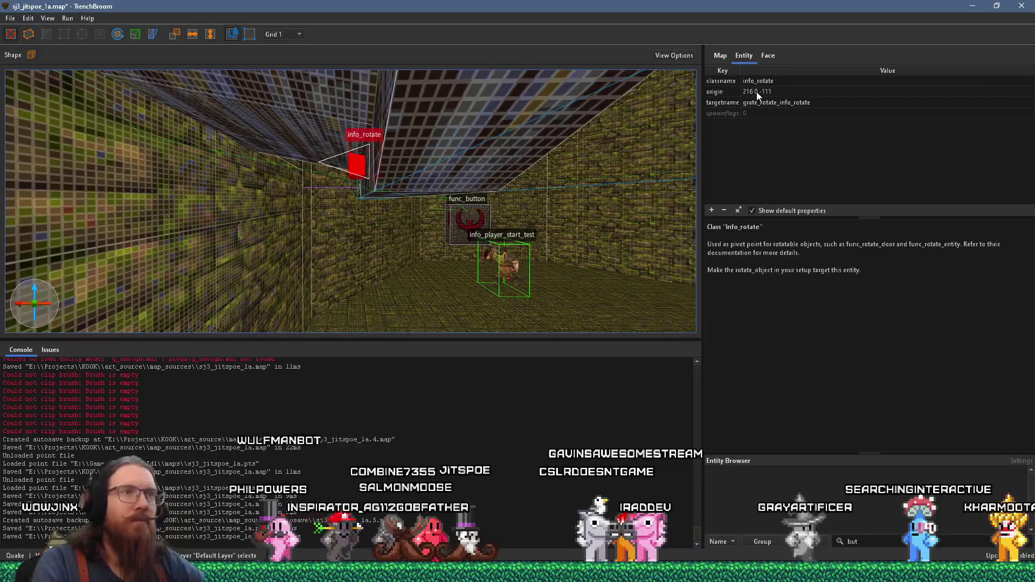
{"action": "double_click", "coordinate": [757, 92]}
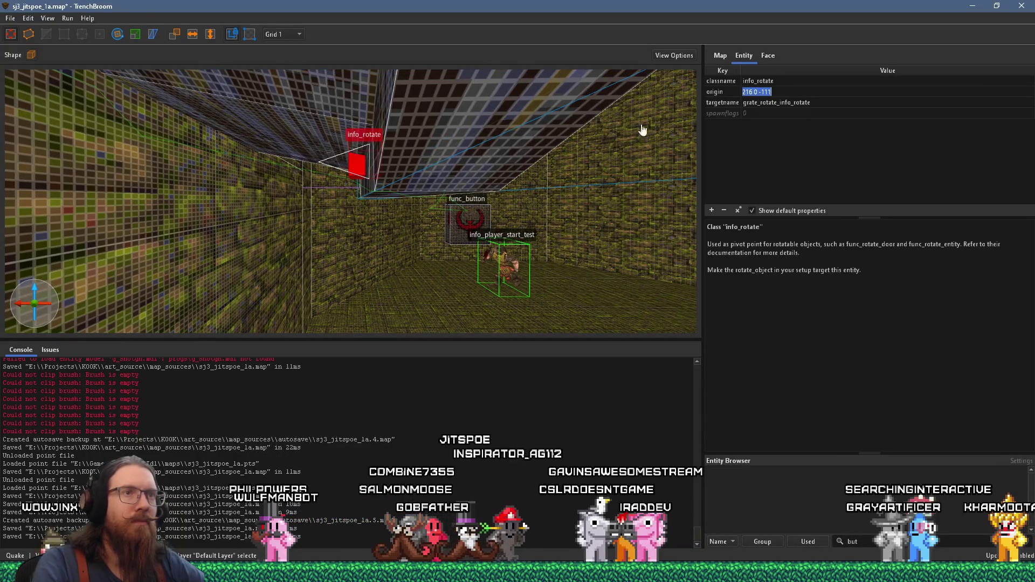
{"action": "left_click", "coordinate": [388, 237]}
{"action": "double_click", "coordinate": [757, 102]}
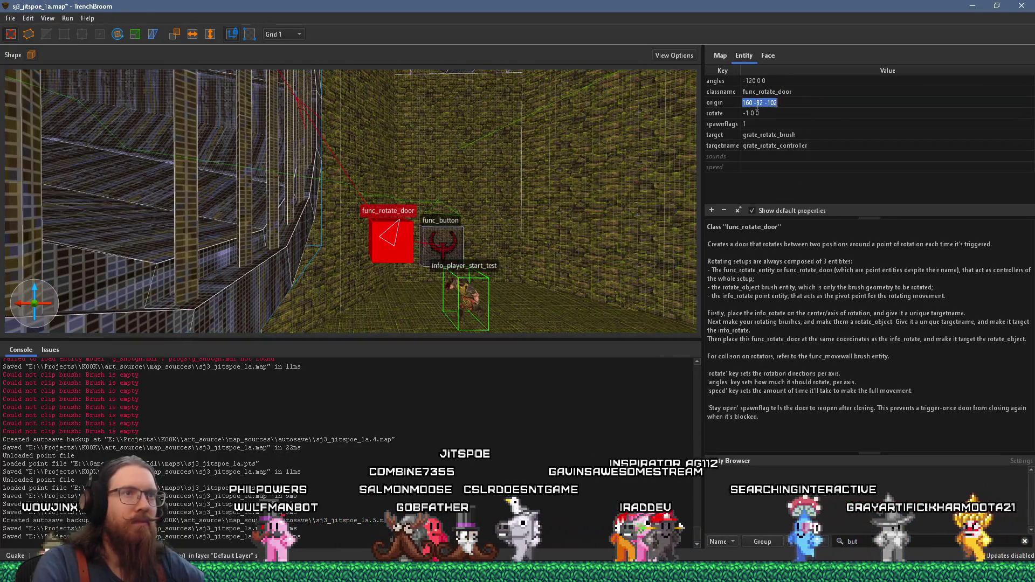
{"action": "left_click", "coordinate": [780, 164]}
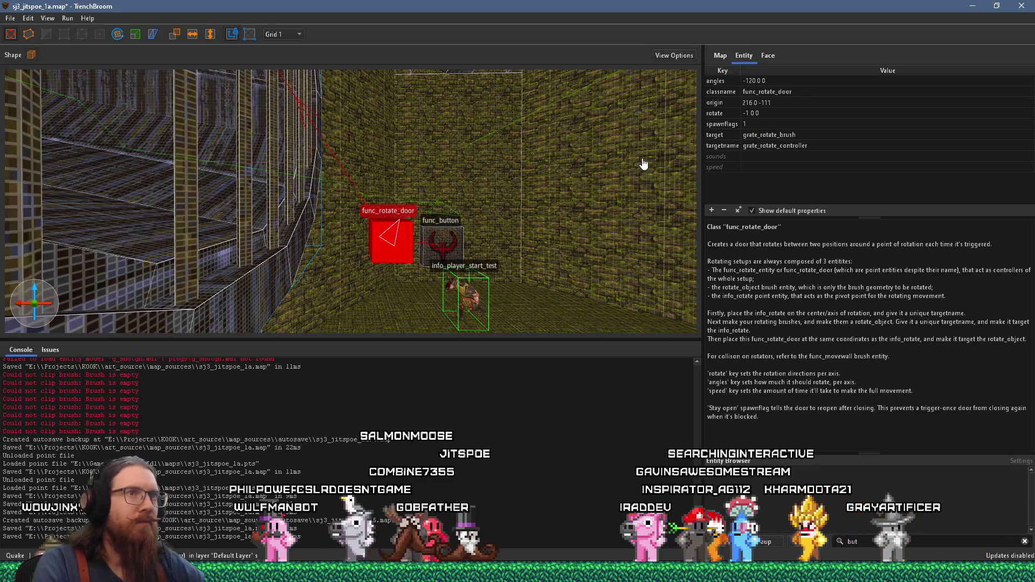
{"action": "key", "text": "Return"}
- Restore the 16-unit grid, save the map, and bring up the compile settings
{"action": "left_click", "coordinate": [296, 37]}
{"action": "left_click", "coordinate": [300, 102]}
{"action": "left_click", "coordinate": [10, 18]}
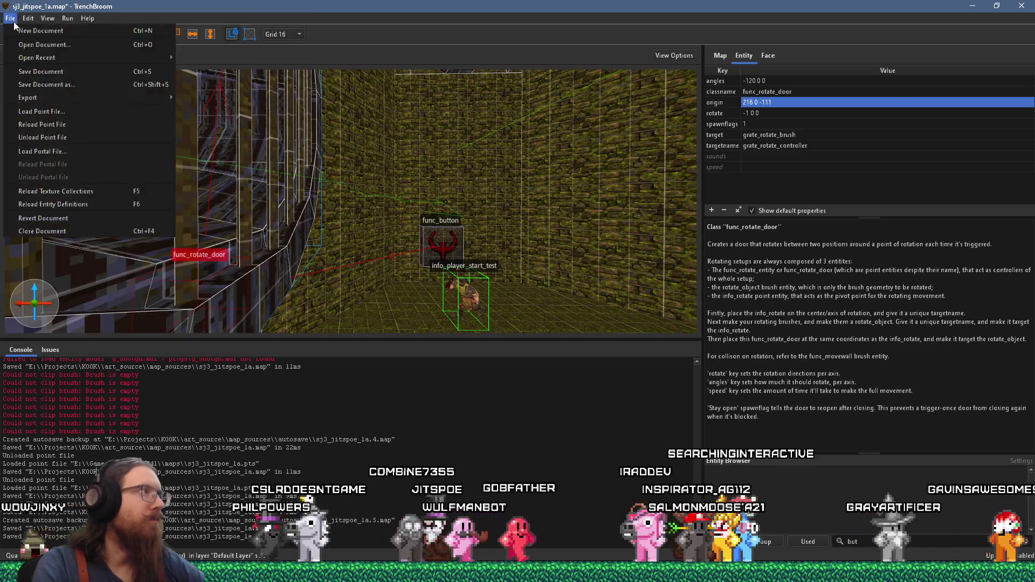
{"action": "left_click", "coordinate": [21, 79]}
{"action": "left_click", "coordinate": [68, 19]}
{"action": "left_click", "coordinate": [77, 32]}
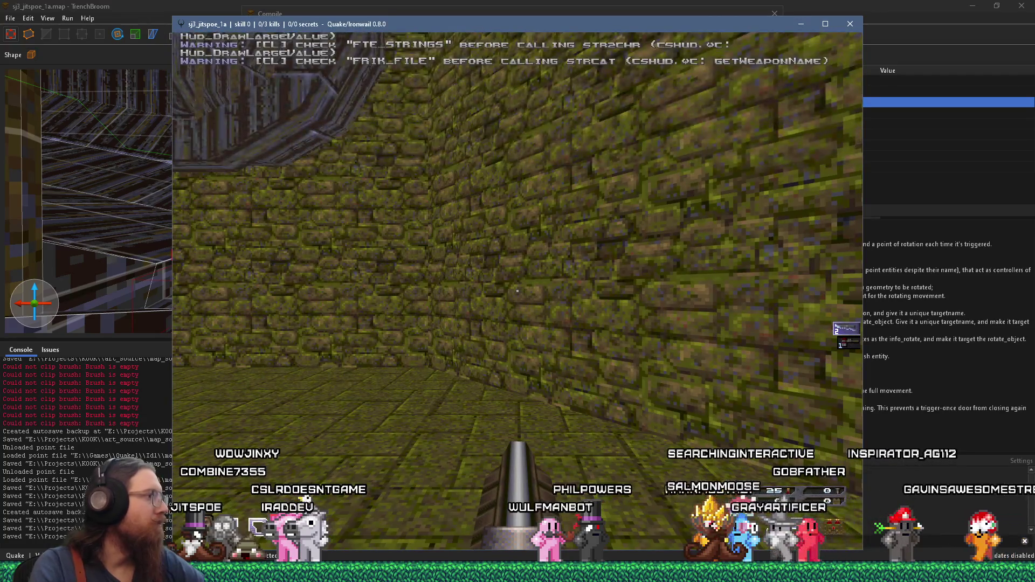
- Press the button in Ironwail and watch the round grate swing open from below
{"action": "mouse_move", "coordinate": [517, 291]}
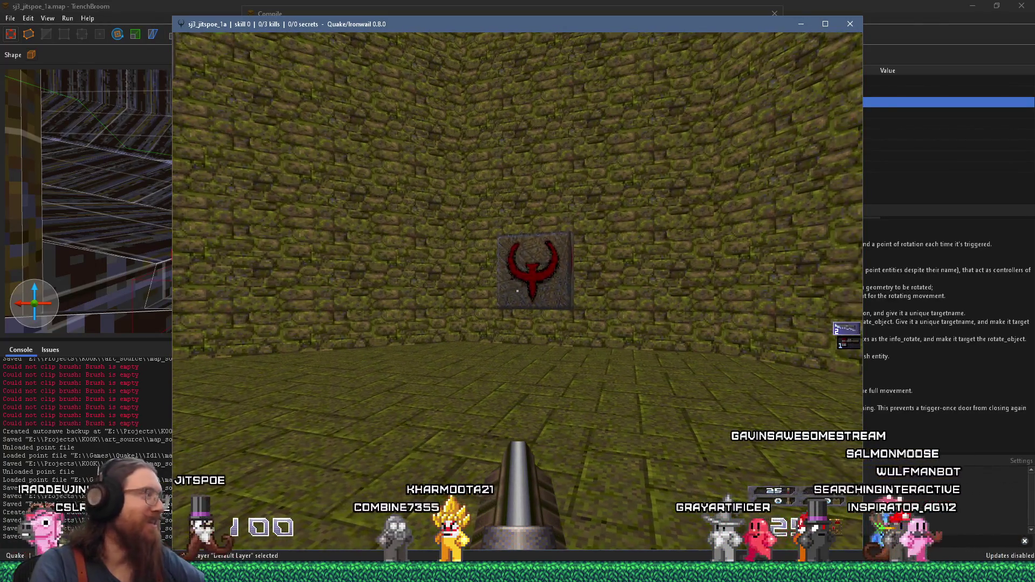
{"action": "key", "text": "w"}
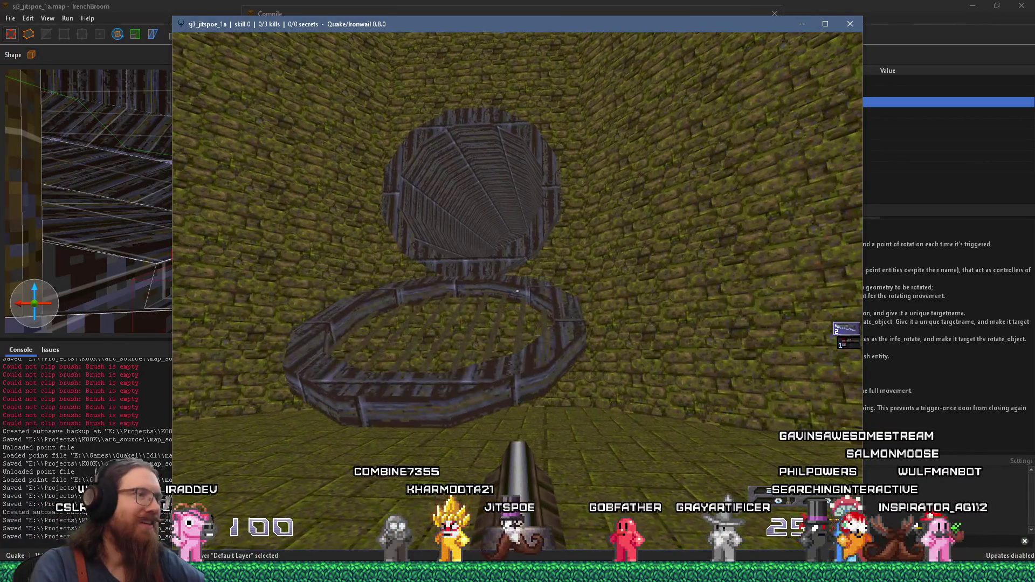
{"action": "key", "text": "w"}
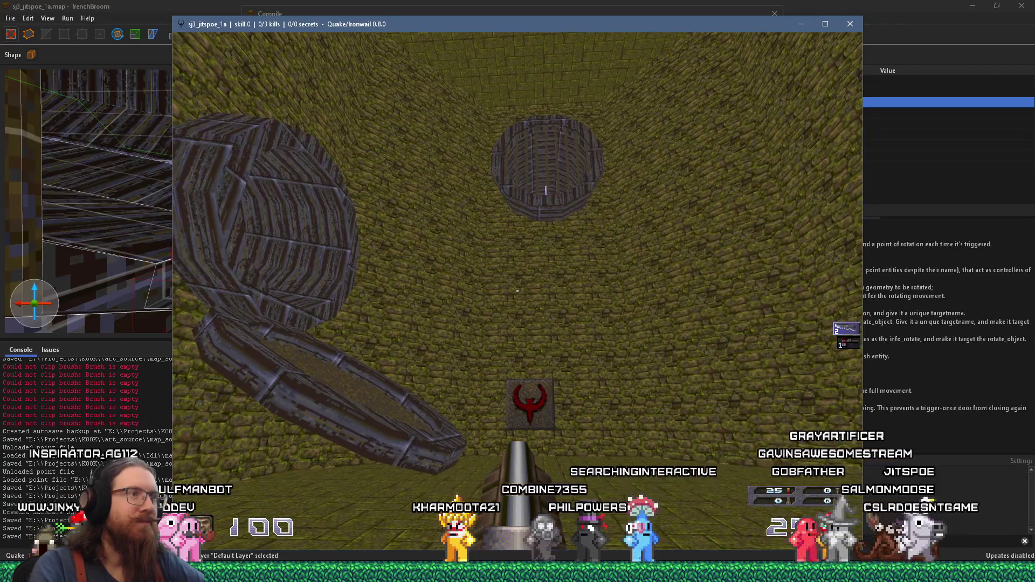
{"action": "key", "text": "d"}
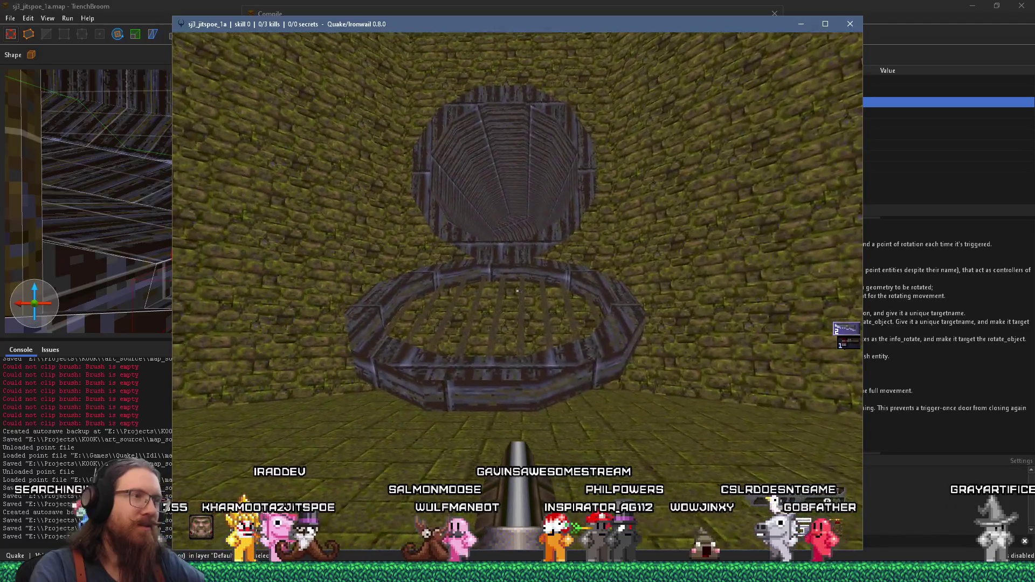
{"action": "mouse_move", "coordinate": [518, 291]}
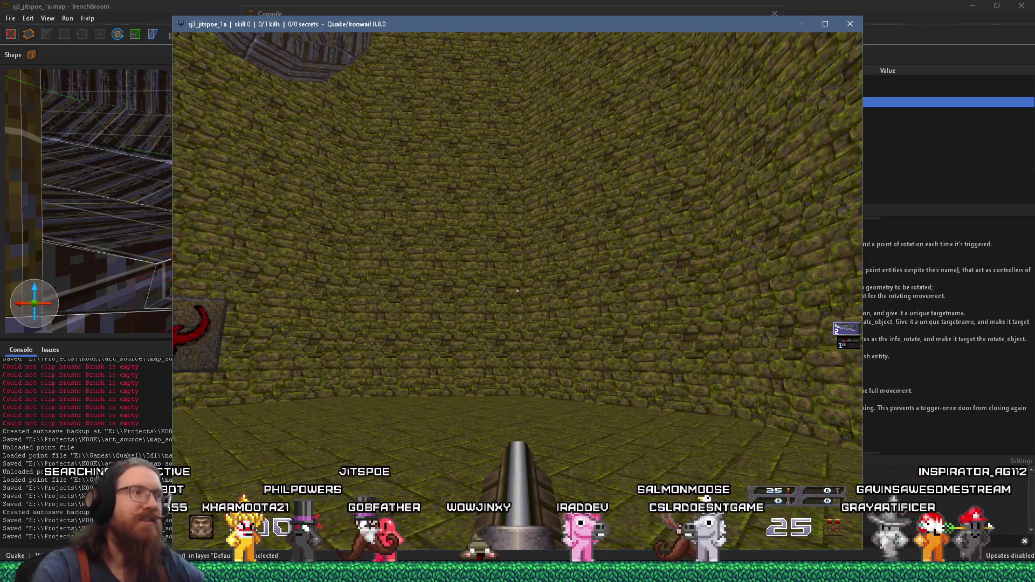
- Approach the wooden grate ring, quit Ironwail from its console, and close the compile dialog
{"action": "key", "text": "w"}
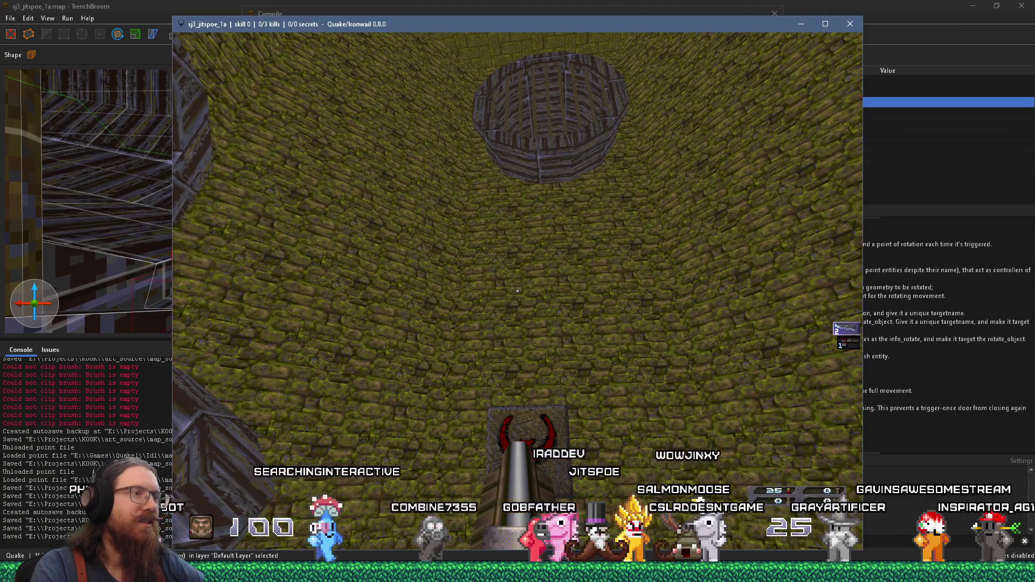
{"action": "key", "text": "grave"}
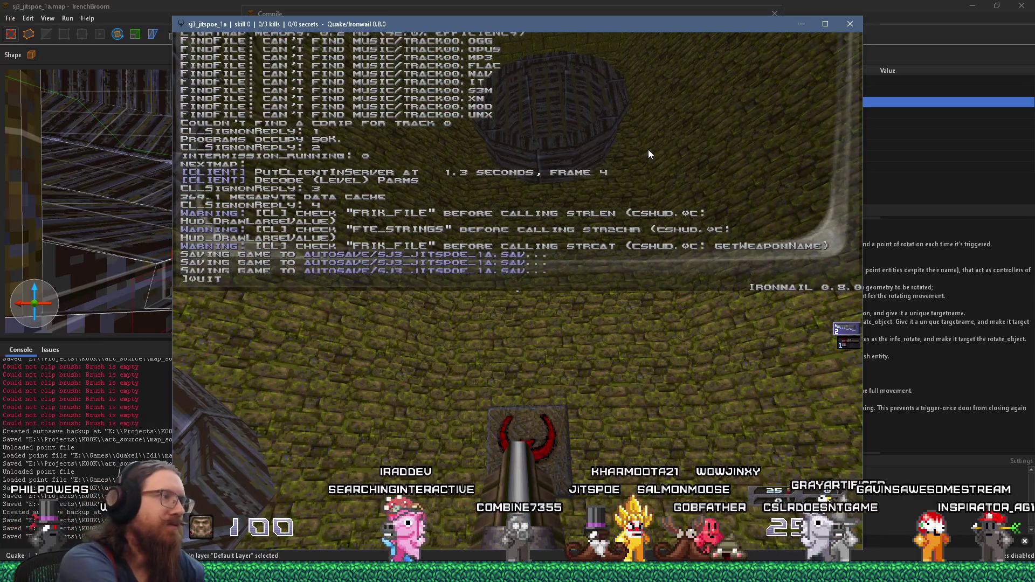
{"action": "key", "text": "Return"}
{"action": "left_click", "coordinate": [775, 14]}
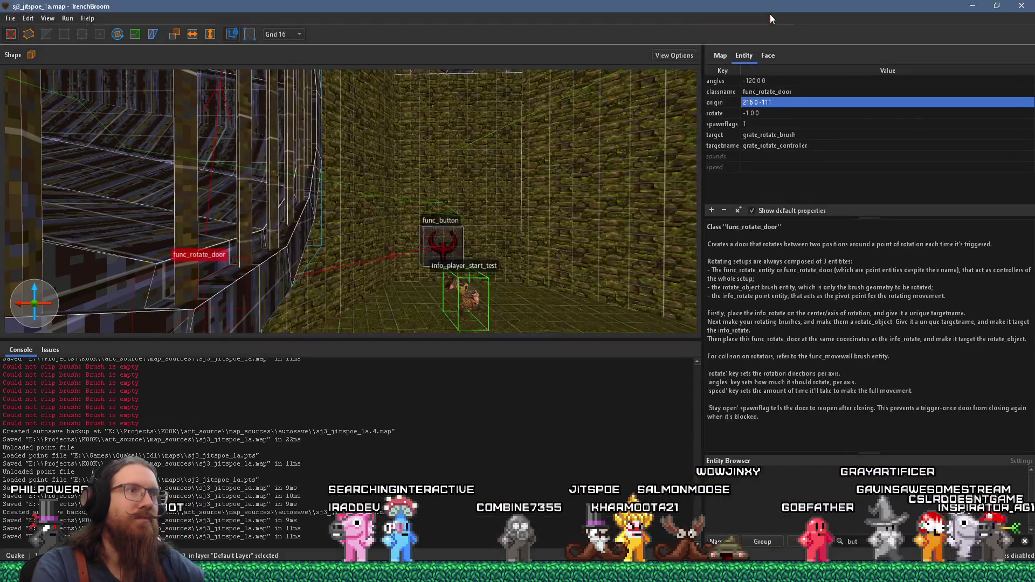
- Select the grate brush and raise it with Page Up
{"action": "mouse_move", "coordinate": [490, 201]}
{"action": "left_mouse_down"}
{"action": "mouse_move", "coordinate": [421, 238]}
{"action": "mouse_move", "coordinate": [455, 226]}
{"action": "left_mouse_up"}
{"action": "left_click", "coordinate": [421, 247]}
{"action": "key", "text": "Page_Up"}
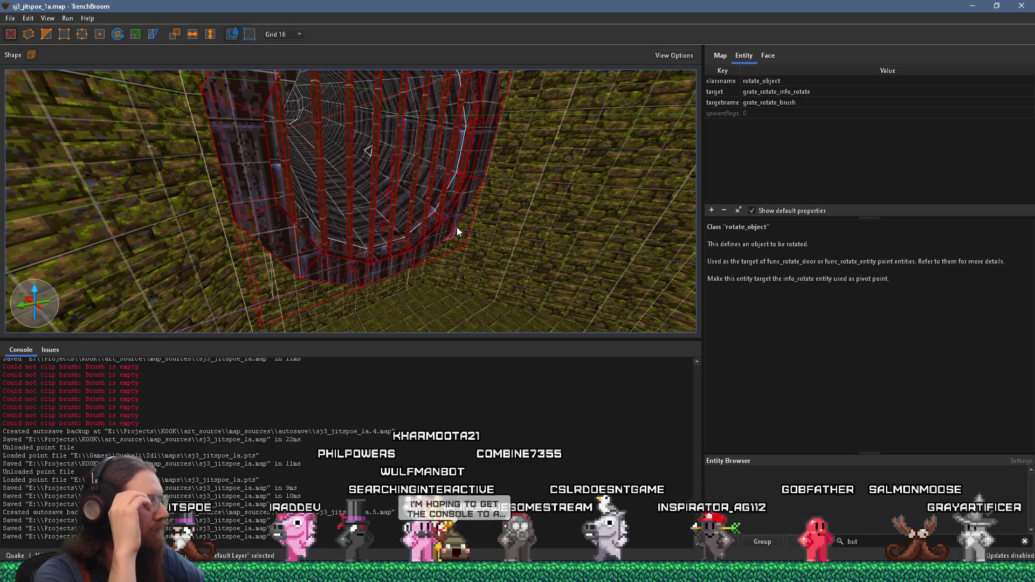
{"action": "mouse_move", "coordinate": [425, 218]}
{"action": "left_mouse_down"}
{"action": "mouse_move", "coordinate": [367, 238]}
{"action": "mouse_move", "coordinate": [390, 242]}
{"action": "mouse_move", "coordinate": [370, 225]}
{"action": "mouse_move", "coordinate": [300, 275]}
{"action": "mouse_move", "coordinate": [187, 284]}
{"action": "mouse_move", "coordinate": [324, 185]}
{"action": "mouse_move", "coordinate": [390, 214]}
{"action": "left_mouse_up"}
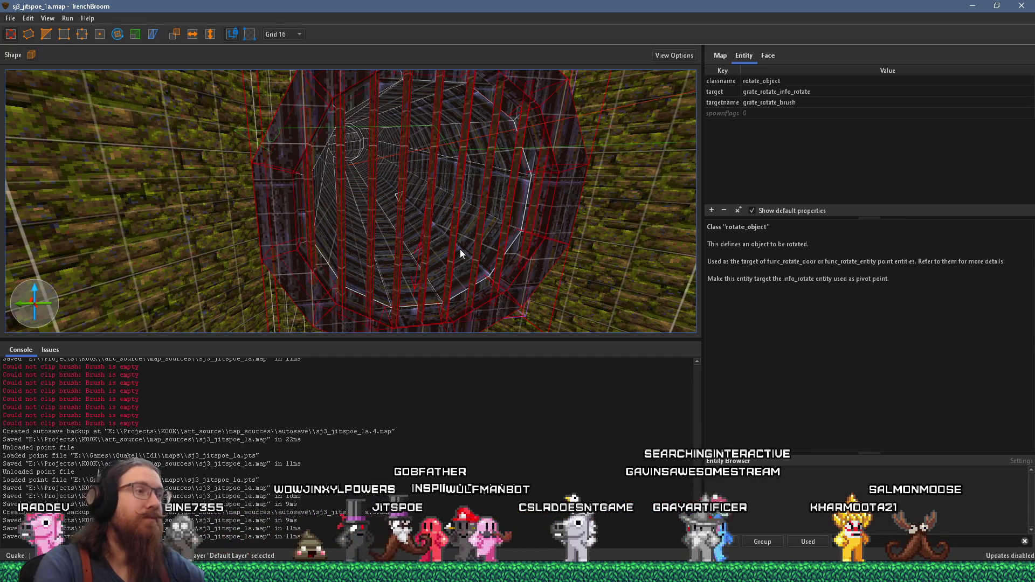
{"action": "key", "text": "alt+Left"}
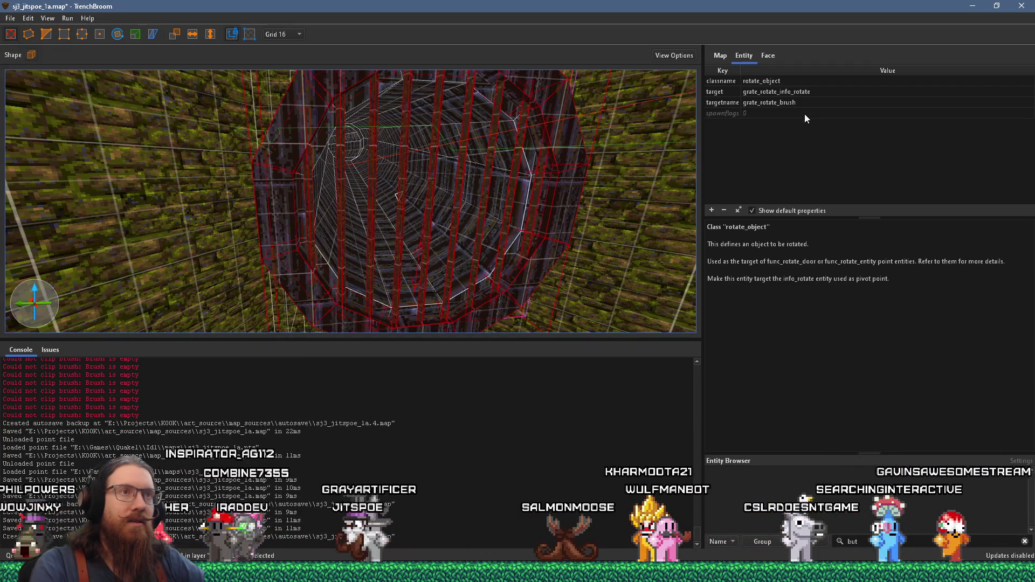
- Change the grate entity's classname to func_movewall
{"action": "double_click", "coordinate": [786, 81]}
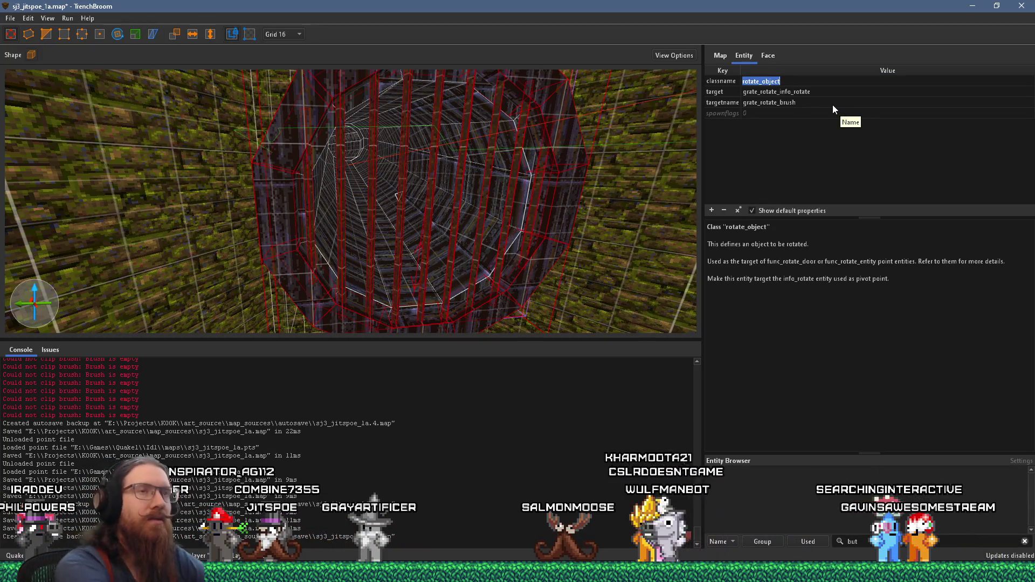
{"action": "type", "text": "trigger"}
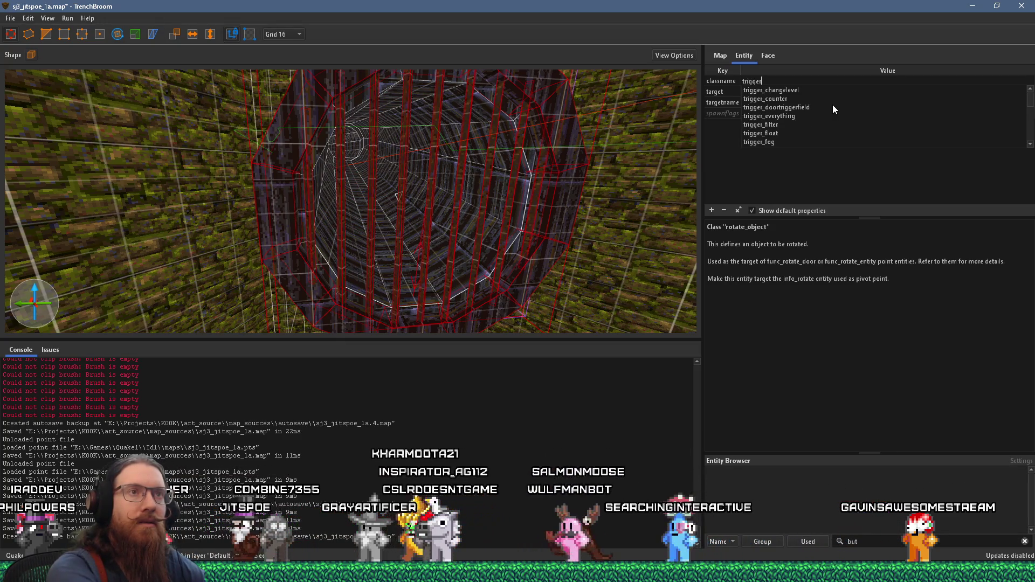
{"action": "key", "text": "BackSpace"}
{"action": "key", "text": "BackSpace"}
{"action": "key", "text": "BackSpace"}
{"action": "key", "text": "BackSpace"}
{"action": "key", "text": "BackSpace"}
{"action": "key", "text": "BackSpace"}
{"action": "type", "text": "func_movew"}
{"action": "key", "text": "Tab"}
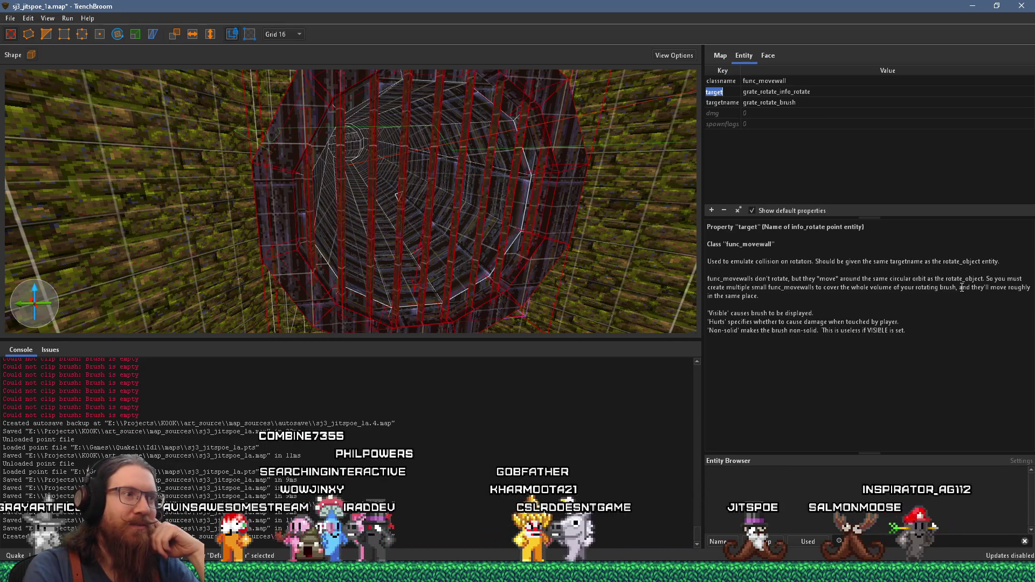
{"action": "mouse_move", "coordinate": [624, 220]}
{"action": "left_mouse_down"}
{"action": "mouse_move", "coordinate": [577, 179]}
{"action": "mouse_move", "coordinate": [548, 170]}
{"action": "mouse_move", "coordinate": [549, 191]}
{"action": "left_mouse_up"}
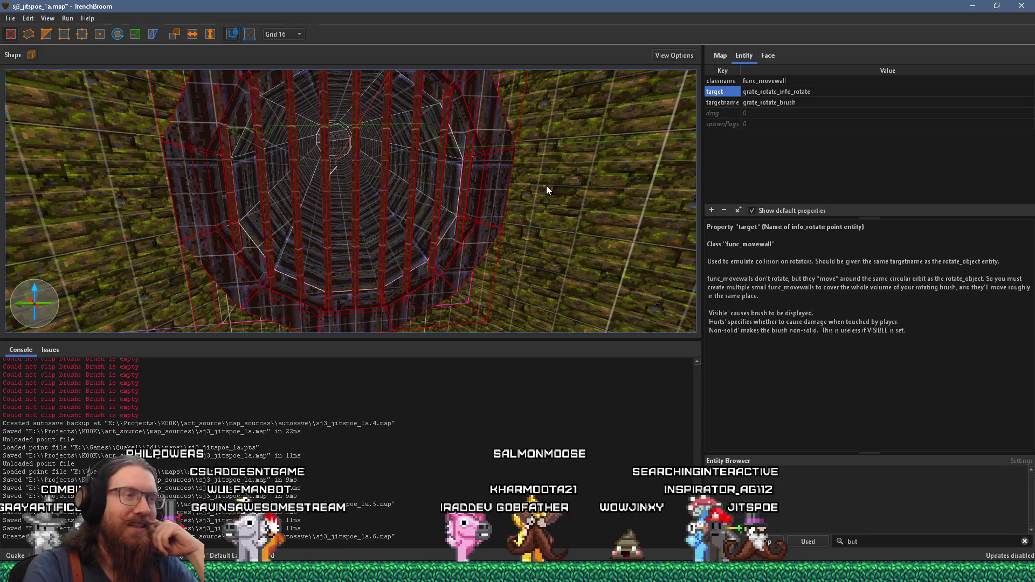
- Frame the red grate brush and trim its classname back to func_
{"action": "mouse_move", "coordinate": [546, 186]}
{"action": "left_mouse_down"}
{"action": "mouse_move", "coordinate": [515, 203]}
{"action": "mouse_move", "coordinate": [491, 193]}
{"action": "mouse_move", "coordinate": [572, 221]}
{"action": "mouse_move", "coordinate": [600, 258]}
{"action": "mouse_move", "coordinate": [529, 248]}
{"action": "mouse_move", "coordinate": [539, 249]}
{"action": "left_mouse_up"}
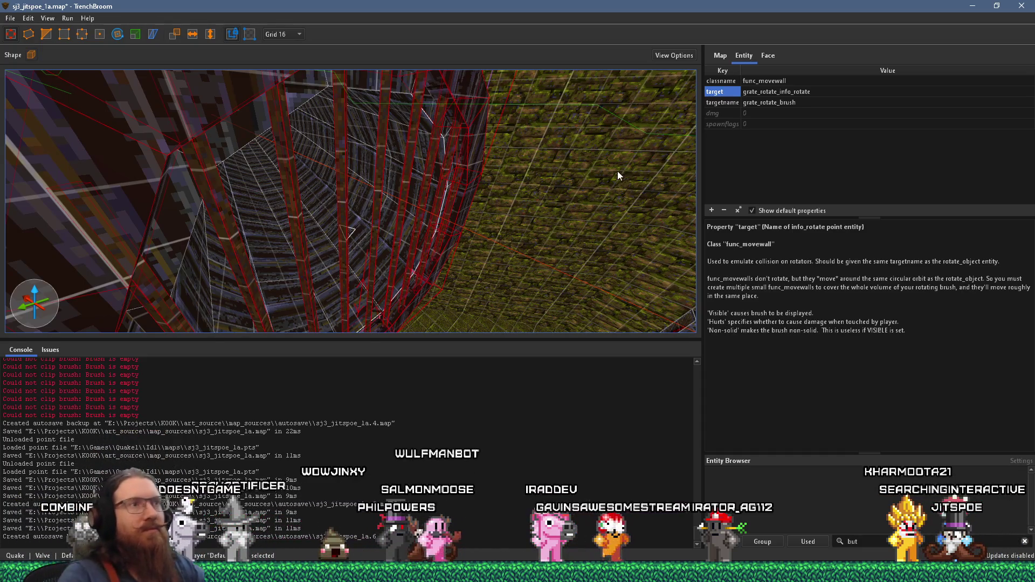
{"action": "key", "text": "ctrl+u"}
{"action": "left_click_drag", "start_coordinate": [605, 174], "coordinate": [532, 171]}
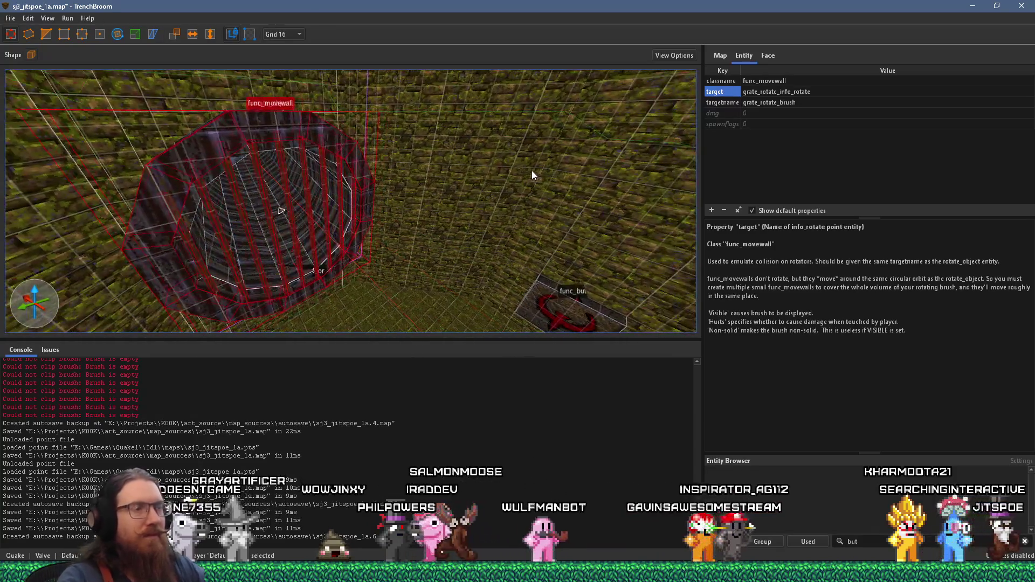
{"action": "left_click", "coordinate": [807, 81]}
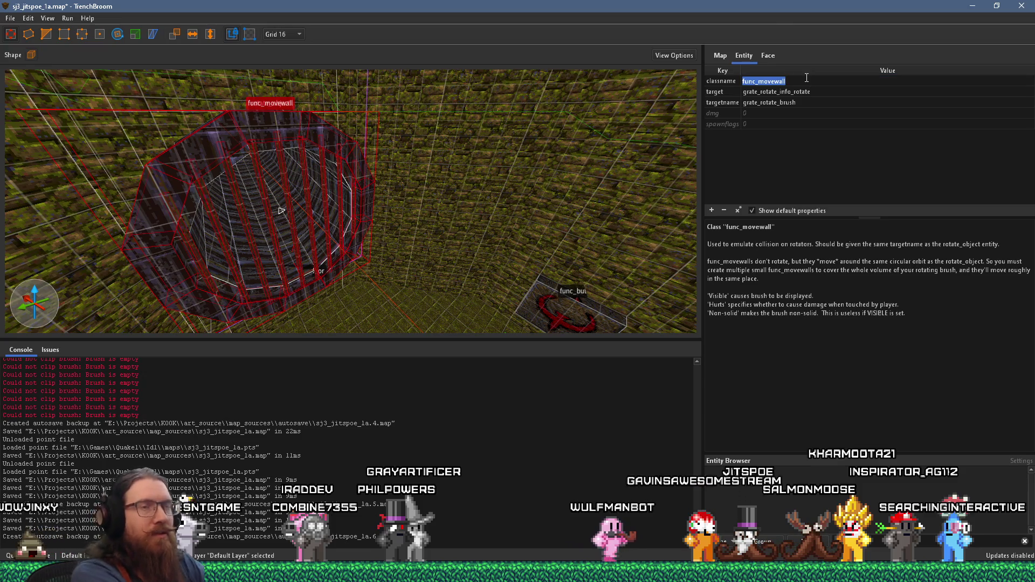
{"action": "type", "text": "func_trigg"}
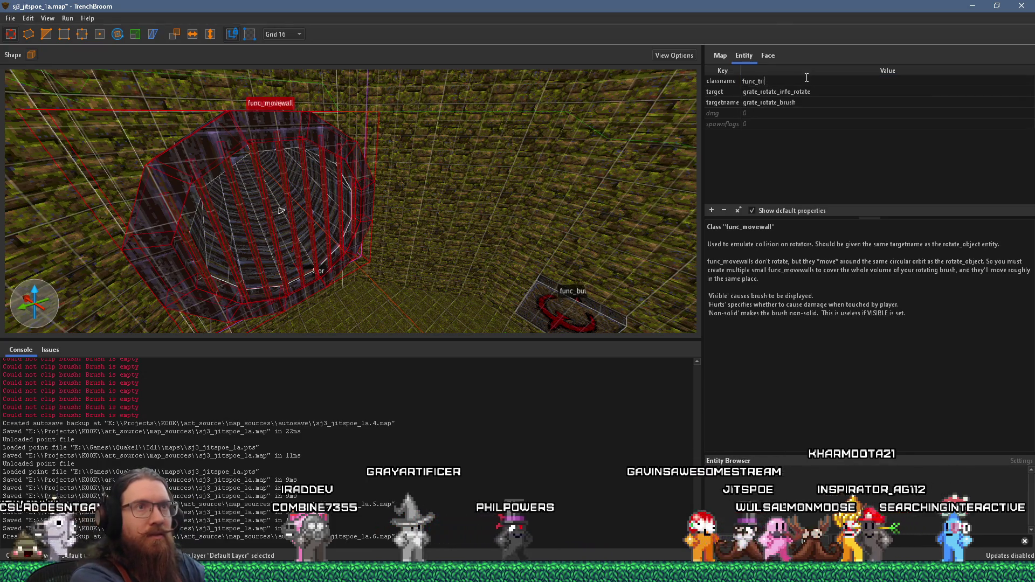
{"action": "key", "text": "BackSpace"}
{"action": "key", "text": "BackSpace"}
{"action": "type", "text": "wall"}
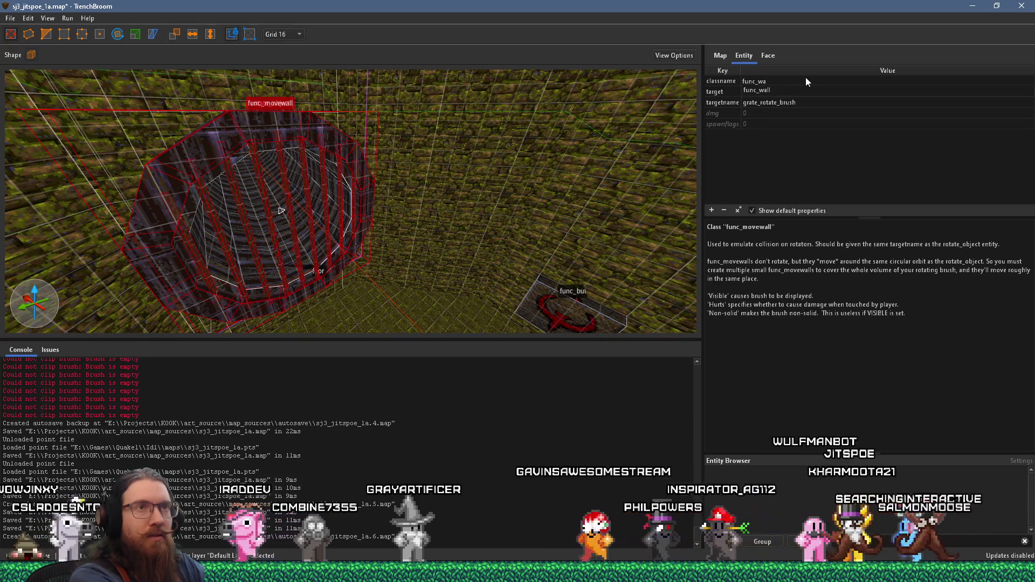
{"action": "key", "text": "BackSpace"}
{"action": "key", "text": "BackSpace"}
{"action": "key", "text": "BackSpace"}
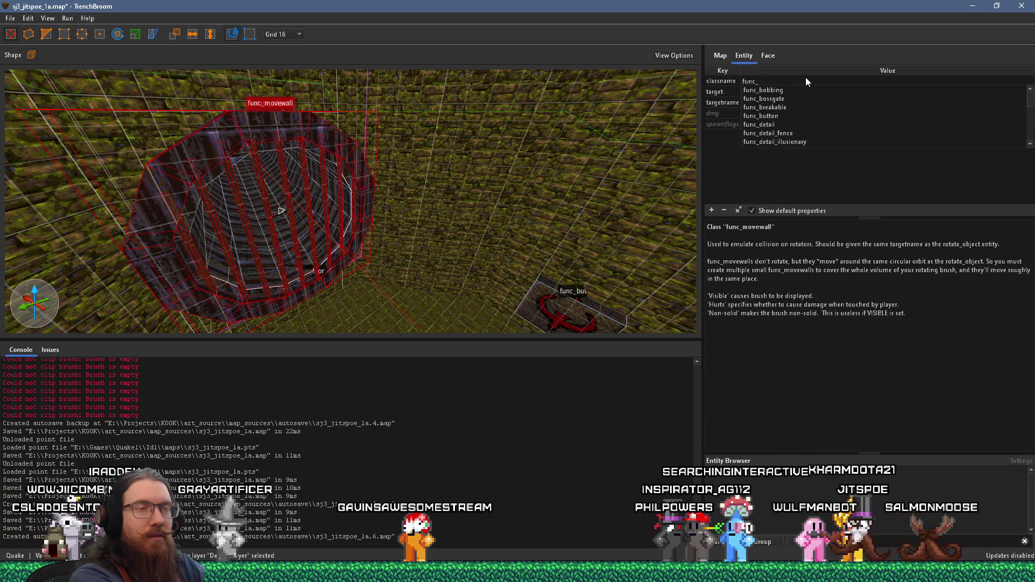
{"action": "left_click", "coordinate": [805, 77]}
{"action": "right_click", "coordinate": [307, 134]}
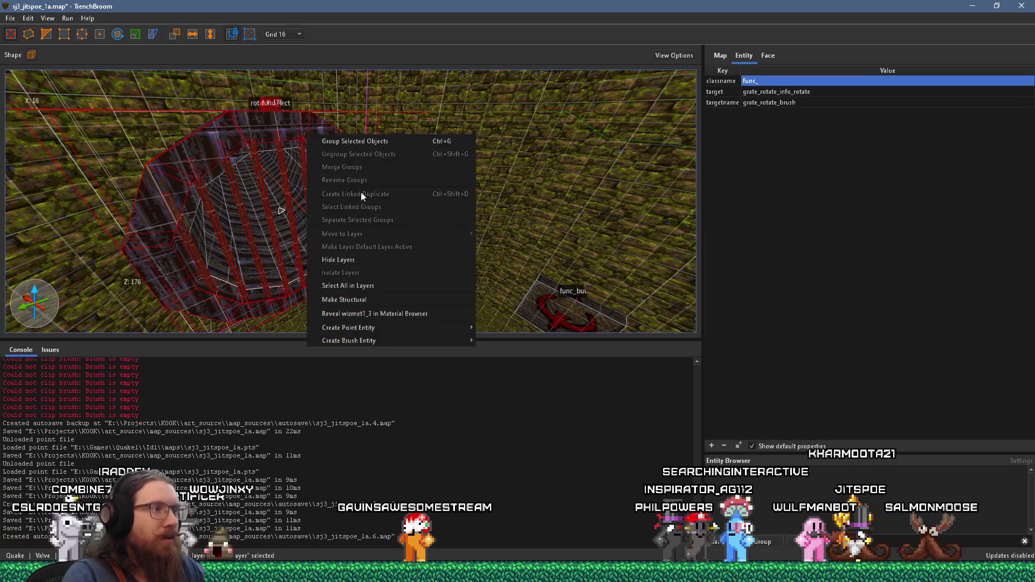
- Make the grate brush a func_togglewall via Create Brush Entity > Func, then centre on it
{"action": "mouse_move", "coordinate": [384, 341]}
{"action": "mouse_move", "coordinate": [517, 342]}
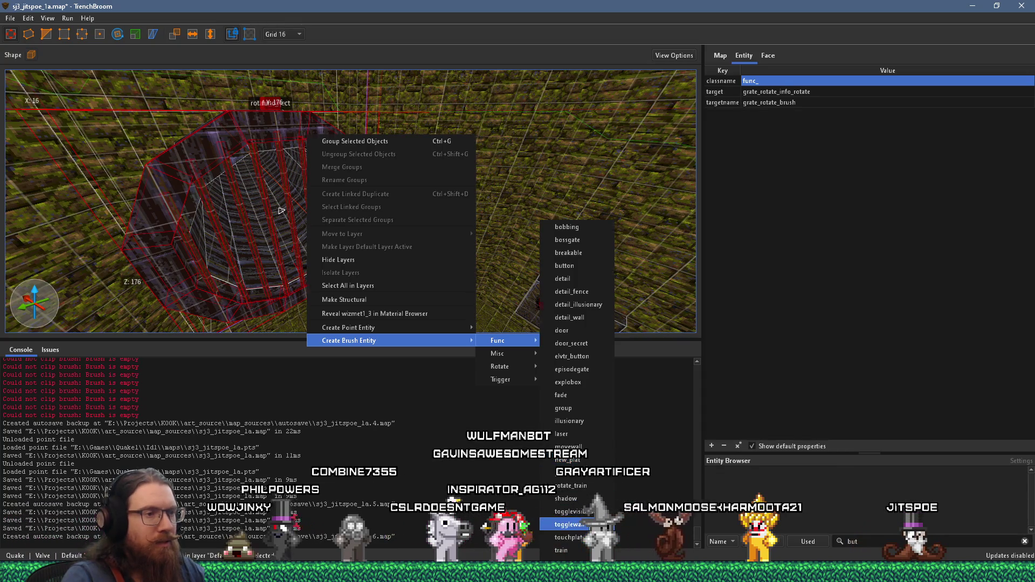
{"action": "left_click", "coordinate": [569, 524]}
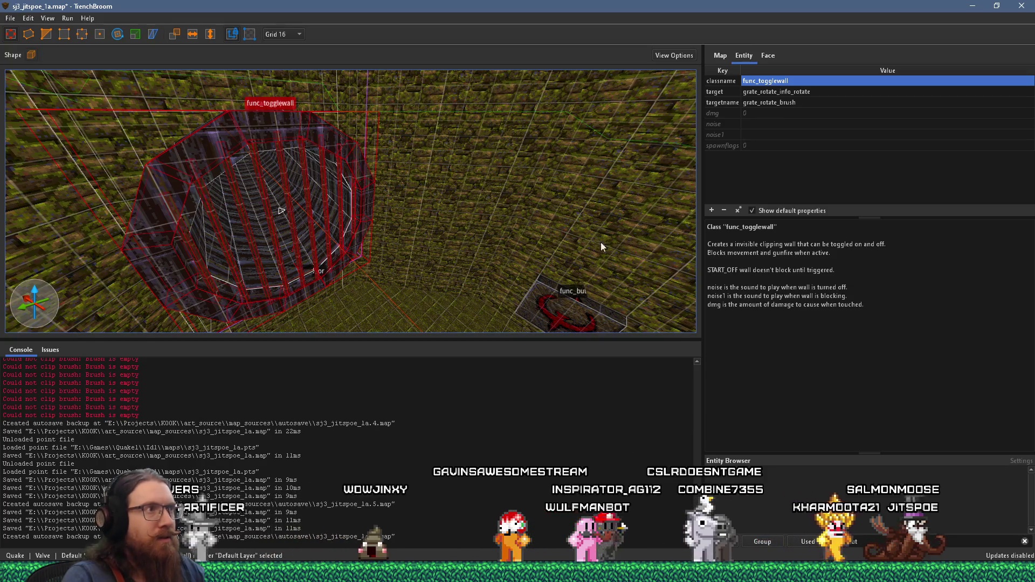
{"action": "key", "text": "ctrl+u"}
{"action": "scroll", "coordinate": [377, 196], "scroll_direction": "up", "scroll_amount": 3}
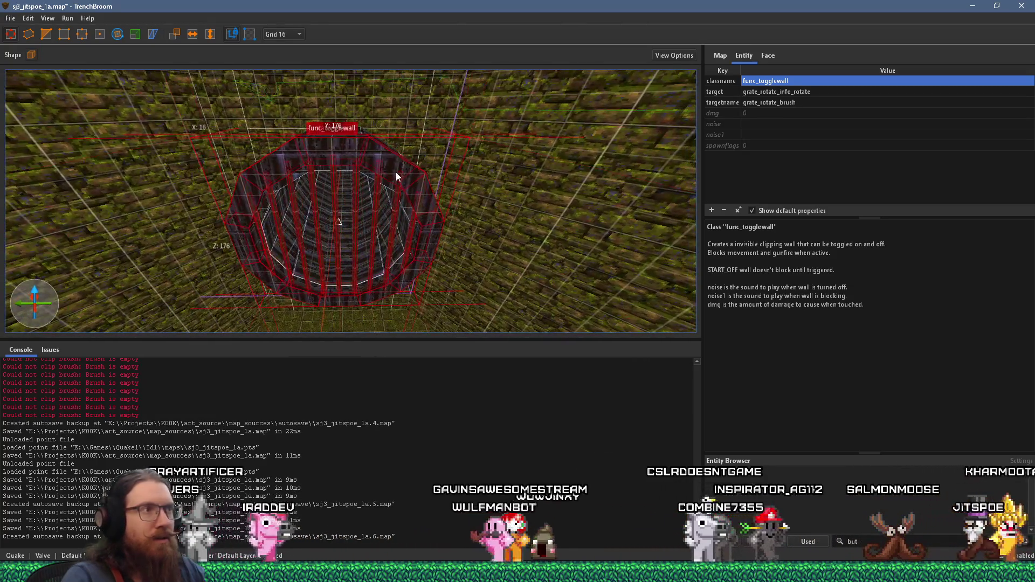
{"action": "right_click", "coordinate": [393, 174]}
- Filter the Material Browser for skip, apply it to the ring brush, and inspect the result
{"action": "mouse_move", "coordinate": [487, 371]}
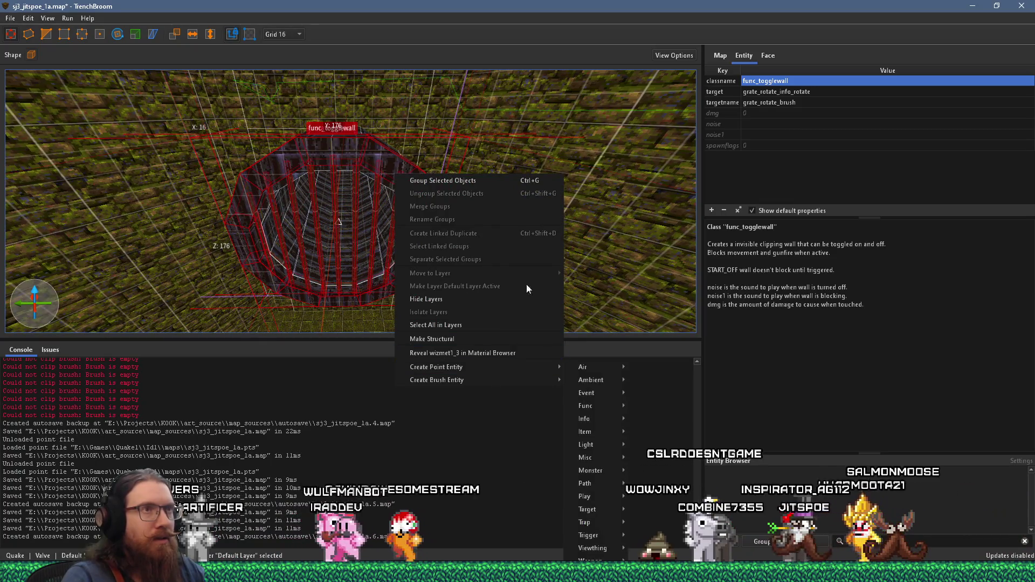
{"action": "left_click", "coordinate": [766, 57]}
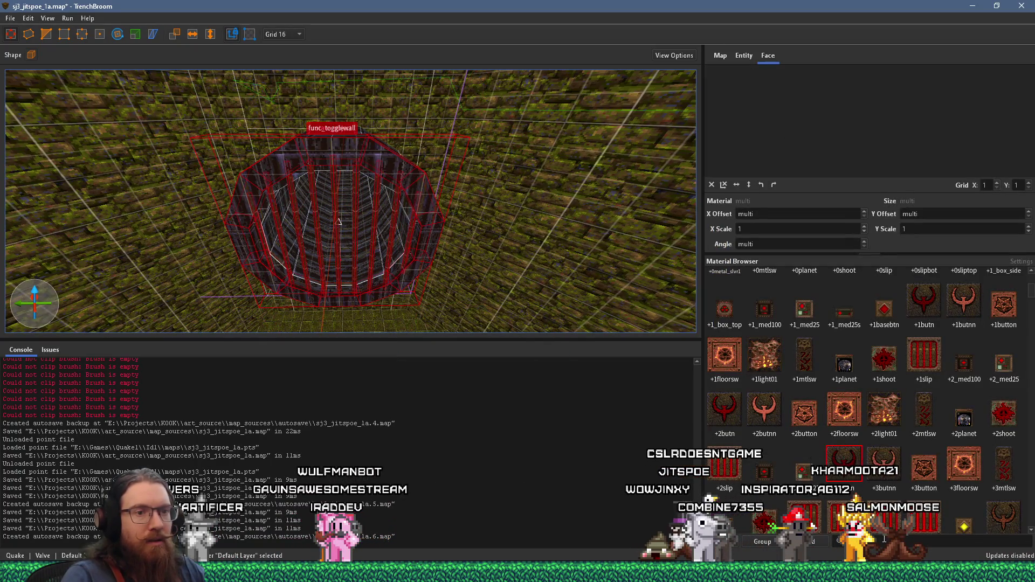
{"action": "type", "text": "skip"}
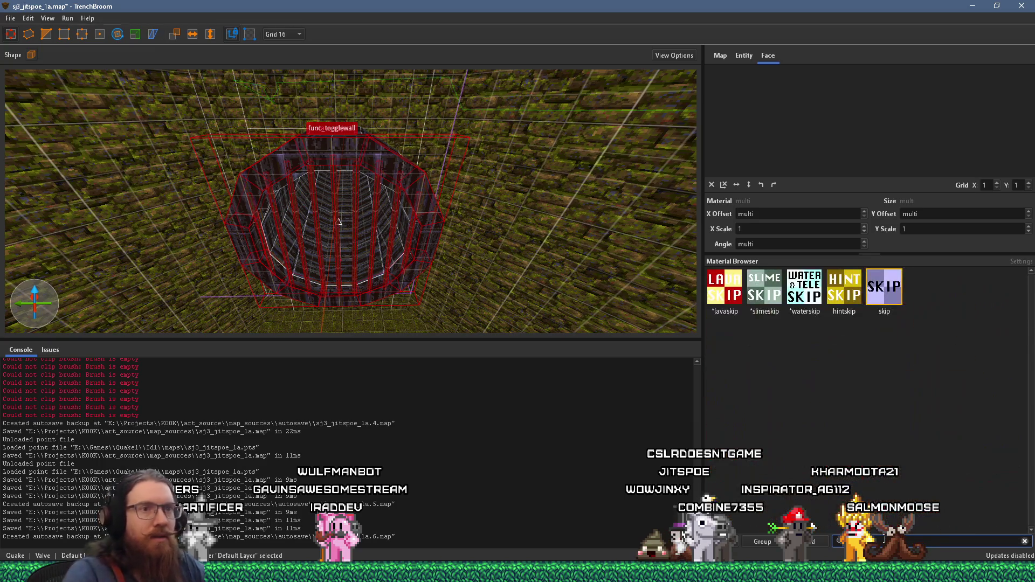
{"action": "left_click", "coordinate": [877, 276]}
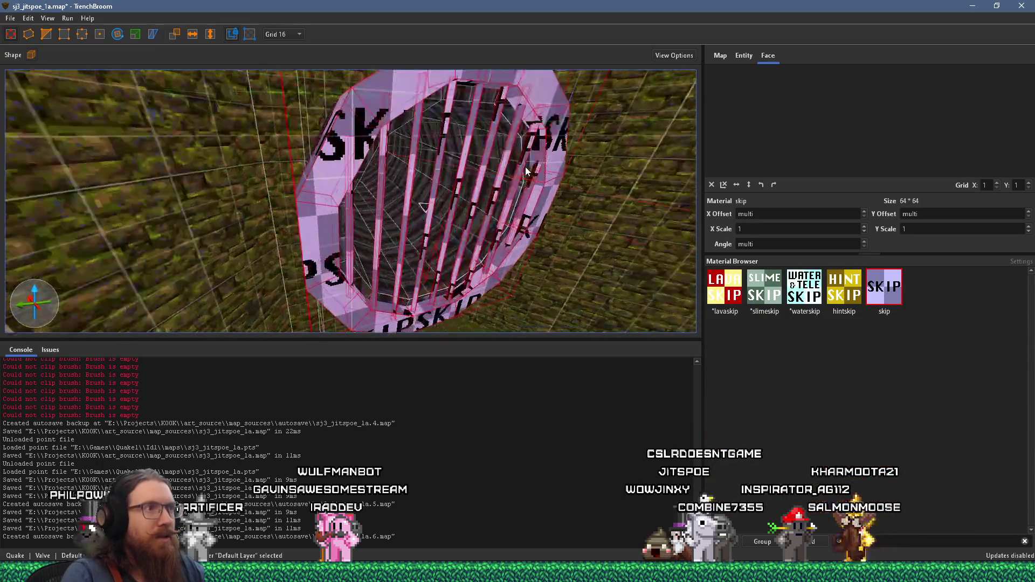
{"action": "scroll", "coordinate": [458, 194], "scroll_direction": "up", "scroll_amount": 5}
{"action": "scroll", "coordinate": [391, 187], "scroll_direction": "down", "scroll_amount": 5}
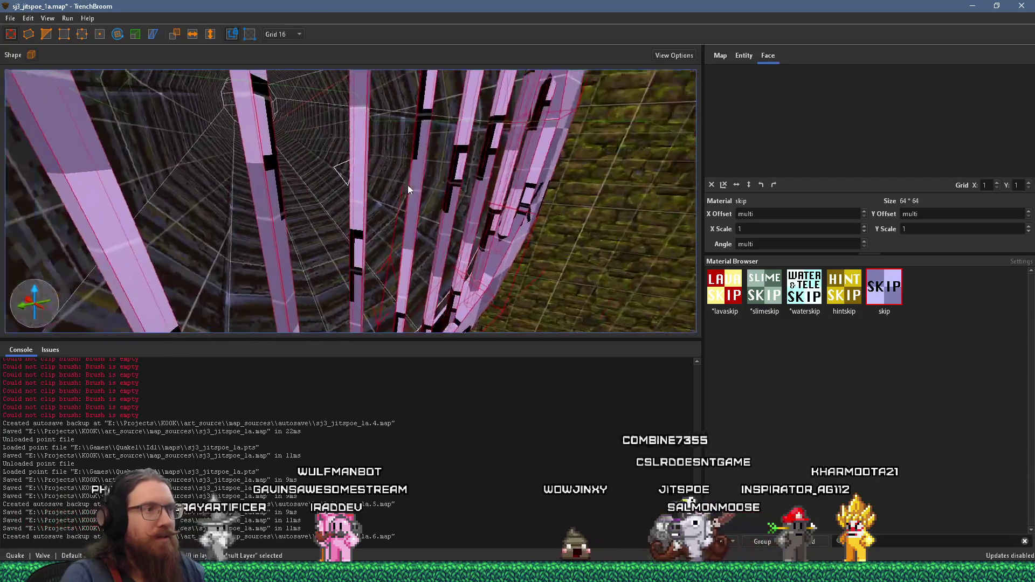
{"action": "left_click_drag", "start_coordinate": [415, 183], "coordinate": [416, 137]}
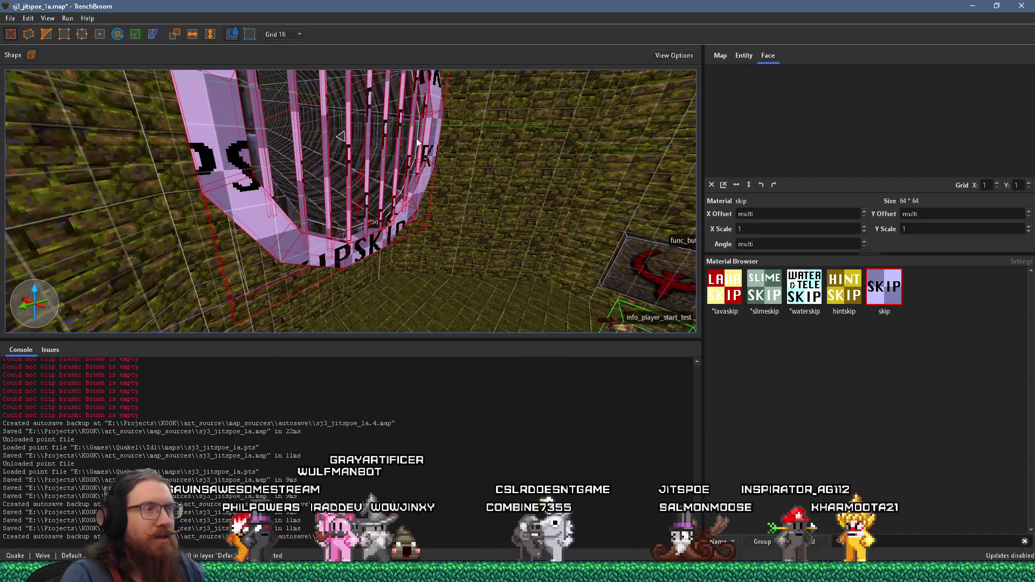
{"action": "mouse_move", "coordinate": [645, 137]}
{"action": "left_mouse_down"}
{"action": "mouse_move", "coordinate": [541, 217]}
{"action": "mouse_move", "coordinate": [648, 139]}
{"action": "left_mouse_up"}
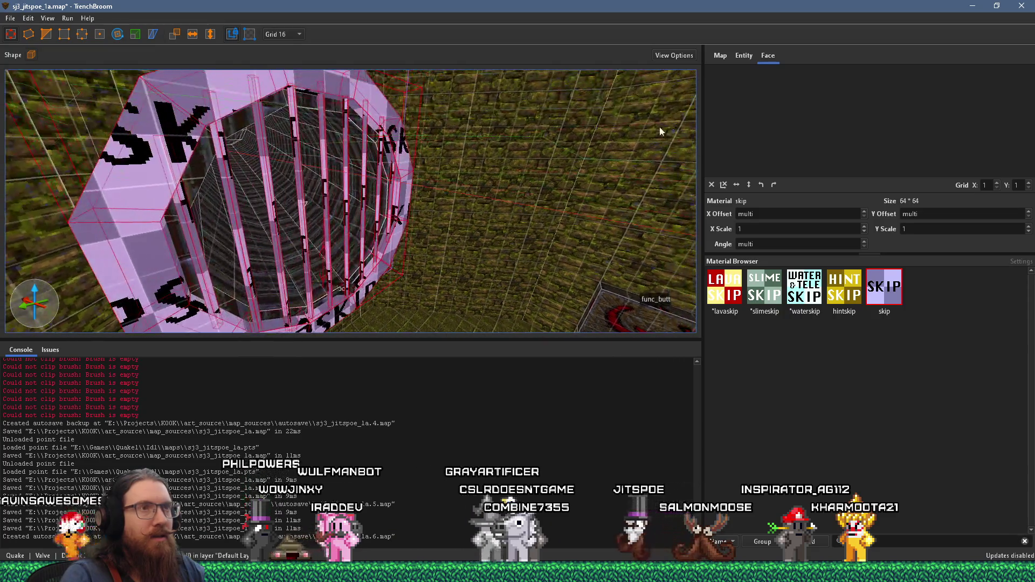
{"action": "left_click", "coordinate": [742, 56]}
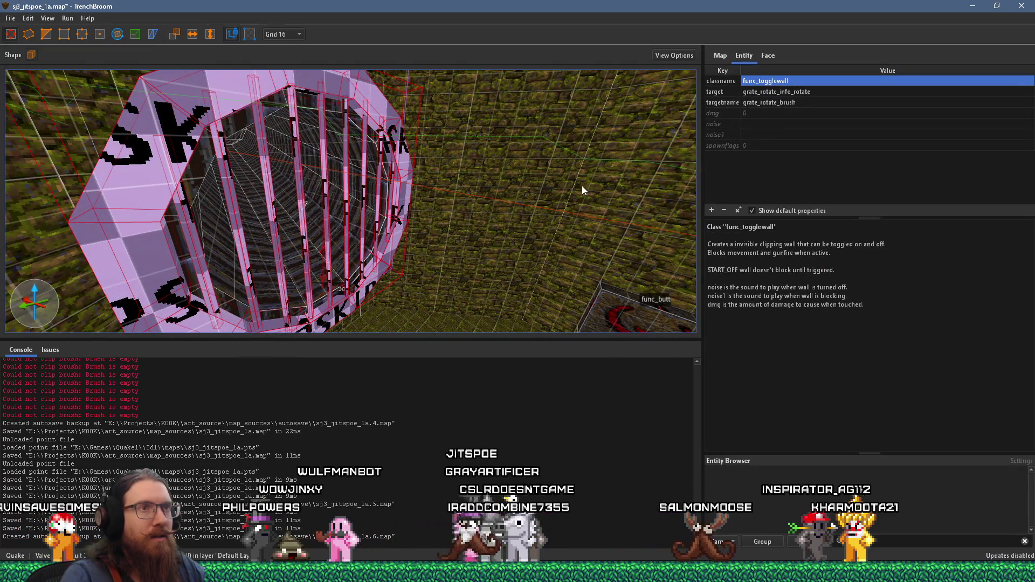
- Inspect the toggle wall's spawn flags, leaving Start Off unset
{"action": "left_click_drag", "start_coordinate": [580, 189], "coordinate": [548, 170]}
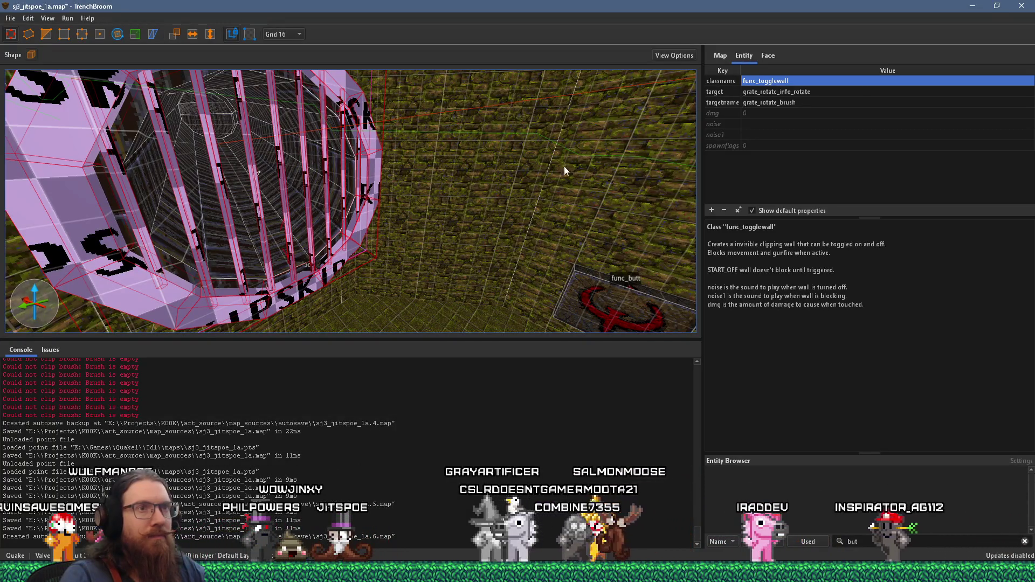
{"action": "left_click", "coordinate": [724, 146]}
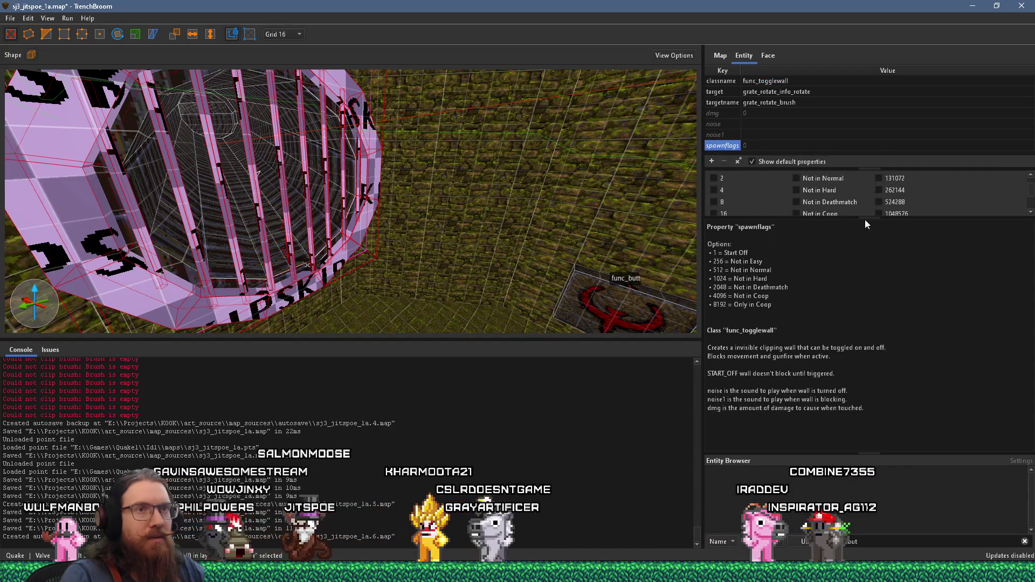
{"action": "left_click_drag", "start_coordinate": [872, 216], "coordinate": [882, 273]}
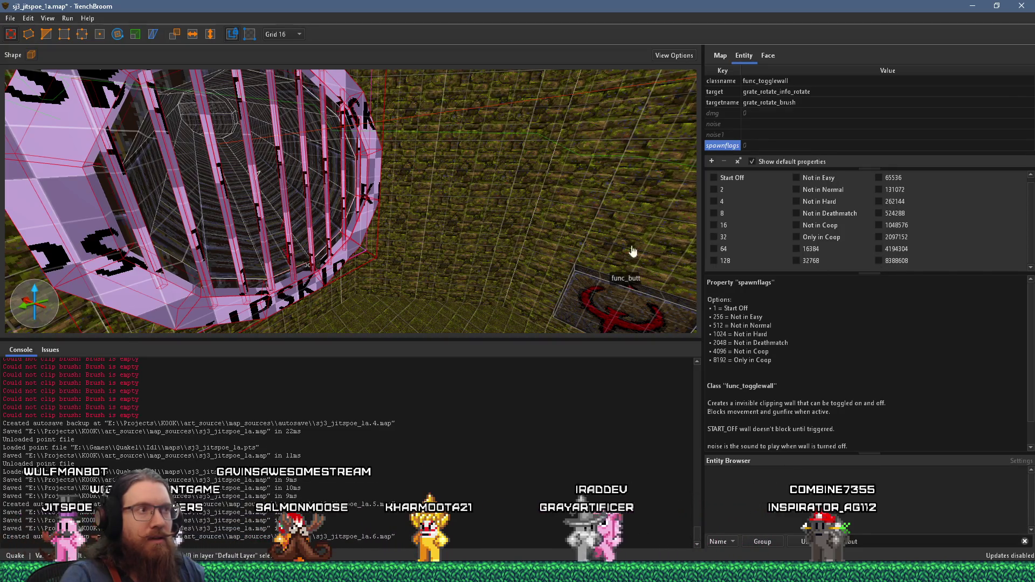
{"action": "scroll", "coordinate": [425, 229], "scroll_direction": "up", "scroll_amount": 3}
- Undo an accidental move of the ring brush and select the func_button
{"action": "left_click", "coordinate": [416, 242]}
{"action": "left_click", "coordinate": [414, 232]}
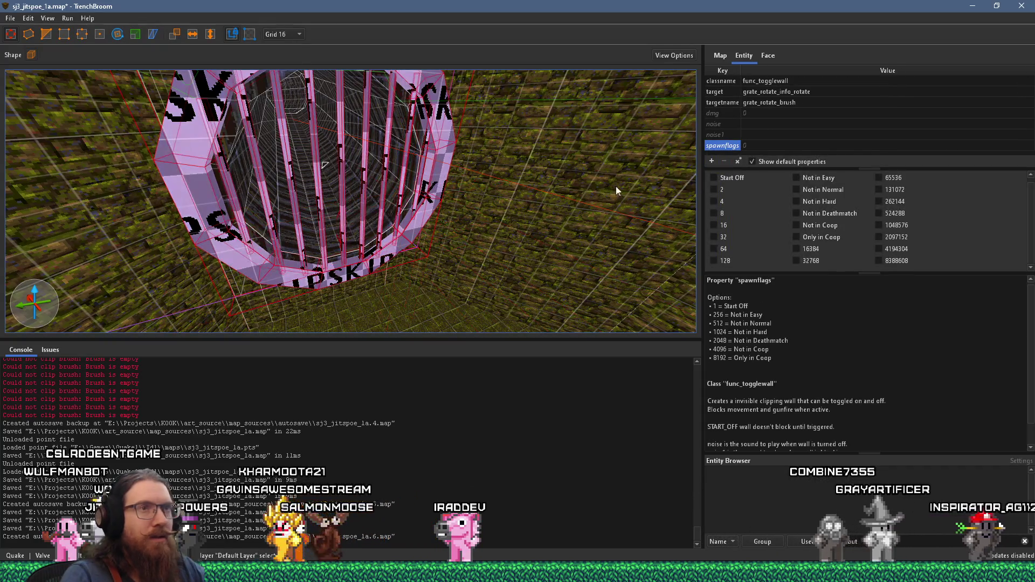
{"action": "mouse_move", "coordinate": [443, 188]}
{"action": "left_mouse_down"}
{"action": "mouse_move", "coordinate": [486, 200]}
{"action": "mouse_move", "coordinate": [645, 202]}
{"action": "mouse_move", "coordinate": [617, 206]}
{"action": "left_mouse_up"}
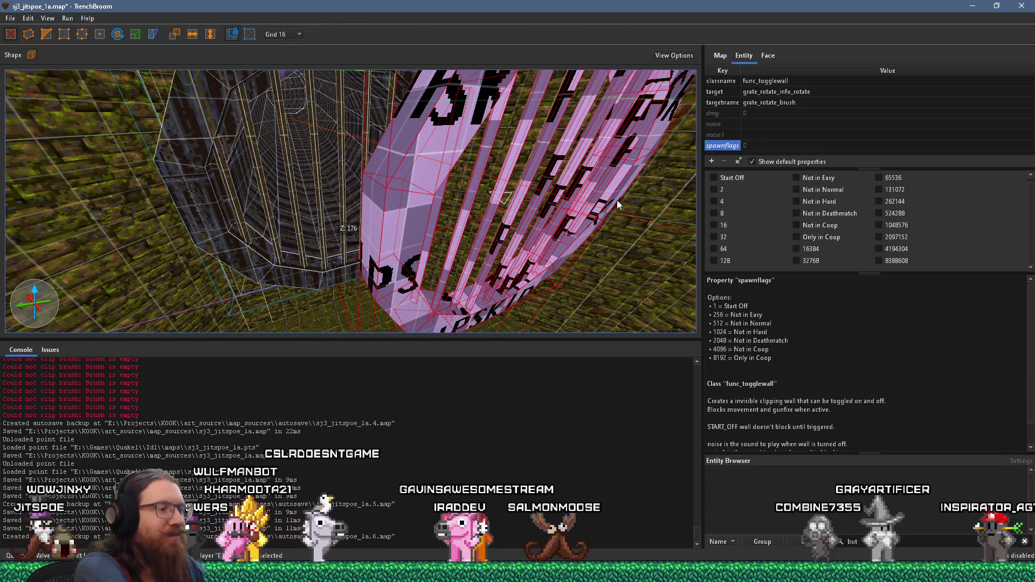
{"action": "key", "text": "ctrl+z"}
{"action": "scroll", "coordinate": [500, 196], "scroll_direction": "up", "scroll_amount": 5}
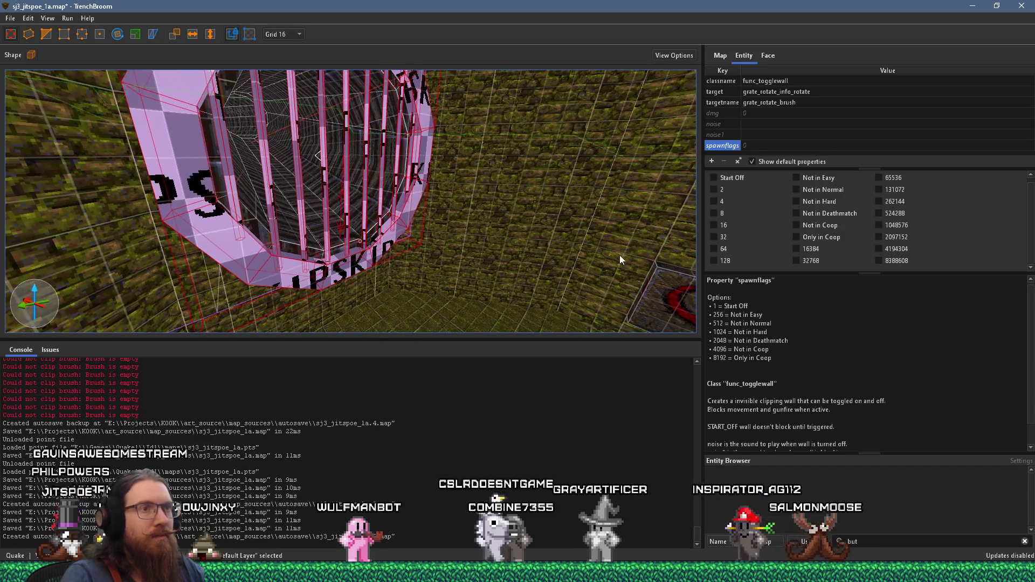
{"action": "left_click", "coordinate": [653, 273]}
{"action": "scroll", "coordinate": [755, 102], "scroll_direction": "up", "scroll_amount": 5}
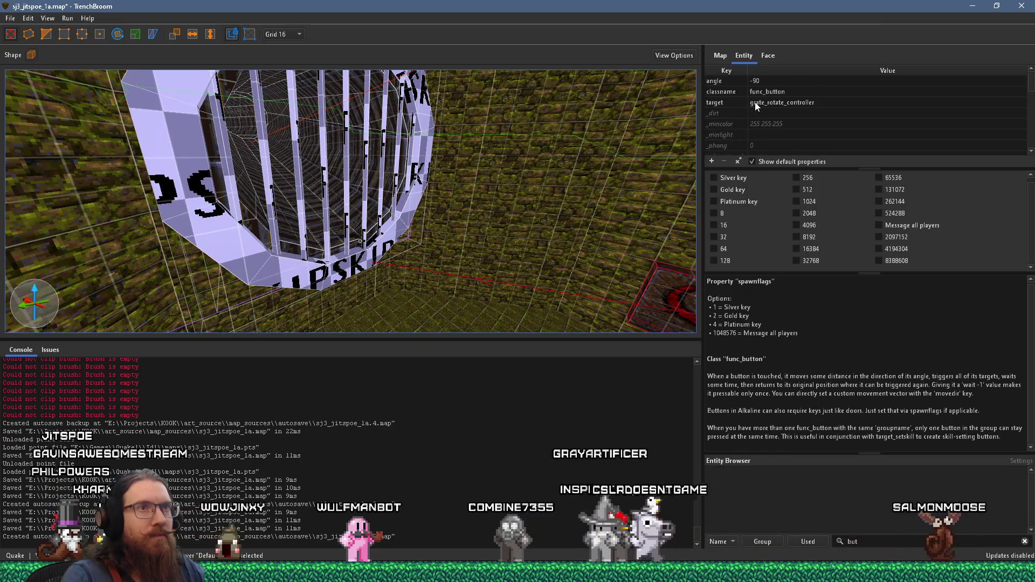
- Take the button's target value, then reselect the func_togglewall brush
{"action": "double_click", "coordinate": [811, 103]}
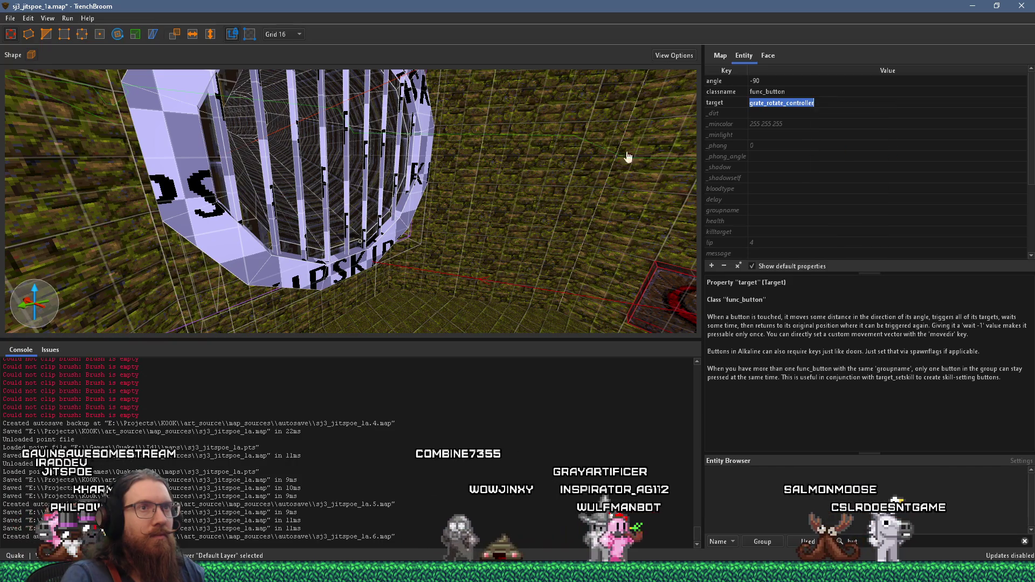
{"action": "left_click_drag", "start_coordinate": [658, 157], "coordinate": [509, 185]}
{"action": "left_click", "coordinate": [431, 184]}
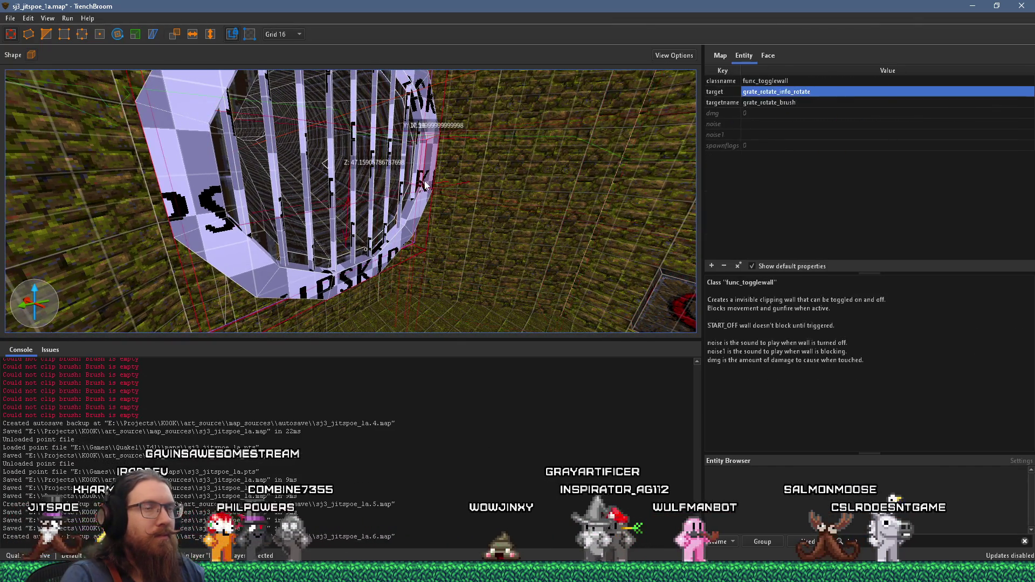
{"action": "key", "text": "Escape"}
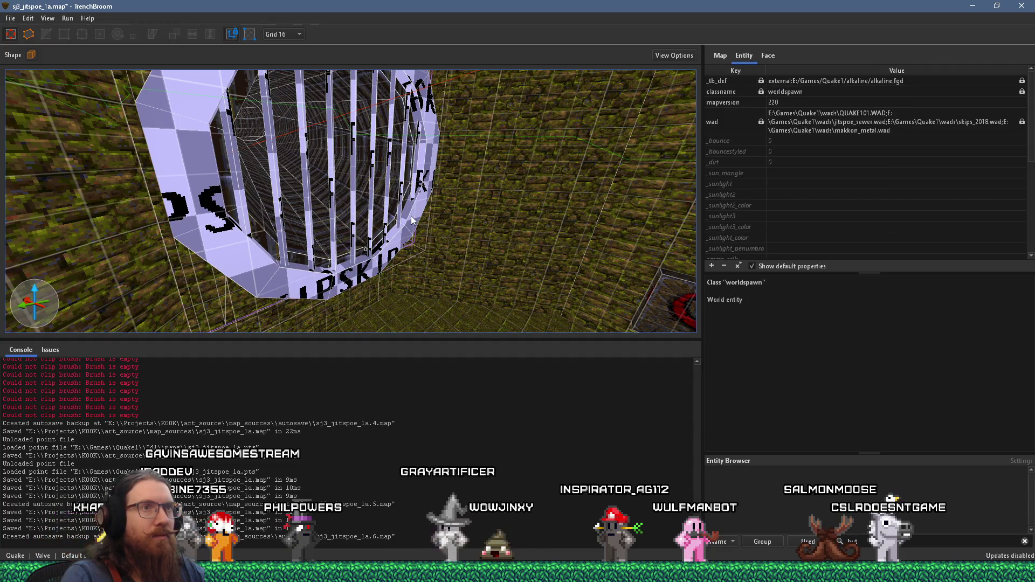
{"action": "left_click", "coordinate": [411, 220]}
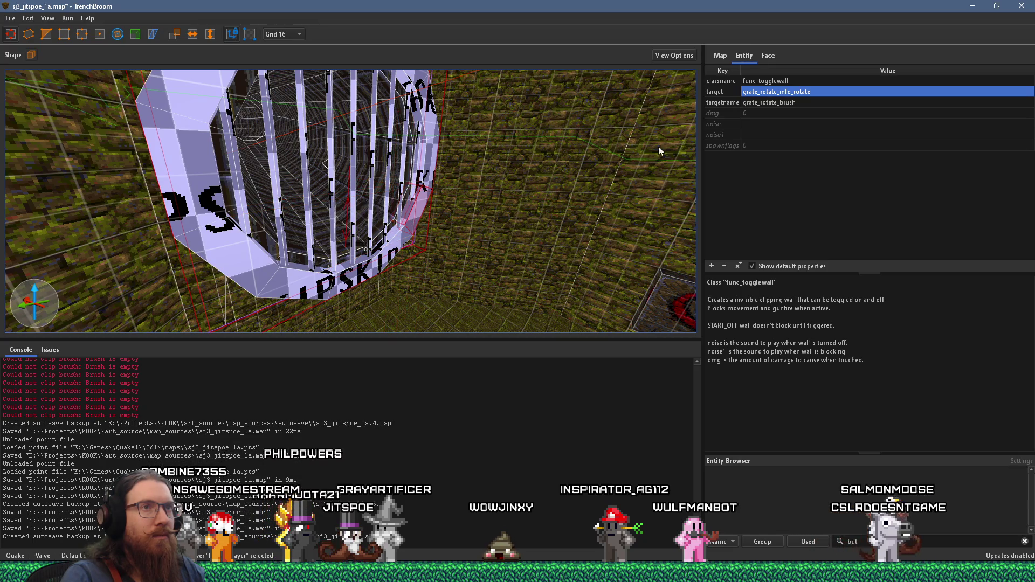
- Paste grate_rotate_controller as the togglewall's targetname and delete its target key
{"action": "double_click", "coordinate": [783, 102]}
{"action": "right_click", "coordinate": [798, 104]}
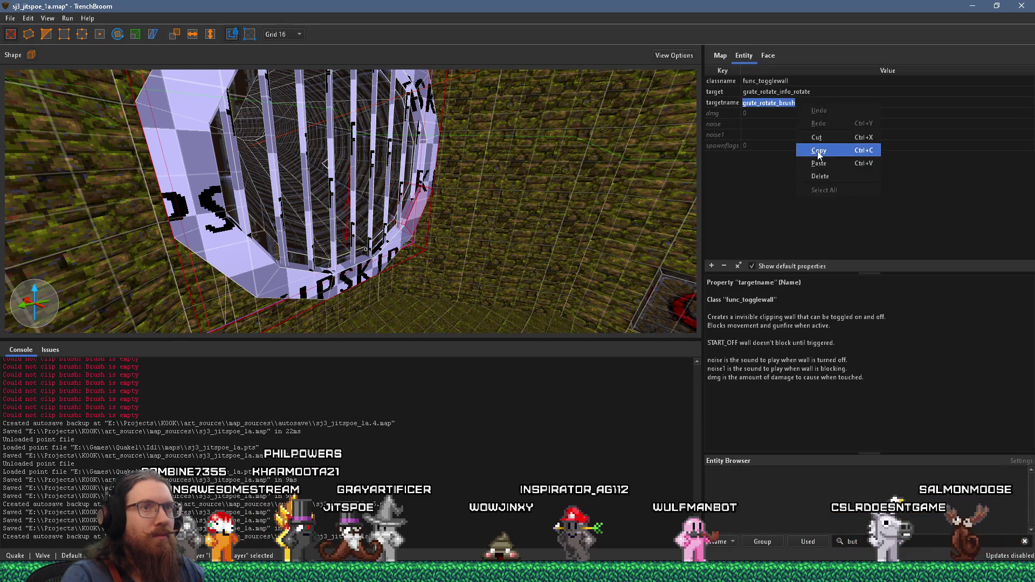
{"action": "left_click", "coordinate": [823, 163]}
{"action": "left_click", "coordinate": [725, 92]}
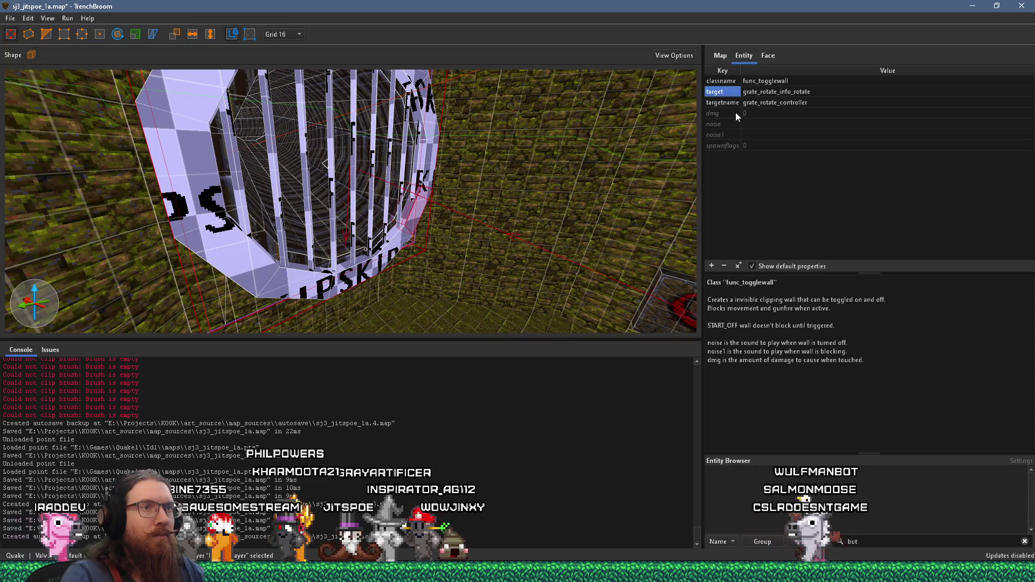
{"action": "left_click", "coordinate": [724, 264]}
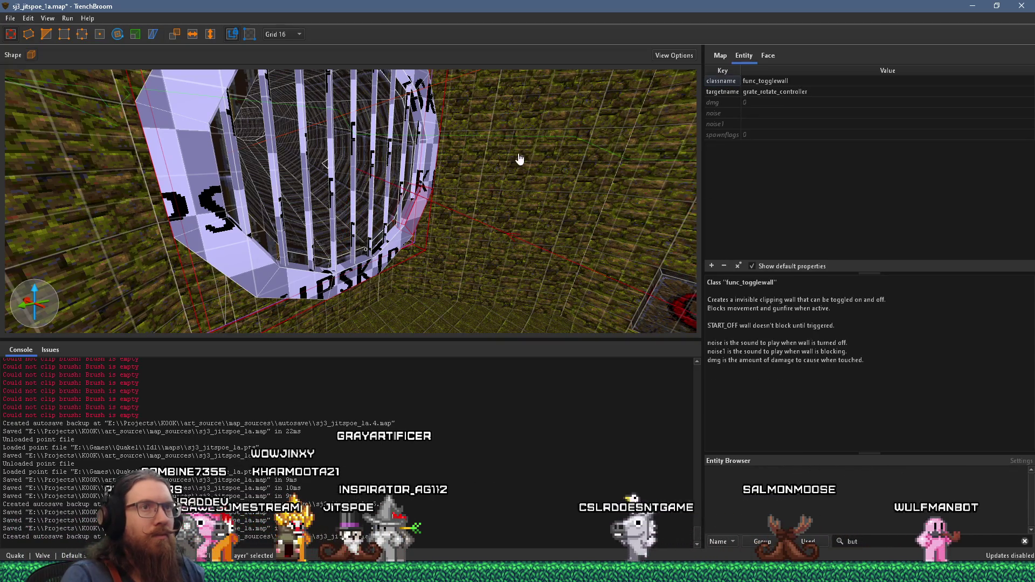
- Select the func_rotate_door, copy its origin 216 0 -111, then select the togglewall brush
{"action": "key", "text": "x"}
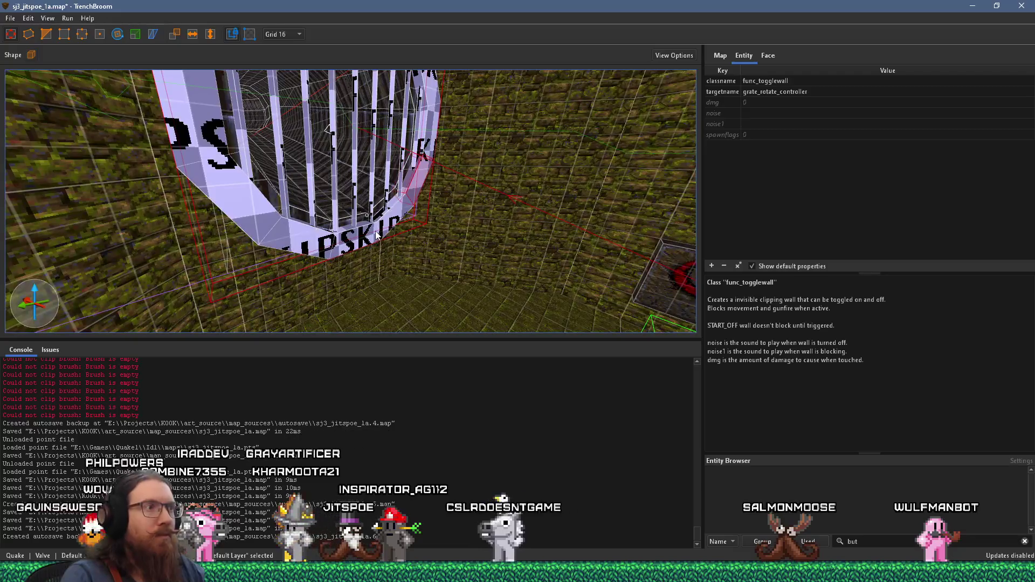
{"action": "left_click", "coordinate": [376, 235]}
{"action": "key", "text": "w"}
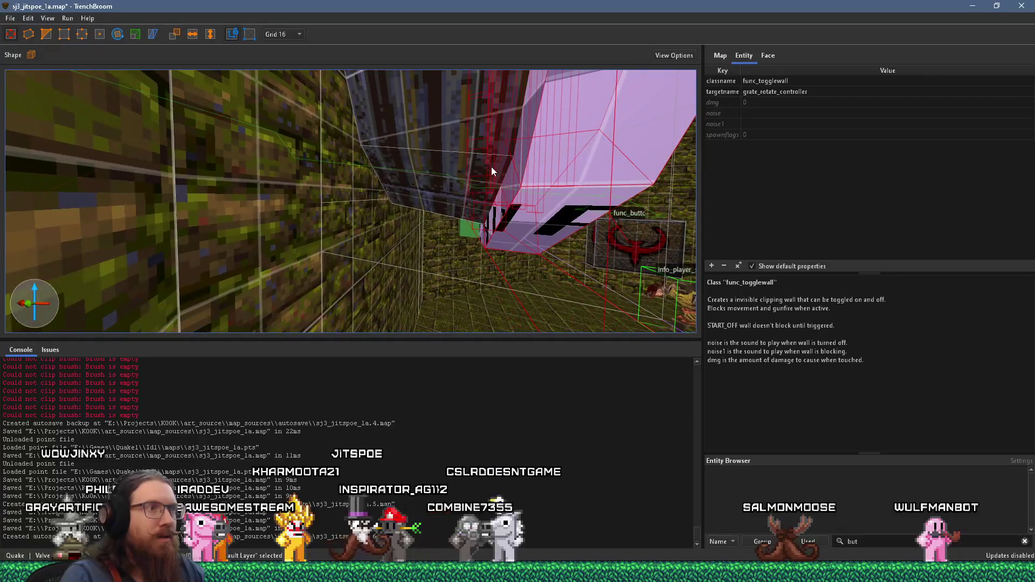
{"action": "left_click", "coordinate": [474, 233]}
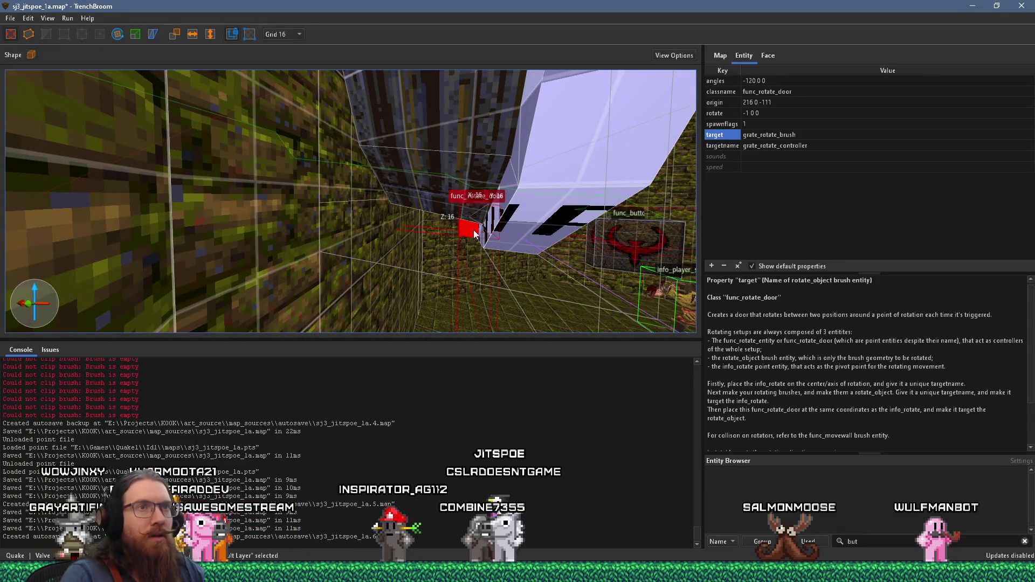
{"action": "left_click", "coordinate": [802, 101]}
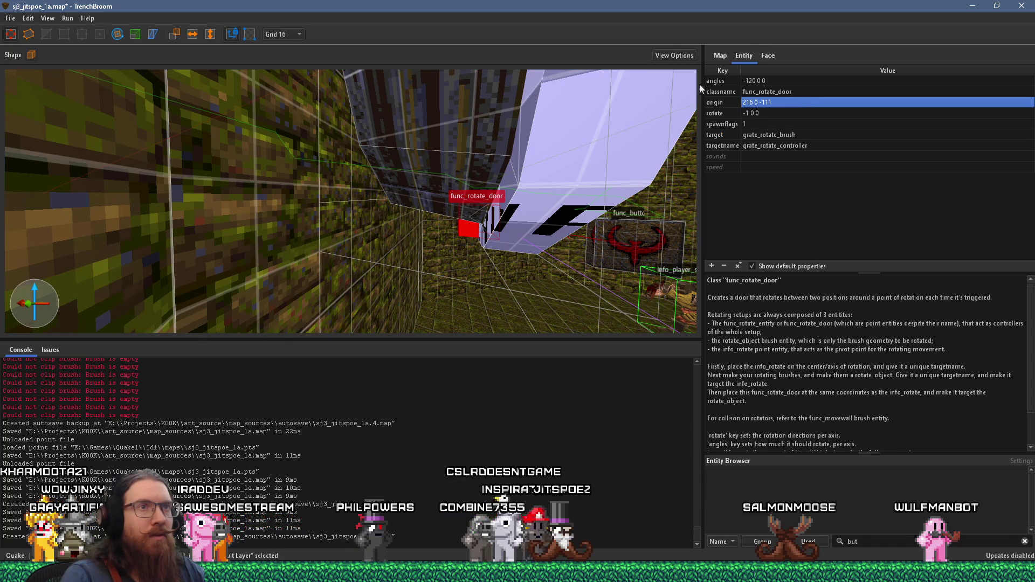
{"action": "left_click", "coordinate": [779, 103]}
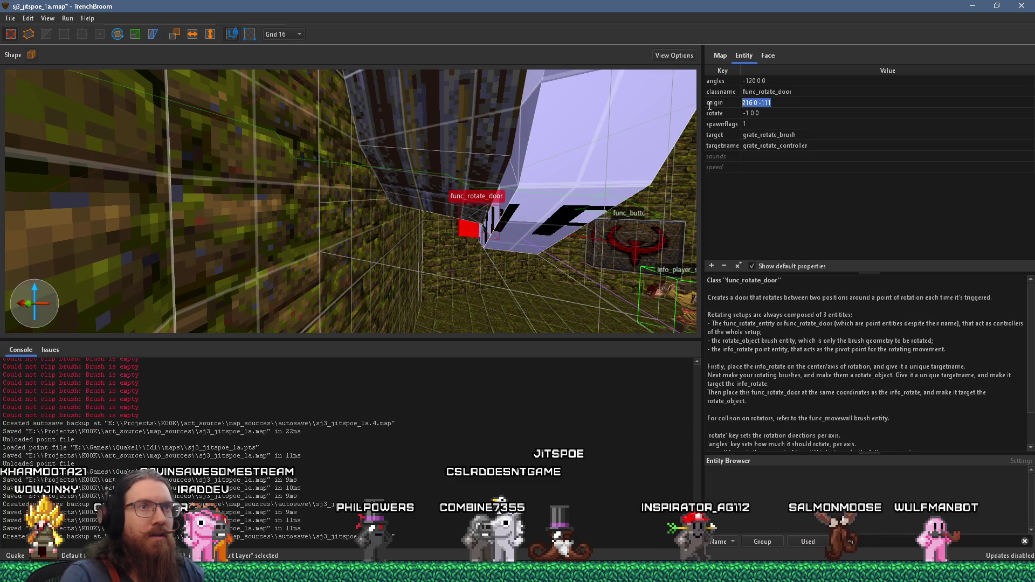
{"action": "key", "text": "Return"}
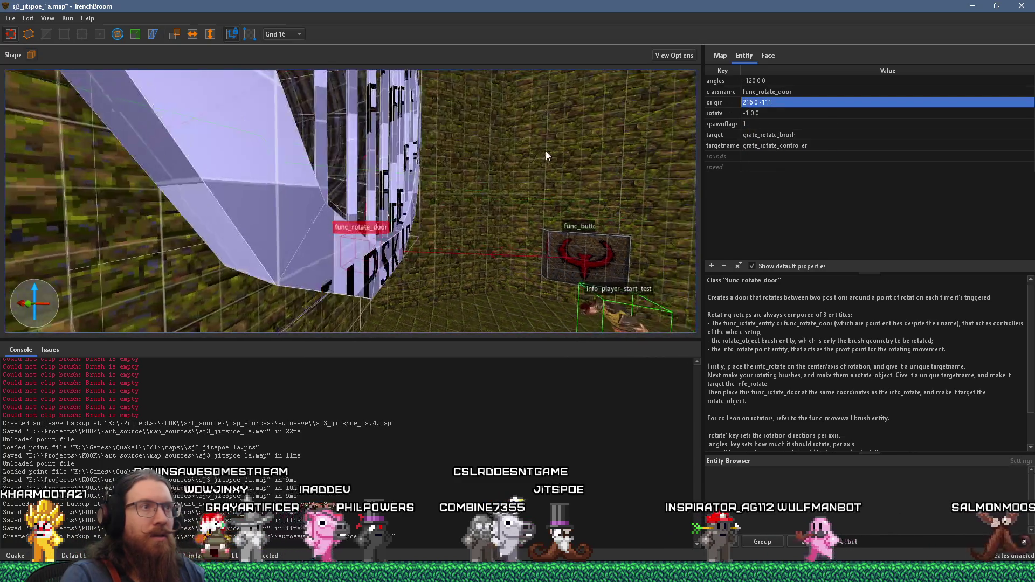
{"action": "left_click", "coordinate": [386, 256]}
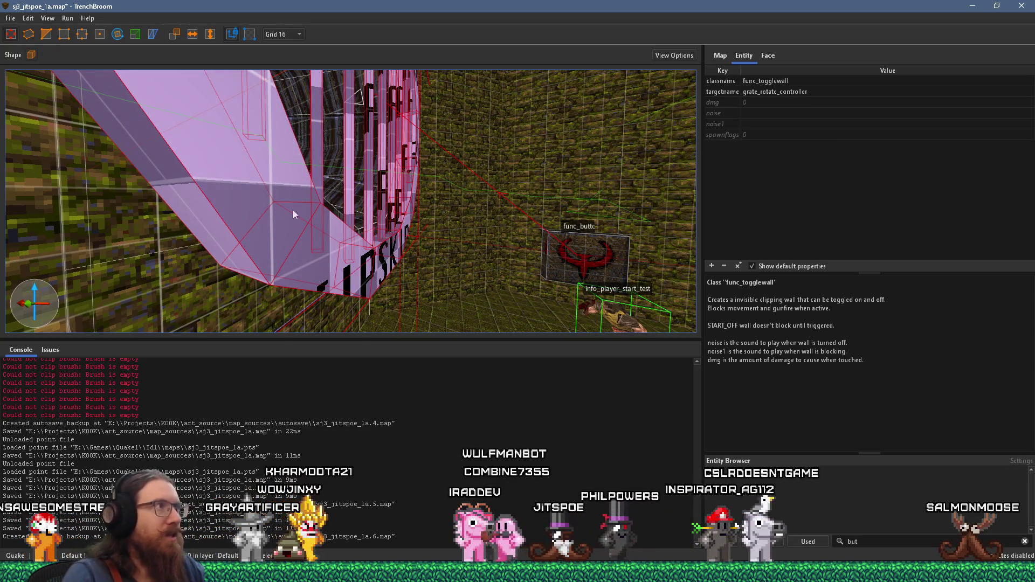
- Rotate the togglewall brush -120 degrees about Y around the centre 216 0 -111
{"action": "key", "text": "r"}
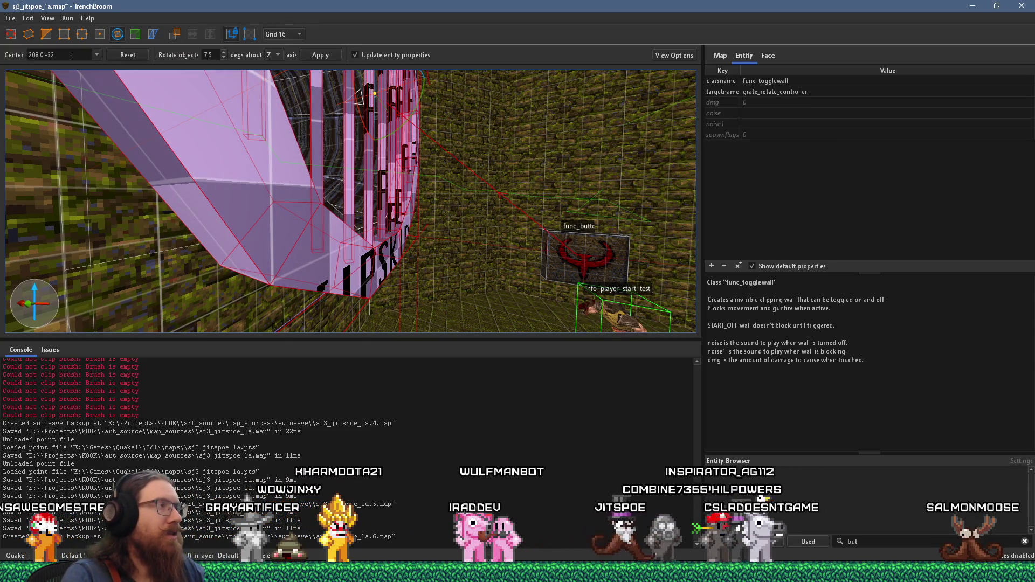
{"action": "type", "text": "216 0 11"}
{"action": "key", "text": "Return"}
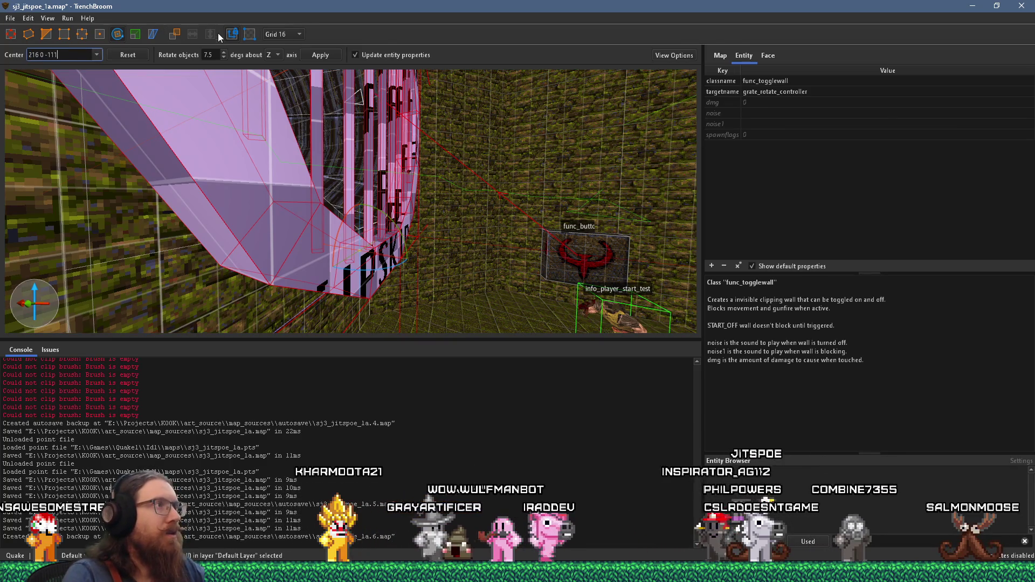
{"action": "type", "text": "120"}
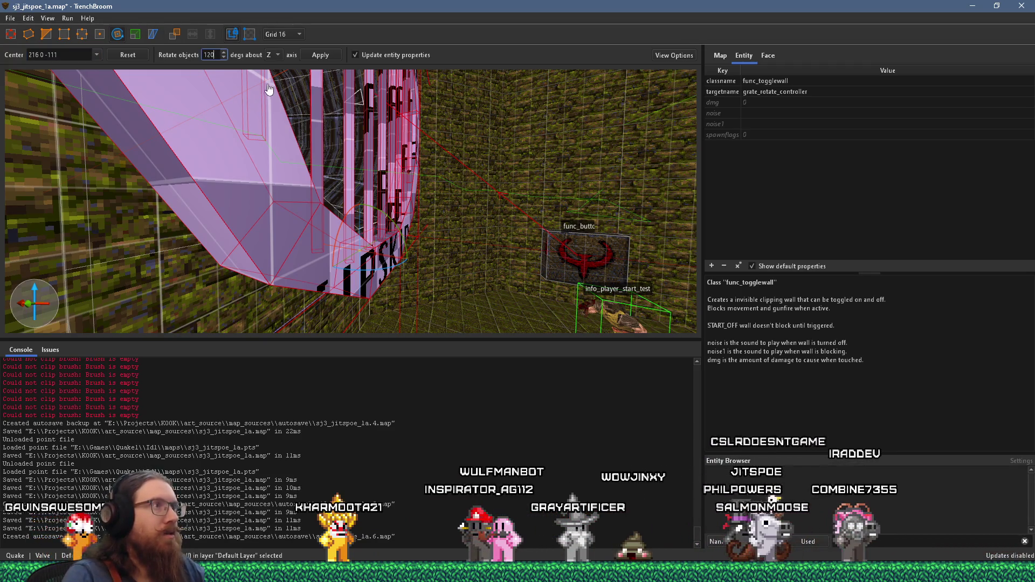
{"action": "type", "text": "a"}
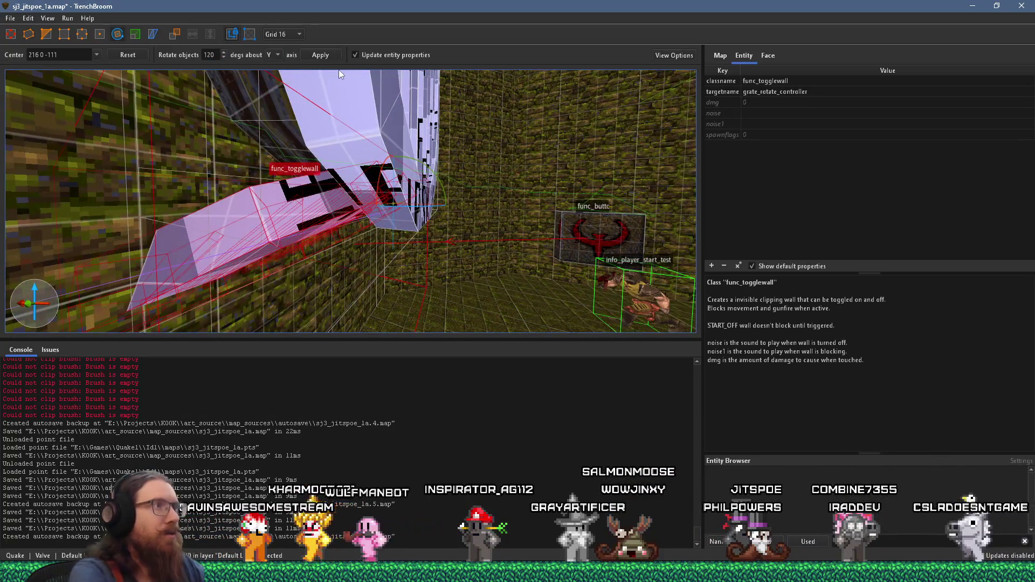
{"action": "key", "text": "ctrl+z"}
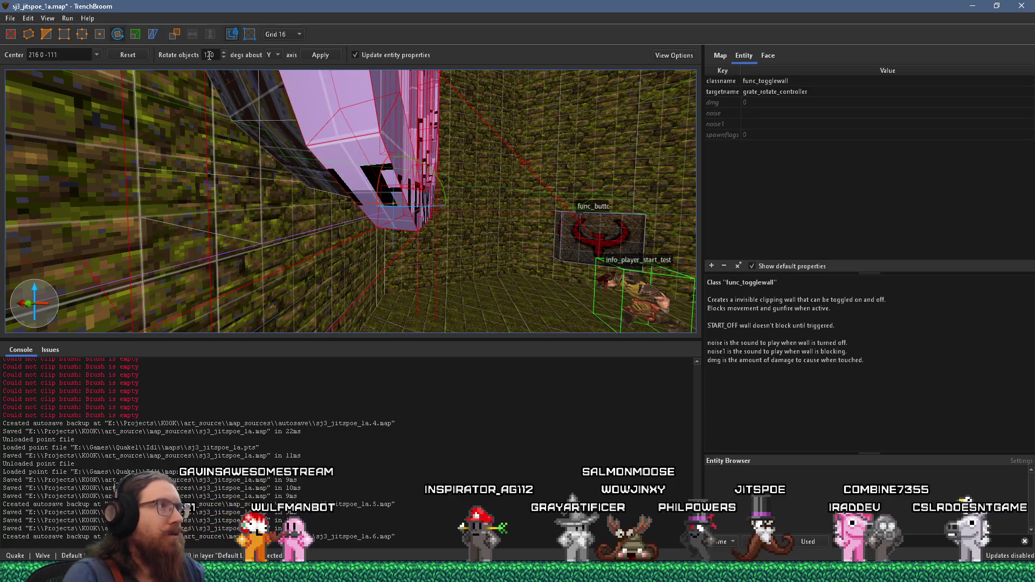
{"action": "type", "text": "-"}
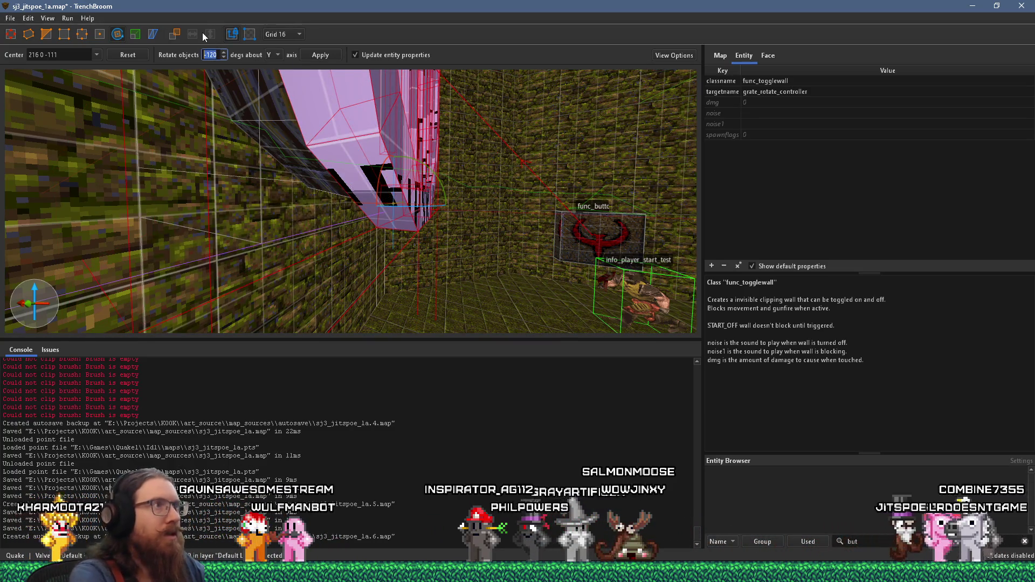
{"action": "left_click", "coordinate": [320, 55]}
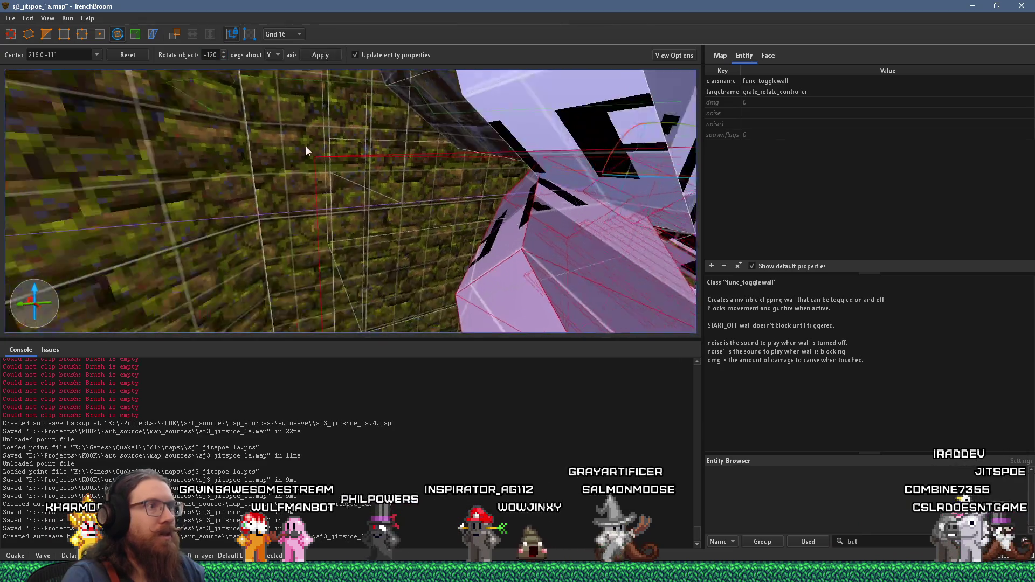
{"action": "mouse_move", "coordinate": [237, 151]}
{"action": "left_mouse_down"}
{"action": "mouse_move", "coordinate": [351, 7]}
{"action": "mouse_move", "coordinate": [349, 170]}
{"action": "left_mouse_up"}
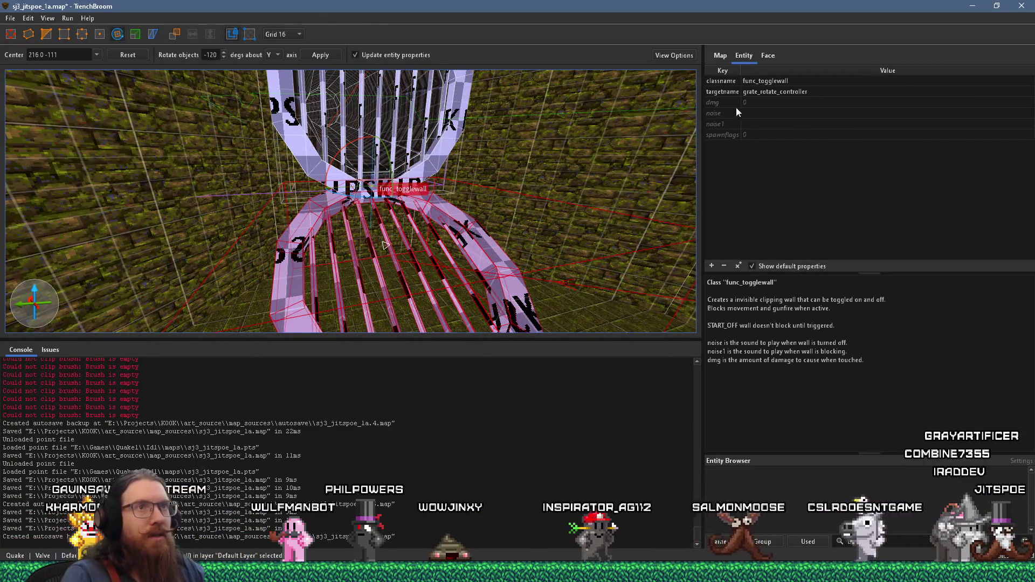
- Tick the togglewall's Start Off spawnflag and deselect it
{"action": "left_click", "coordinate": [731, 138]}
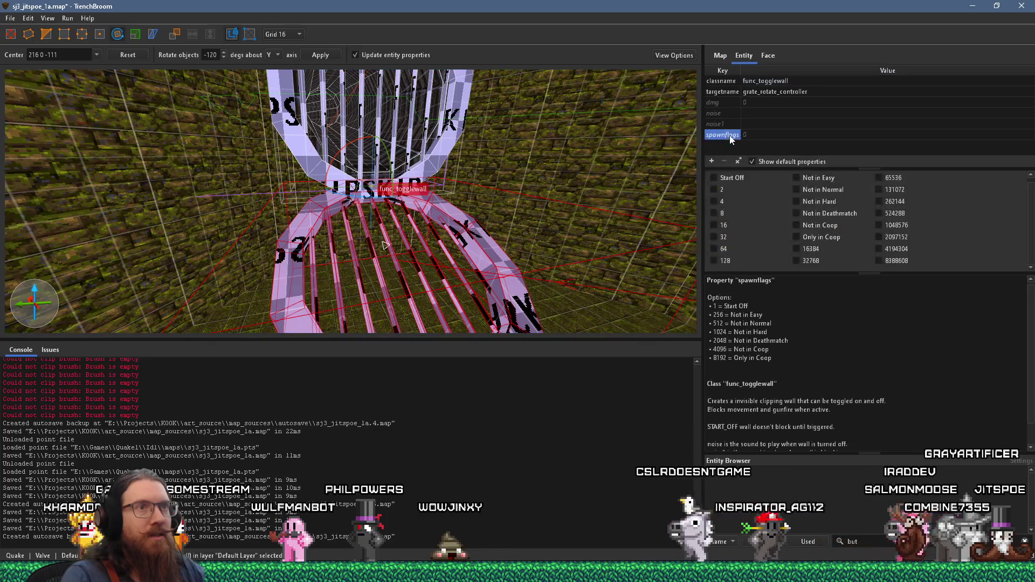
{"action": "left_click", "coordinate": [736, 178]}
{"action": "mouse_move", "coordinate": [520, 183]}
{"action": "left_mouse_down"}
{"action": "mouse_move", "coordinate": [531, 281]}
{"action": "mouse_move", "coordinate": [478, 225]}
{"action": "mouse_move", "coordinate": [407, 187]}
{"action": "mouse_move", "coordinate": [420, 181]}
{"action": "left_mouse_up"}
{"action": "key", "text": "Escape"}
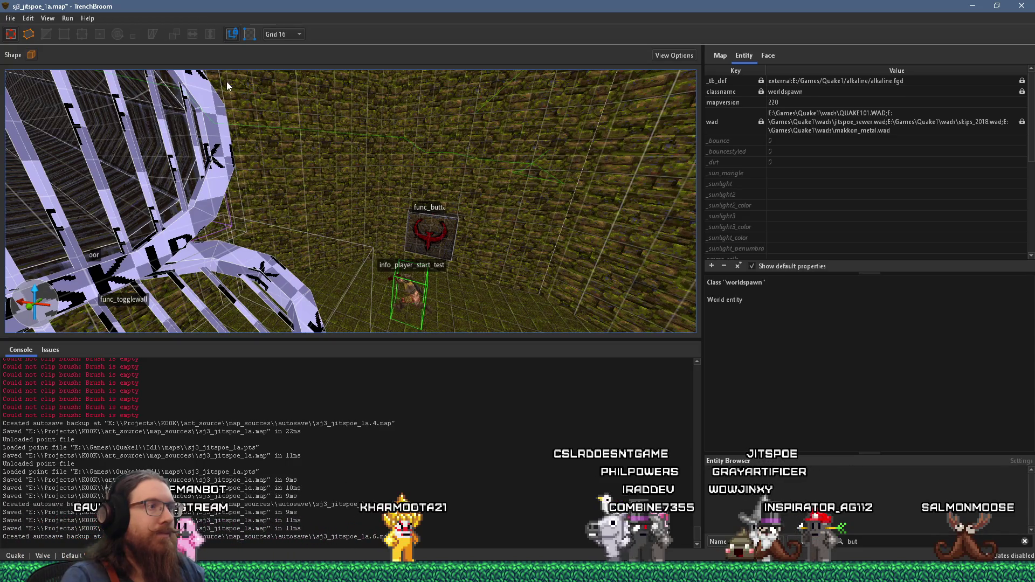
- Save the map and bring up the Compile Map settings
{"action": "left_click", "coordinate": [18, 18]}
{"action": "left_click", "coordinate": [38, 69]}
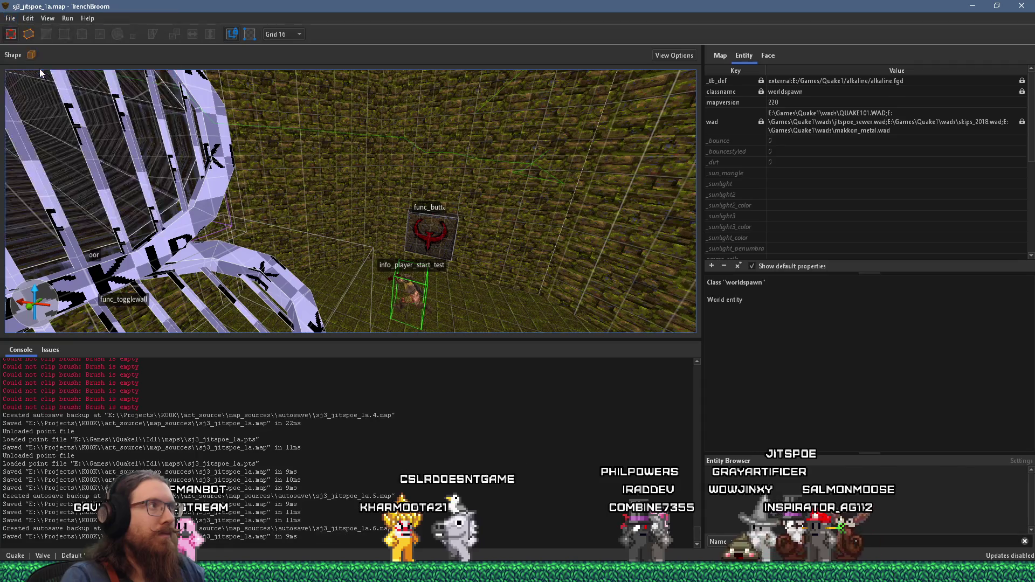
{"action": "left_click", "coordinate": [66, 20]}
{"action": "left_click", "coordinate": [76, 30]}
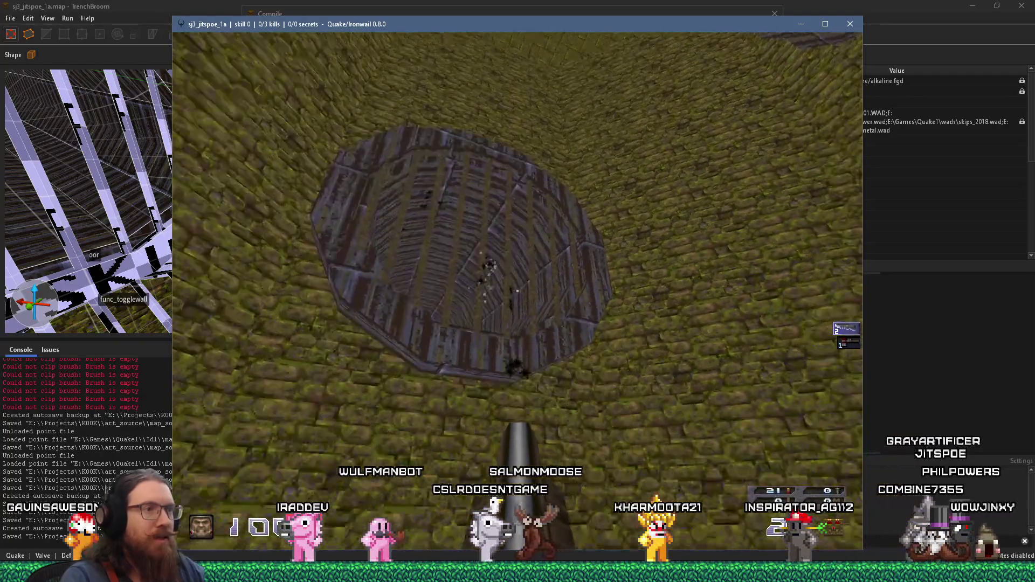
- Trigger the button, walk through the opened grate ring up the shaft, then quit Ironwail via the console
{"action": "key", "text": "w"}
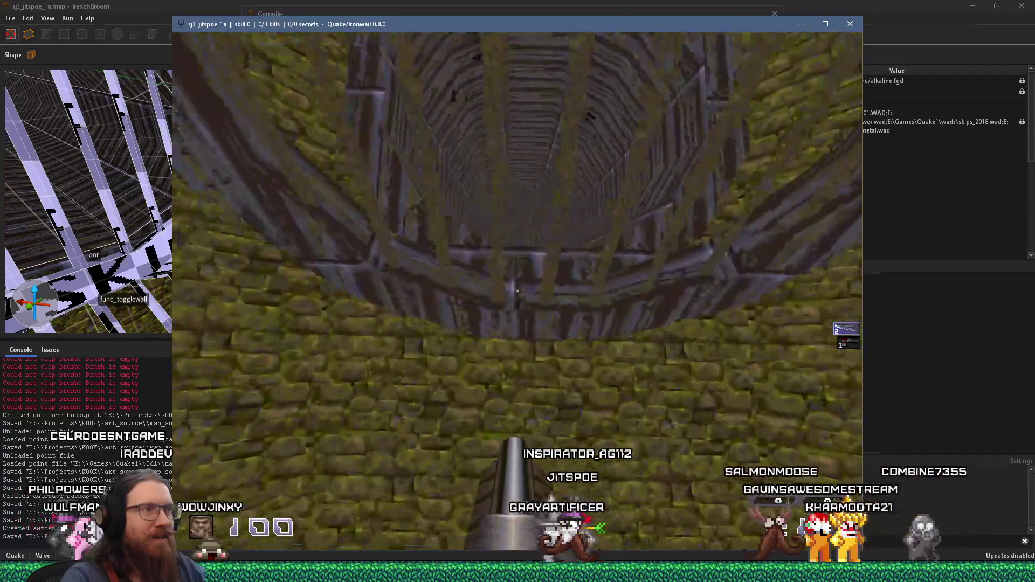
{"action": "mouse_move", "coordinate": [516, 291]}
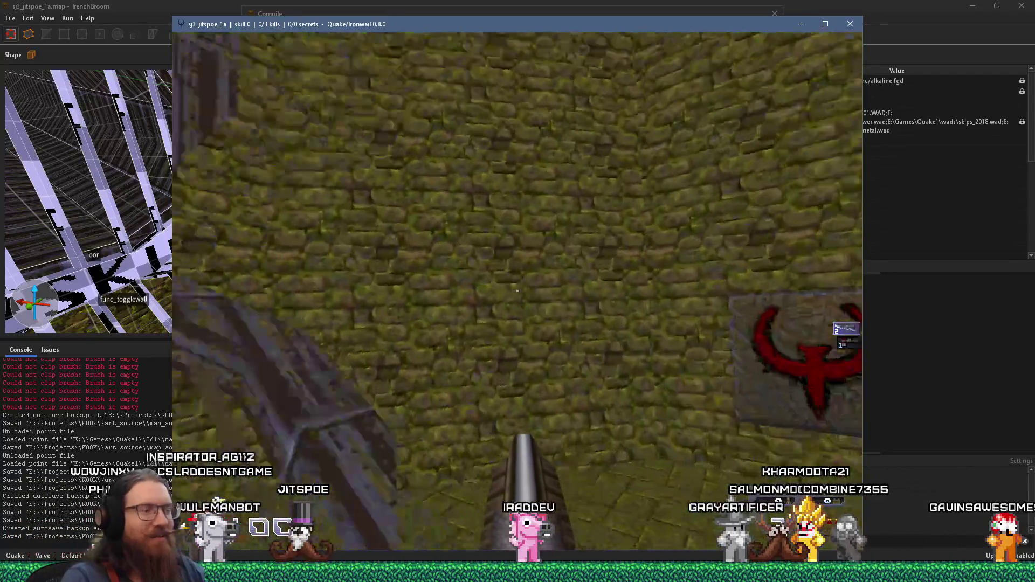
{"action": "key", "text": "w"}
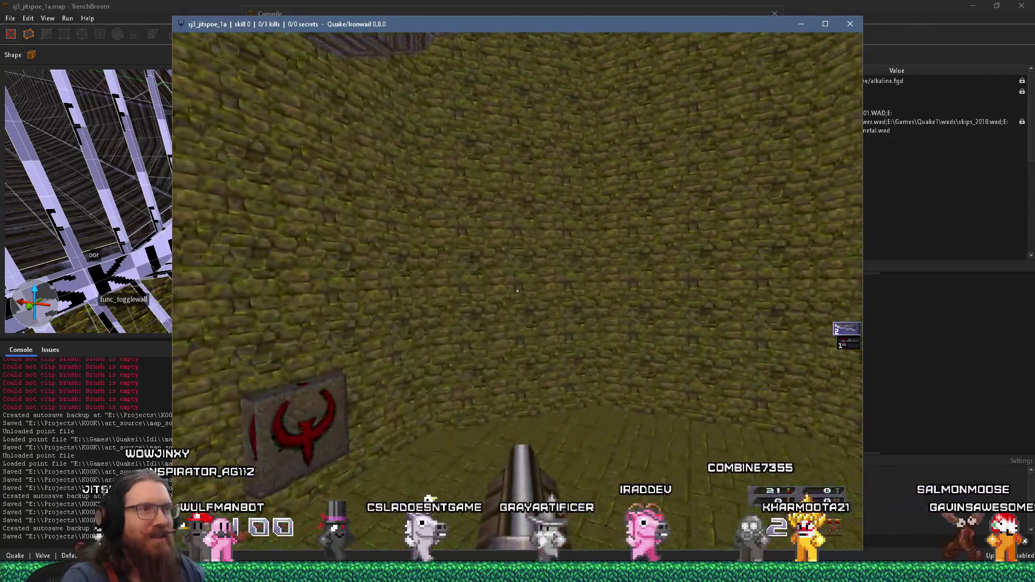
{"action": "key", "text": "grave"}
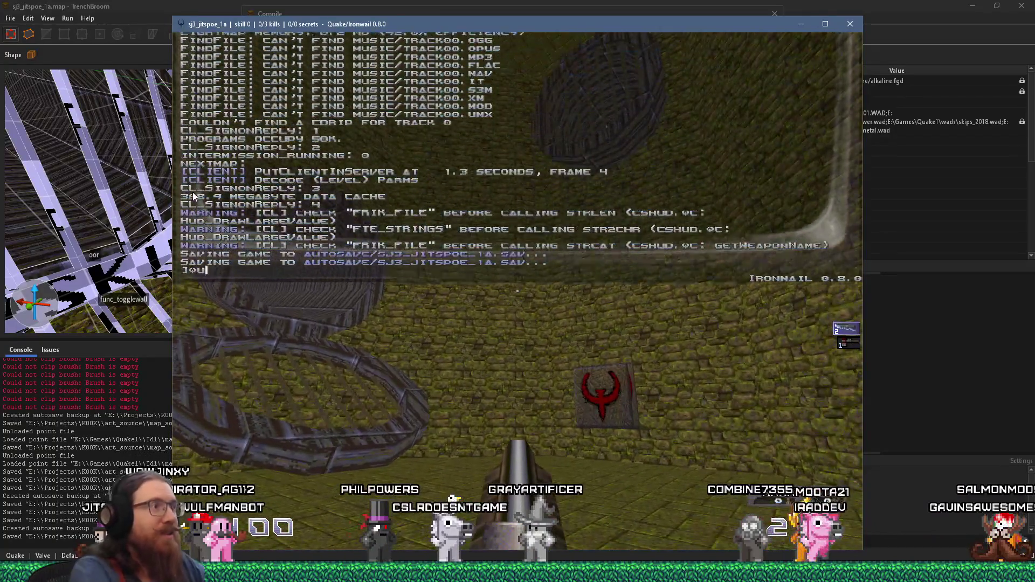
{"action": "type", "text": "quit"}
{"action": "key", "text": "Return"}
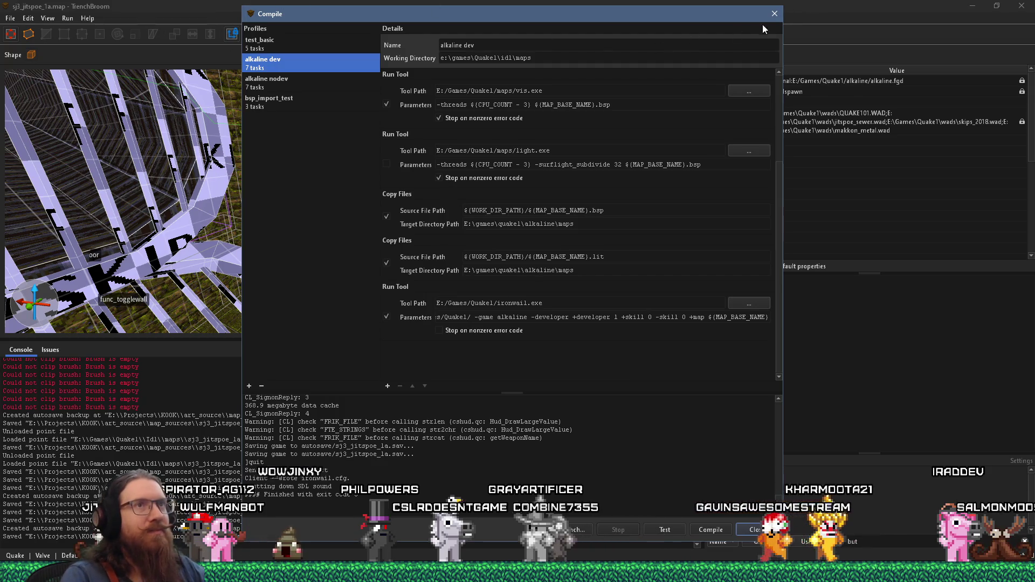
{"action": "left_click", "coordinate": [775, 14]}
{"action": "mouse_move", "coordinate": [385, 167]}
{"action": "left_mouse_down"}
{"action": "mouse_move", "coordinate": [308, 161]}
{"action": "mouse_move", "coordinate": [493, 238]}
{"action": "mouse_move", "coordinate": [412, 213]}
{"action": "mouse_move", "coordinate": [472, 232]}
{"action": "mouse_move", "coordinate": [374, 210]}
{"action": "mouse_move", "coordinate": [199, 206]}
{"action": "mouse_move", "coordinate": [383, 232]}
{"action": "mouse_move", "coordinate": [350, 208]}
{"action": "mouse_move", "coordinate": [210, 211]}
{"action": "mouse_move", "coordinate": [280, 168]}
{"action": "left_mouse_up"}
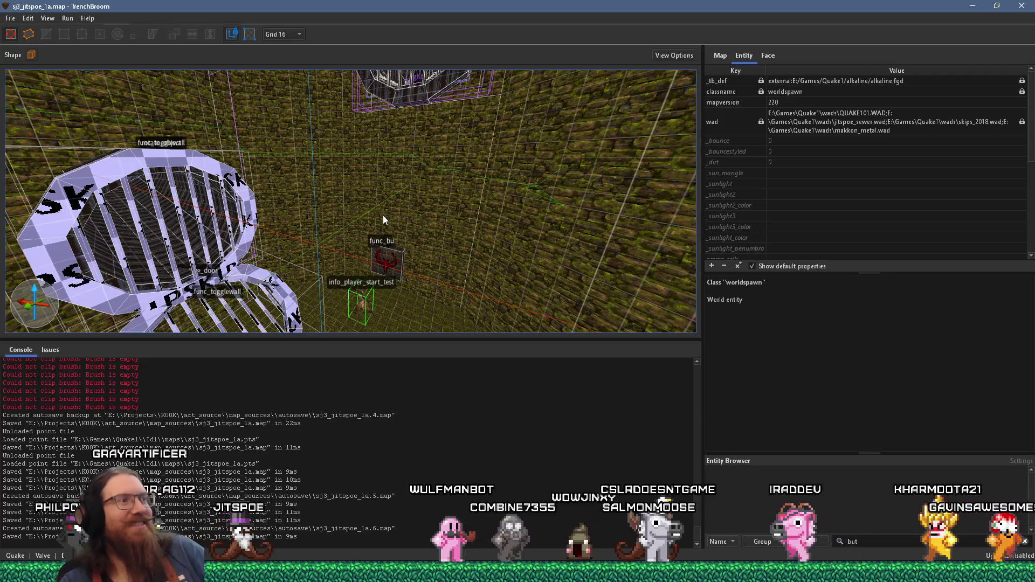
{"action": "mouse_move", "coordinate": [371, 222]}
{"action": "left_mouse_down"}
{"action": "mouse_move", "coordinate": [444, 244]}
{"action": "mouse_move", "coordinate": [387, 228]}
{"action": "mouse_move", "coordinate": [575, 190]}
{"action": "mouse_move", "coordinate": [376, 213]}
{"action": "mouse_move", "coordinate": [426, 214]}
{"action": "mouse_move", "coordinate": [374, 249]}
{"action": "mouse_move", "coordinate": [415, 260]}
{"action": "mouse_move", "coordinate": [551, 229]}
{"action": "mouse_move", "coordinate": [603, 243]}
{"action": "mouse_move", "coordinate": [587, 264]}
{"action": "mouse_move", "coordinate": [441, 134]}
{"action": "mouse_move", "coordinate": [455, 239]}
{"action": "mouse_move", "coordinate": [408, 193]}
{"action": "mouse_move", "coordinate": [423, 128]}
{"action": "mouse_move", "coordinate": [500, 95]}
{"action": "mouse_move", "coordinate": [464, 152]}
{"action": "left_mouse_up"}
{"action": "mouse_move", "coordinate": [412, 277]}
{"action": "left_mouse_down"}
{"action": "mouse_move", "coordinate": [426, 258]}
{"action": "mouse_move", "coordinate": [360, 265]}
{"action": "mouse_move", "coordinate": [477, 260]}
{"action": "mouse_move", "coordinate": [370, 192]}
{"action": "mouse_move", "coordinate": [351, 213]}
{"action": "mouse_move", "coordinate": [380, 286]}
{"action": "left_mouse_up"}
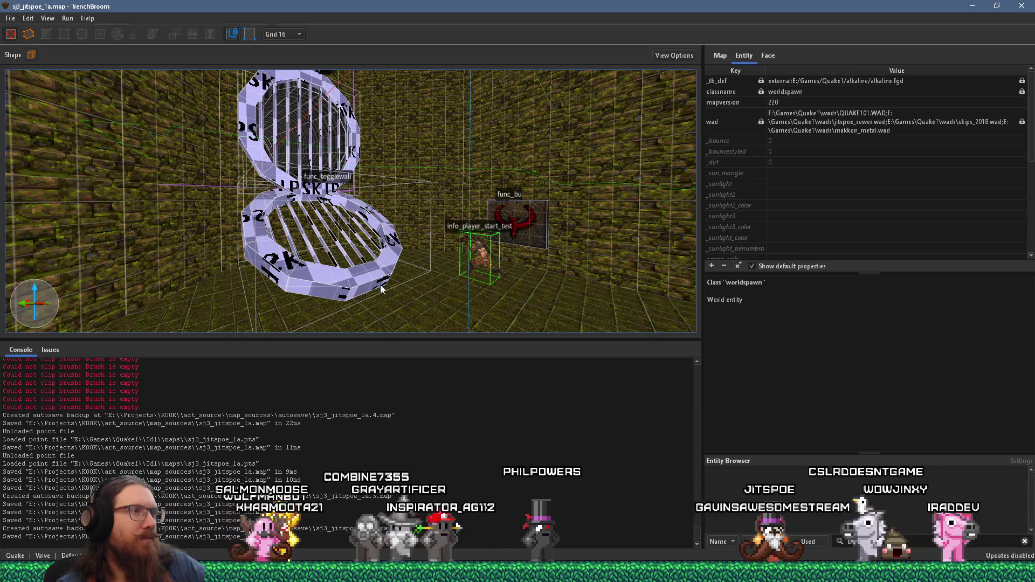
{"action": "mouse_move", "coordinate": [384, 285]}
{"action": "left_mouse_down"}
{"action": "mouse_move", "coordinate": [487, 293]}
{"action": "mouse_move", "coordinate": [504, 261]}
{"action": "mouse_move", "coordinate": [478, 282]}
{"action": "mouse_move", "coordinate": [429, 292]}
{"action": "left_mouse_up"}
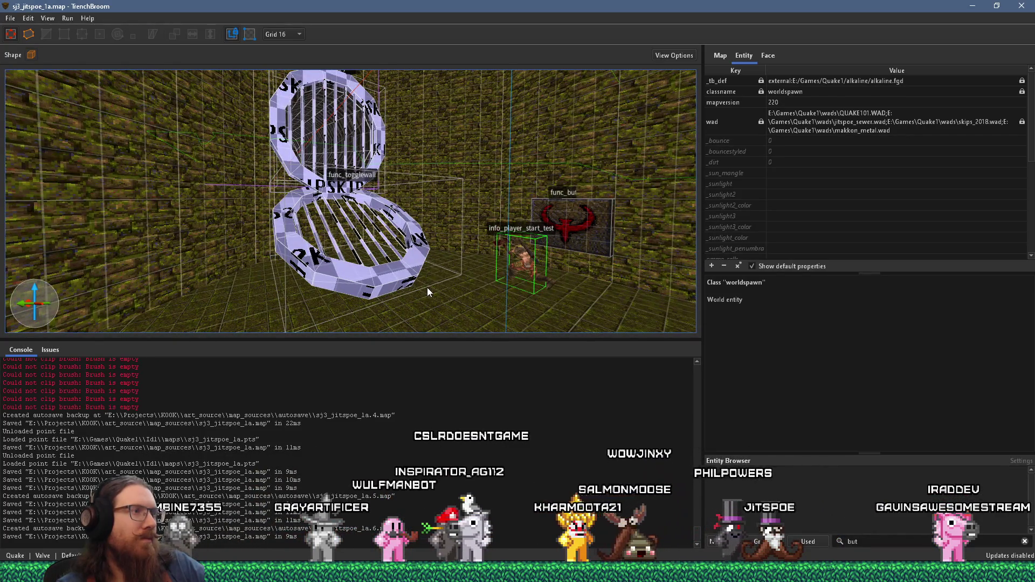
{"action": "mouse_move", "coordinate": [427, 287]}
{"action": "left_mouse_down"}
{"action": "mouse_move", "coordinate": [500, 279]}
{"action": "mouse_move", "coordinate": [466, 255]}
{"action": "mouse_move", "coordinate": [449, 261]}
{"action": "mouse_move", "coordinate": [456, 288]}
{"action": "mouse_move", "coordinate": [478, 261]}
{"action": "mouse_move", "coordinate": [466, 262]}
{"action": "mouse_move", "coordinate": [465, 241]}
{"action": "mouse_move", "coordinate": [642, 281]}
{"action": "mouse_move", "coordinate": [508, 227]}
{"action": "mouse_move", "coordinate": [481, 240]}
{"action": "mouse_move", "coordinate": [425, 241]}
{"action": "mouse_move", "coordinate": [441, 239]}
{"action": "mouse_move", "coordinate": [424, 214]}
{"action": "left_mouse_up"}
{"action": "scroll", "coordinate": [466, 262], "scroll_direction": "down", "scroll_amount": 3}
{"action": "scroll", "coordinate": [442, 238], "scroll_direction": "up", "scroll_amount": 2}
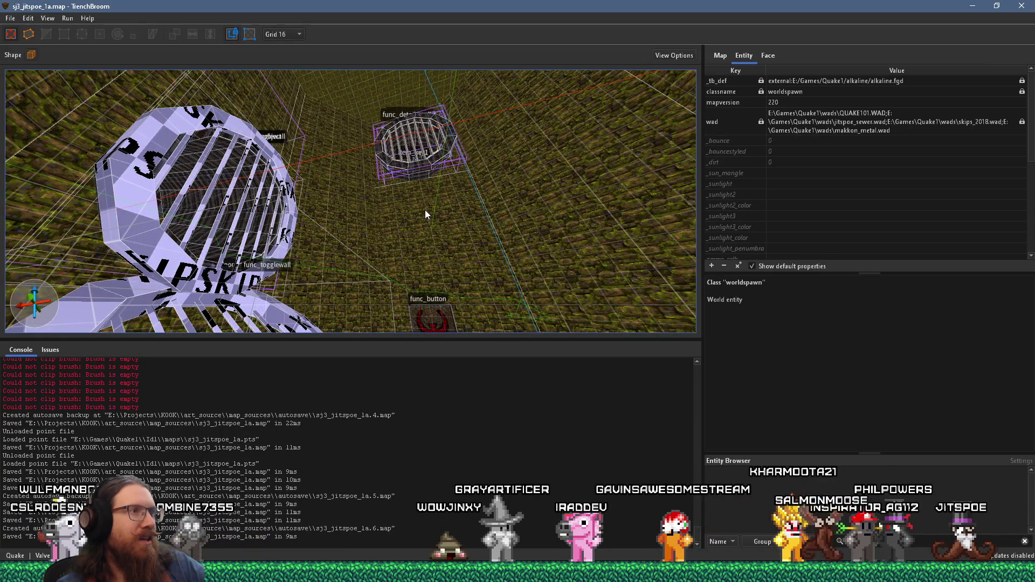
{"action": "left_click_drag", "start_coordinate": [428, 198], "coordinate": [419, 307]}
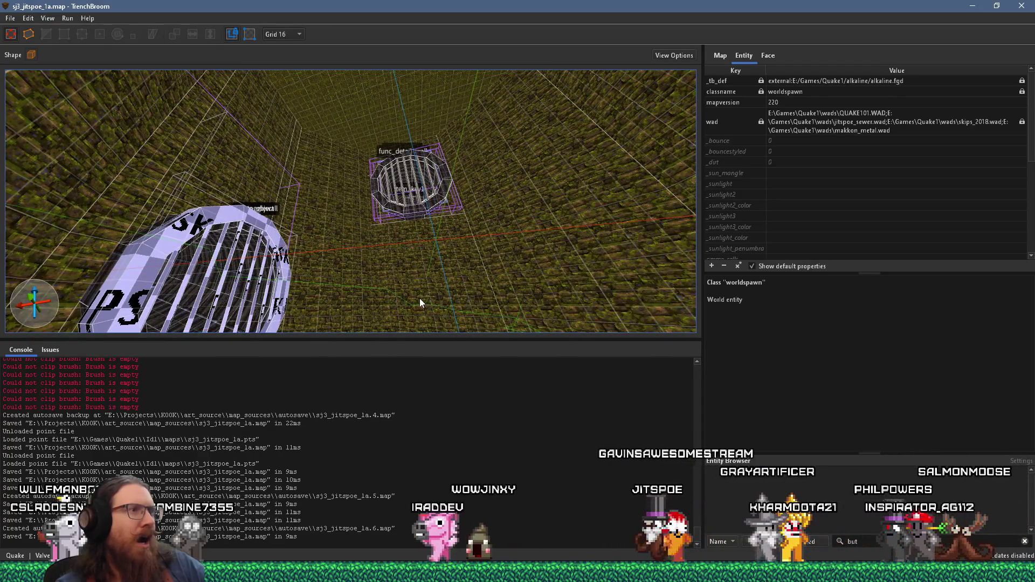
{"action": "left_click_drag", "start_coordinate": [419, 298], "coordinate": [432, 268]}
{"action": "scroll", "coordinate": [426, 281], "scroll_direction": "up", "scroll_amount": 10}
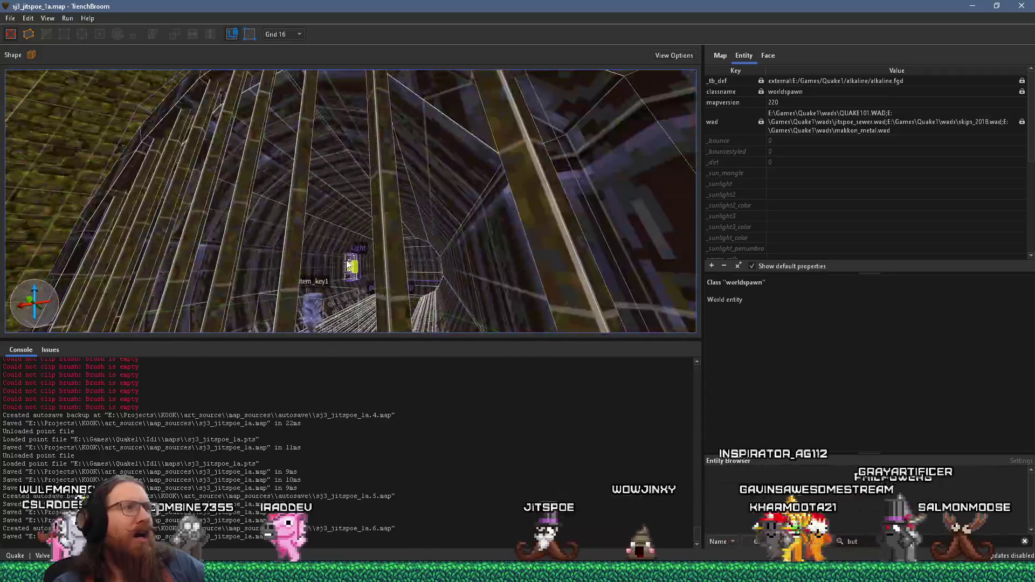
{"action": "scroll", "coordinate": [363, 273], "scroll_direction": "up", "scroll_amount": 10}
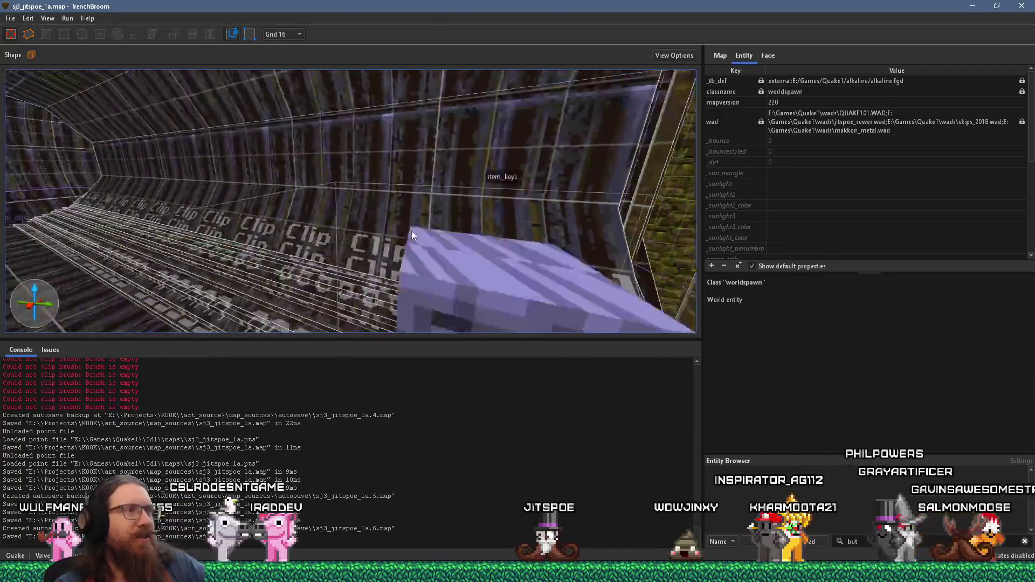
{"action": "mouse_move", "coordinate": [484, 241]}
{"action": "left_mouse_down"}
{"action": "mouse_move", "coordinate": [491, 196]}
{"action": "mouse_move", "coordinate": [355, 209]}
{"action": "mouse_move", "coordinate": [313, 234]}
{"action": "mouse_move", "coordinate": [232, 238]}
{"action": "mouse_move", "coordinate": [199, 208]}
{"action": "mouse_move", "coordinate": [194, 225]}
{"action": "mouse_move", "coordinate": [111, 265]}
{"action": "mouse_move", "coordinate": [406, 162]}
{"action": "left_mouse_up"}
{"action": "mouse_move", "coordinate": [361, 207]}
{"action": "left_mouse_down"}
{"action": "mouse_move", "coordinate": [432, 160]}
{"action": "mouse_move", "coordinate": [581, 166]}
{"action": "mouse_move", "coordinate": [371, 169]}
{"action": "mouse_move", "coordinate": [494, 133]}
{"action": "left_mouse_up"}
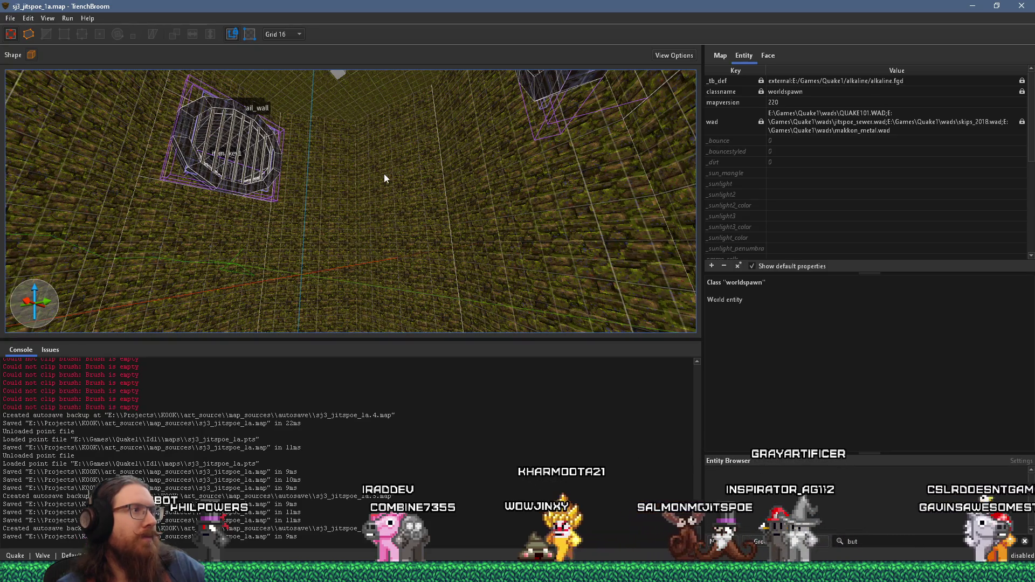
{"action": "mouse_move", "coordinate": [381, 175]}
{"action": "left_mouse_down"}
{"action": "mouse_move", "coordinate": [331, 192]}
{"action": "mouse_move", "coordinate": [340, 305]}
{"action": "mouse_move", "coordinate": [380, 200]}
{"action": "mouse_move", "coordinate": [364, 340]}
{"action": "left_mouse_up"}
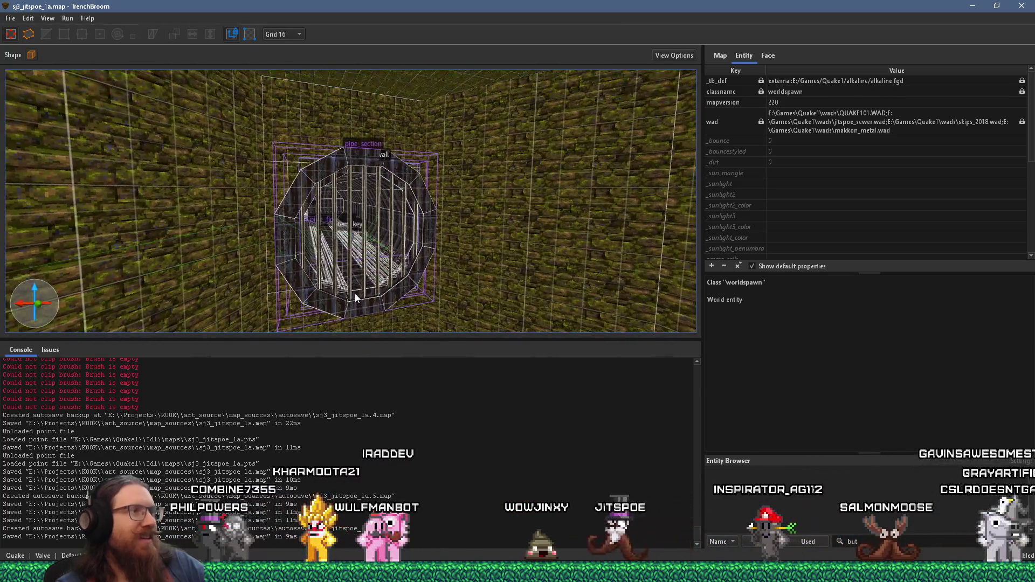
{"action": "scroll", "coordinate": [355, 293], "scroll_direction": "up", "scroll_amount": 3}
{"action": "mouse_move", "coordinate": [353, 292]}
{"action": "left_mouse_down"}
{"action": "mouse_move", "coordinate": [344, 279]}
{"action": "mouse_move", "coordinate": [451, 273]}
{"action": "mouse_move", "coordinate": [500, 283]}
{"action": "mouse_move", "coordinate": [365, 269]}
{"action": "mouse_move", "coordinate": [359, 248]}
{"action": "mouse_move", "coordinate": [404, 227]}
{"action": "mouse_move", "coordinate": [393, 266]}
{"action": "mouse_move", "coordinate": [294, 270]}
{"action": "mouse_move", "coordinate": [258, 257]}
{"action": "left_mouse_up"}
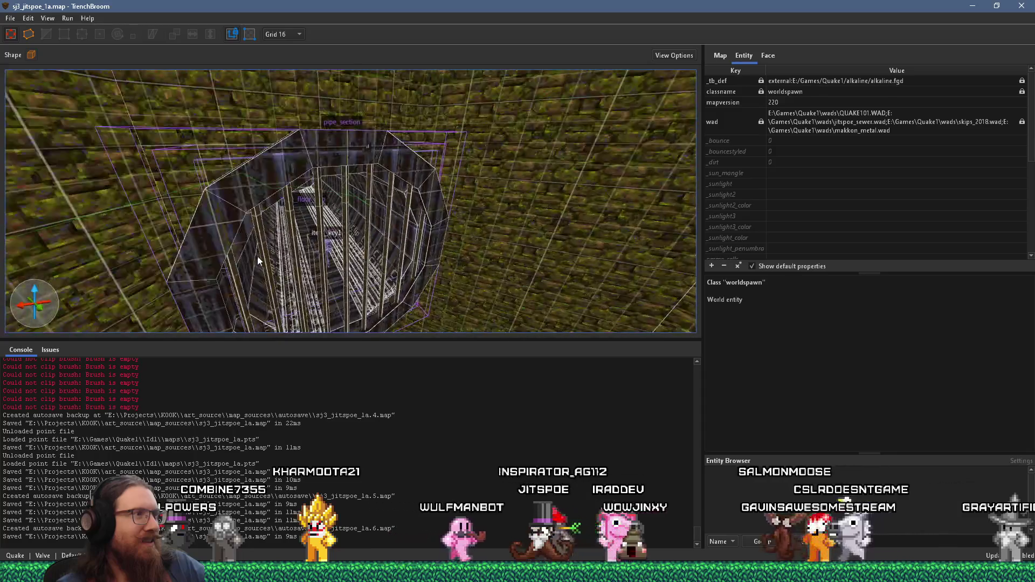
{"action": "mouse_move", "coordinate": [319, 261]}
{"action": "left_mouse_down"}
{"action": "mouse_move", "coordinate": [499, 254]}
{"action": "mouse_move", "coordinate": [536, 275]}
{"action": "mouse_move", "coordinate": [456, 257]}
{"action": "mouse_move", "coordinate": [422, 238]}
{"action": "mouse_move", "coordinate": [402, 180]}
{"action": "mouse_move", "coordinate": [393, 195]}
{"action": "mouse_move", "coordinate": [357, 176]}
{"action": "left_mouse_up"}
{"action": "mouse_move", "coordinate": [361, 220]}
{"action": "left_mouse_down"}
{"action": "mouse_move", "coordinate": [421, 328]}
{"action": "mouse_move", "coordinate": [393, 267]}
{"action": "mouse_move", "coordinate": [322, 252]}
{"action": "mouse_move", "coordinate": [405, 232]}
{"action": "mouse_move", "coordinate": [365, 273]}
{"action": "mouse_move", "coordinate": [381, 284]}
{"action": "mouse_move", "coordinate": [319, 130]}
{"action": "mouse_move", "coordinate": [380, 157]}
{"action": "mouse_move", "coordinate": [383, 169]}
{"action": "mouse_move", "coordinate": [231, 108]}
{"action": "mouse_move", "coordinate": [359, 254]}
{"action": "mouse_move", "coordinate": [306, 167]}
{"action": "mouse_move", "coordinate": [388, 296]}
{"action": "mouse_move", "coordinate": [347, 248]}
{"action": "mouse_move", "coordinate": [300, 273]}
{"action": "mouse_move", "coordinate": [318, 305]}
{"action": "mouse_move", "coordinate": [312, 275]}
{"action": "mouse_move", "coordinate": [318, 306]}
{"action": "mouse_move", "coordinate": [279, 273]}
{"action": "mouse_move", "coordinate": [348, 179]}
{"action": "mouse_move", "coordinate": [335, 221]}
{"action": "mouse_move", "coordinate": [430, 223]}
{"action": "mouse_move", "coordinate": [123, 219]}
{"action": "mouse_move", "coordinate": [335, 152]}
{"action": "mouse_move", "coordinate": [292, 263]}
{"action": "mouse_move", "coordinate": [376, 219]}
{"action": "mouse_move", "coordinate": [324, 61]}
{"action": "left_mouse_up"}
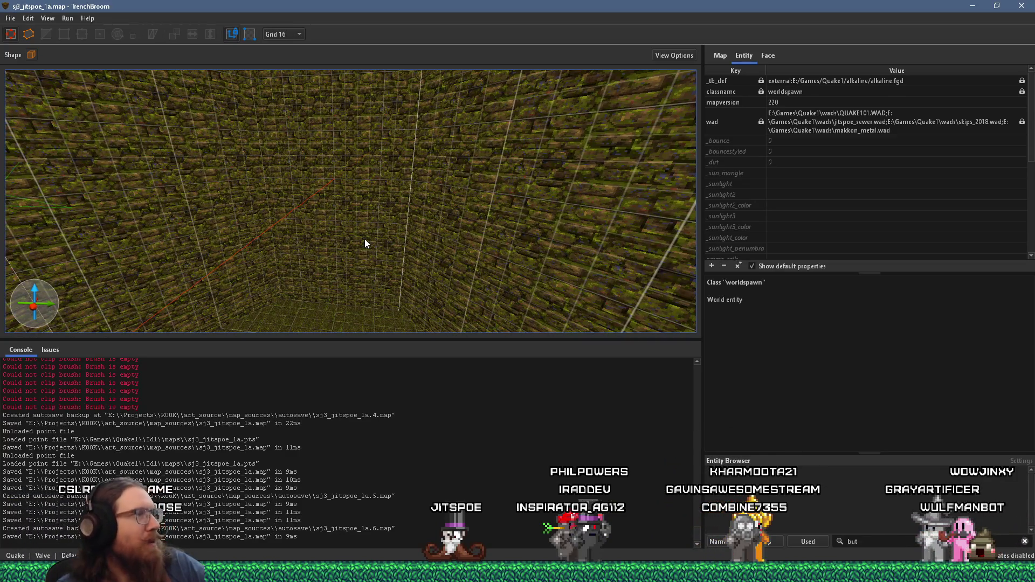
{"action": "left_click_drag", "start_coordinate": [418, 251], "coordinate": [298, 254]}
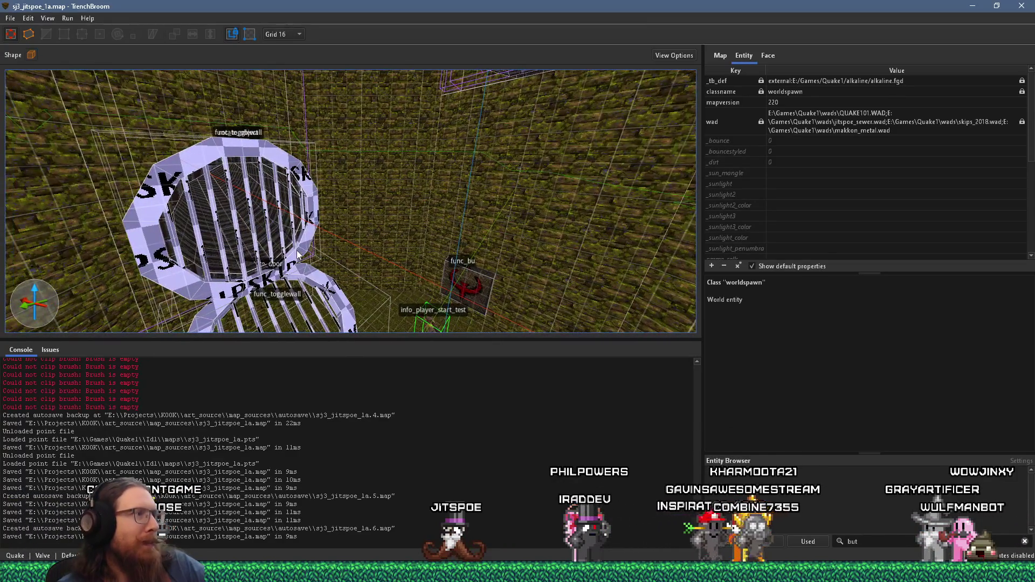
{"action": "mouse_move", "coordinate": [298, 254]}
{"action": "left_mouse_down"}
{"action": "mouse_move", "coordinate": [338, 192]}
{"action": "mouse_move", "coordinate": [231, 253]}
{"action": "mouse_move", "coordinate": [82, 257]}
{"action": "left_mouse_up"}
{"action": "mouse_move", "coordinate": [438, 213]}
{"action": "left_mouse_down"}
{"action": "mouse_move", "coordinate": [366, 146]}
{"action": "mouse_move", "coordinate": [302, 177]}
{"action": "mouse_move", "coordinate": [386, 261]}
{"action": "mouse_move", "coordinate": [422, 244]}
{"action": "mouse_move", "coordinate": [421, 217]}
{"action": "left_mouse_up"}
{"action": "left_click", "coordinate": [387, 261]}
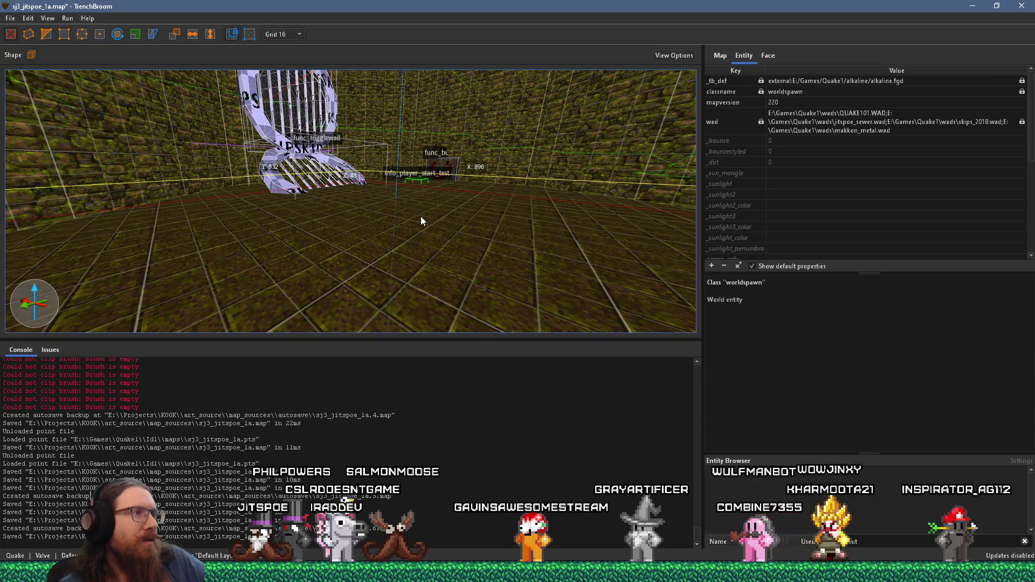
- Apply the water1 material to the floor brush below the grate
{"action": "key", "text": "w"}
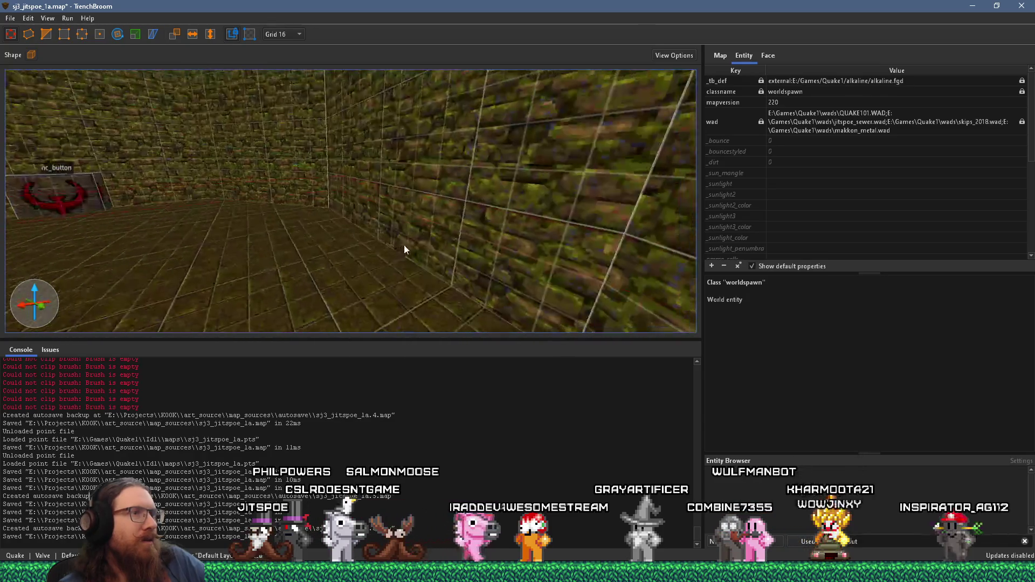
{"action": "key", "text": "w"}
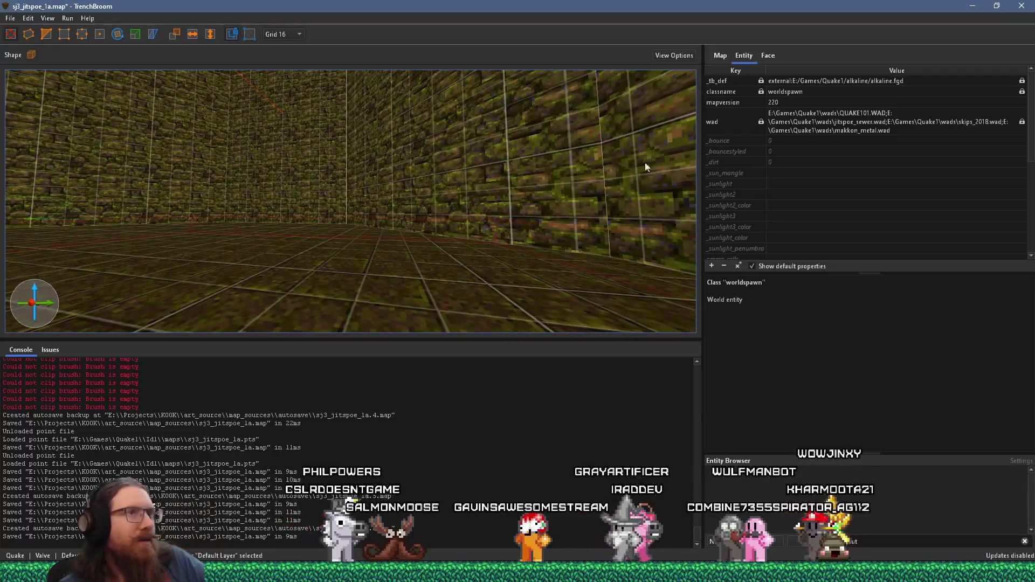
{"action": "left_click", "coordinate": [766, 57]}
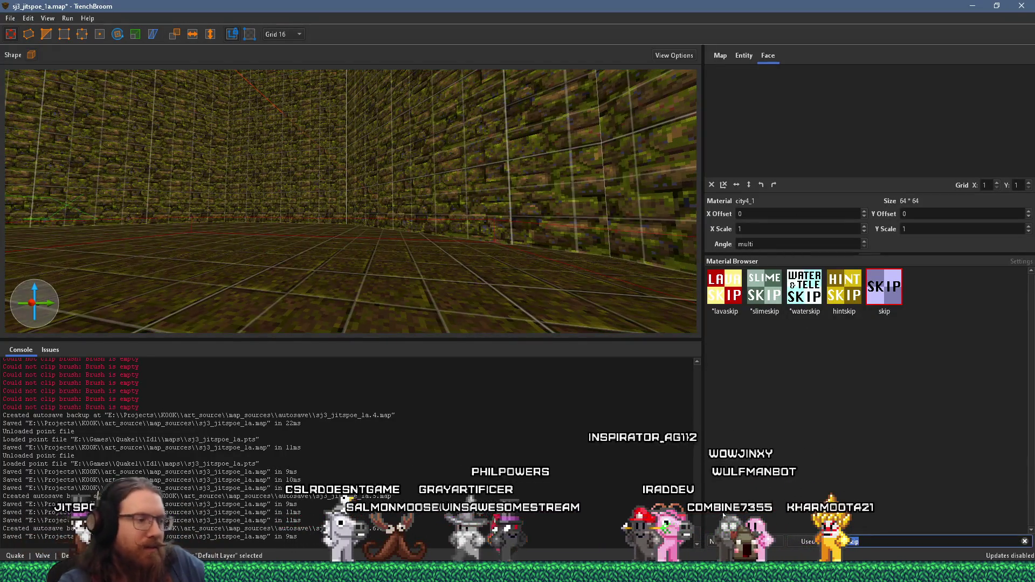
{"action": "type", "text": "water"}
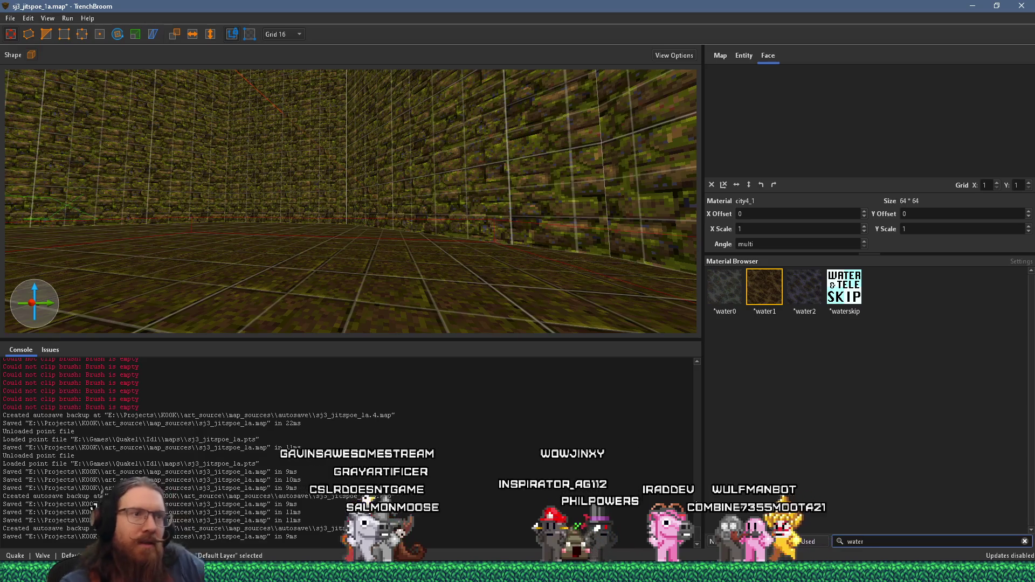
{"action": "left_click", "coordinate": [765, 287]}
{"action": "key", "text": "s"}
- Look across the grate arch toward the button, then bring up the Windows Run prompt
{"action": "mouse_move", "coordinate": [493, 272]}
{"action": "left_mouse_down"}
{"action": "mouse_move", "coordinate": [319, 274]}
{"action": "mouse_move", "coordinate": [356, 244]}
{"action": "mouse_move", "coordinate": [361, 260]}
{"action": "mouse_move", "coordinate": [381, 264]}
{"action": "mouse_move", "coordinate": [410, 199]}
{"action": "mouse_move", "coordinate": [374, 254]}
{"action": "mouse_move", "coordinate": [285, 255]}
{"action": "mouse_move", "coordinate": [202, 232]}
{"action": "left_mouse_up"}
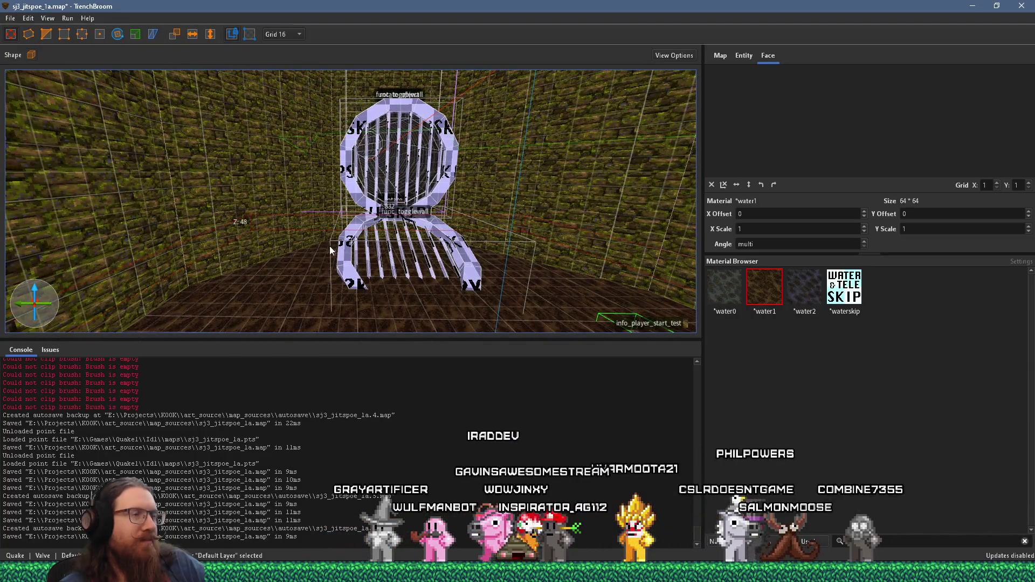
{"action": "mouse_move", "coordinate": [354, 253]}
{"action": "left_mouse_down"}
{"action": "mouse_move", "coordinate": [390, 285]}
{"action": "mouse_move", "coordinate": [464, 283]}
{"action": "mouse_move", "coordinate": [344, 258]}
{"action": "mouse_move", "coordinate": [373, 240]}
{"action": "mouse_move", "coordinate": [432, 238]}
{"action": "mouse_move", "coordinate": [428, 215]}
{"action": "mouse_move", "coordinate": [351, 239]}
{"action": "mouse_move", "coordinate": [198, 240]}
{"action": "mouse_move", "coordinate": [283, 208]}
{"action": "mouse_move", "coordinate": [263, 212]}
{"action": "mouse_move", "coordinate": [273, 195]}
{"action": "mouse_move", "coordinate": [213, 229]}
{"action": "left_mouse_up"}
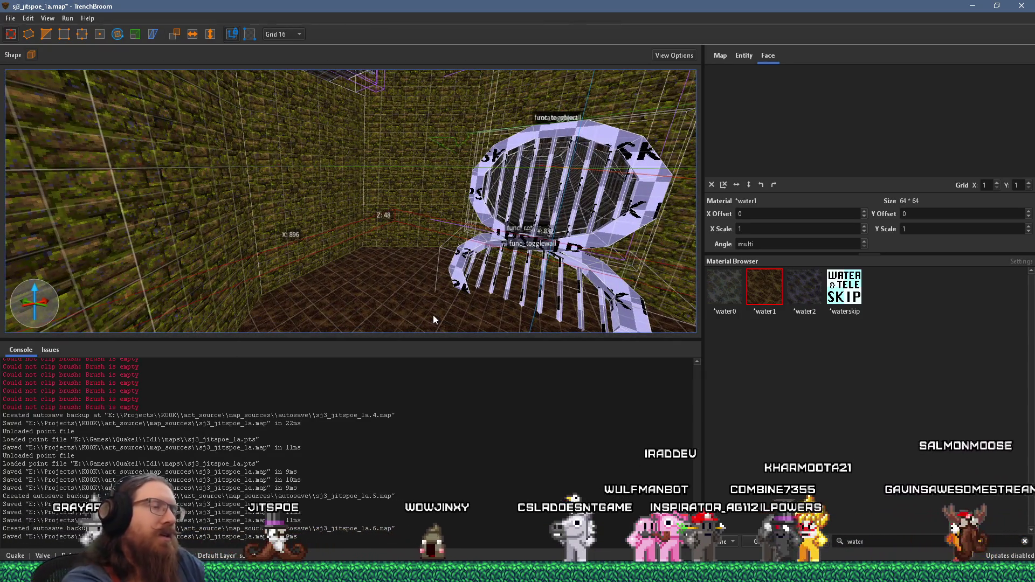
{"action": "key", "text": "super+r"}
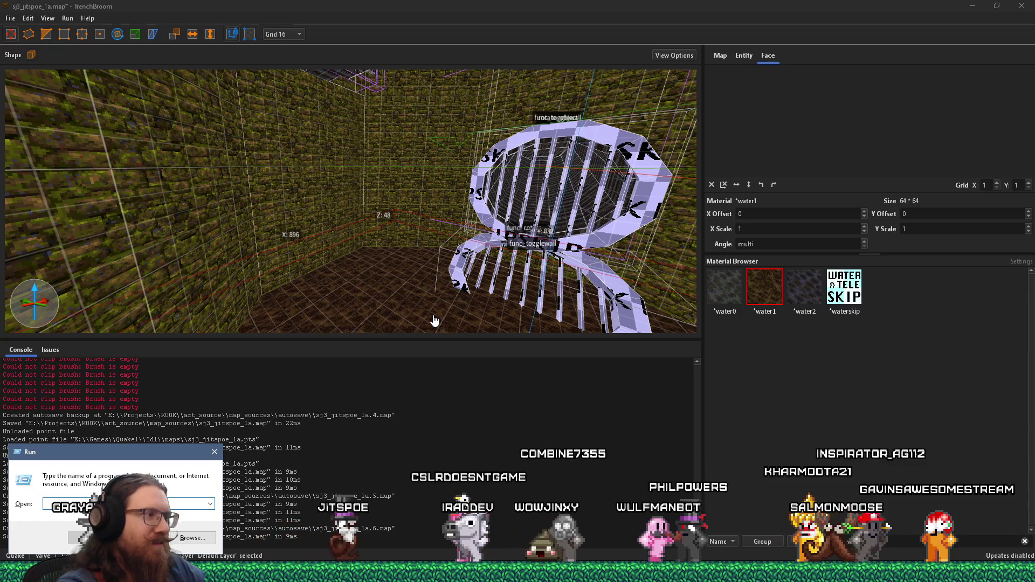
- Dismiss the Run prompt and centre the editor view on the toggle wall
{"action": "type", "text": "e"}
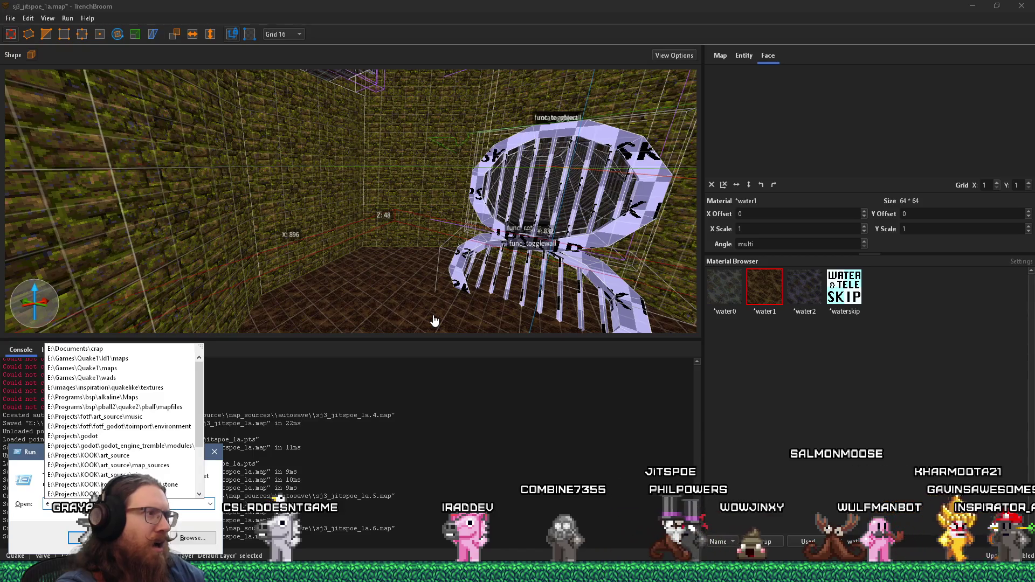
{"action": "key", "text": "Escape"}
{"action": "key", "text": "Escape"}
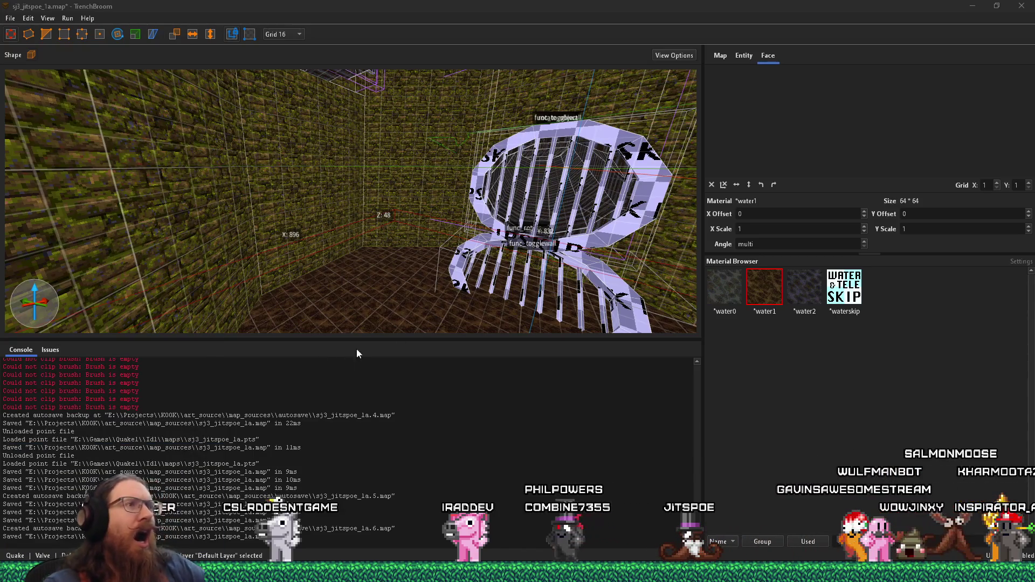
{"action": "left_click", "coordinate": [427, 239]}
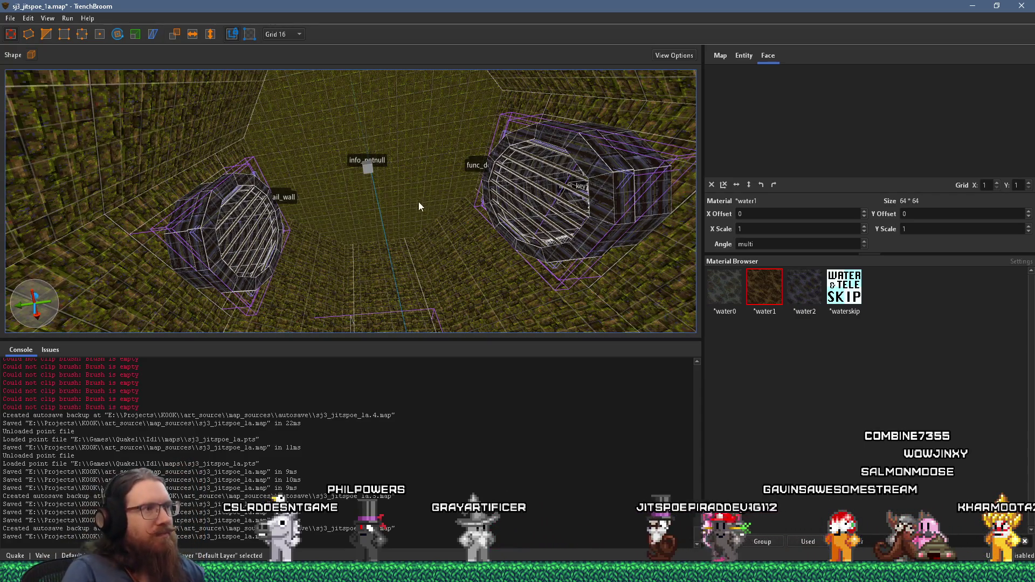
{"action": "scroll", "coordinate": [405, 221], "scroll_direction": "up", "scroll_amount": 4}
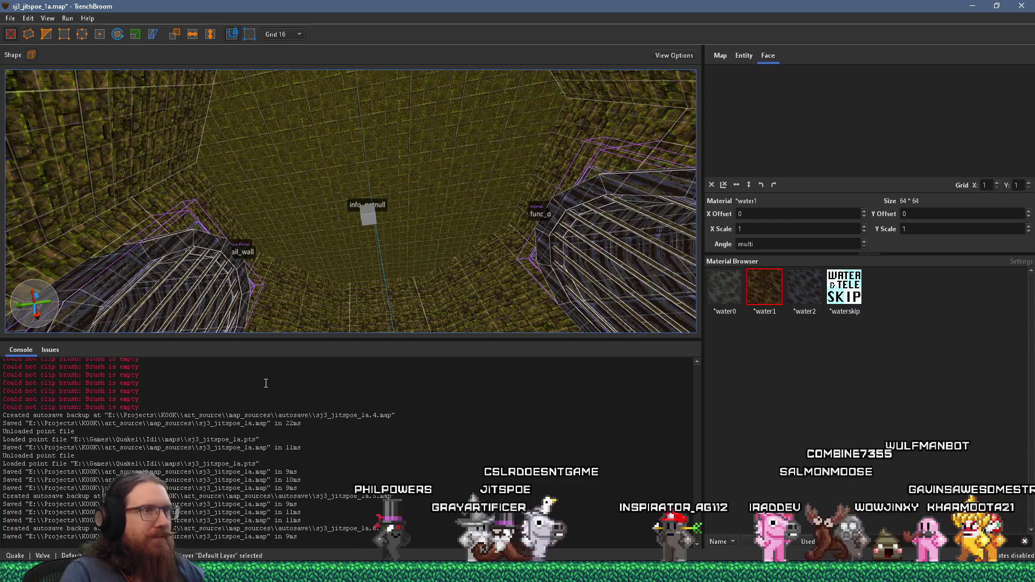
{"action": "key", "text": "ctrl+u"}
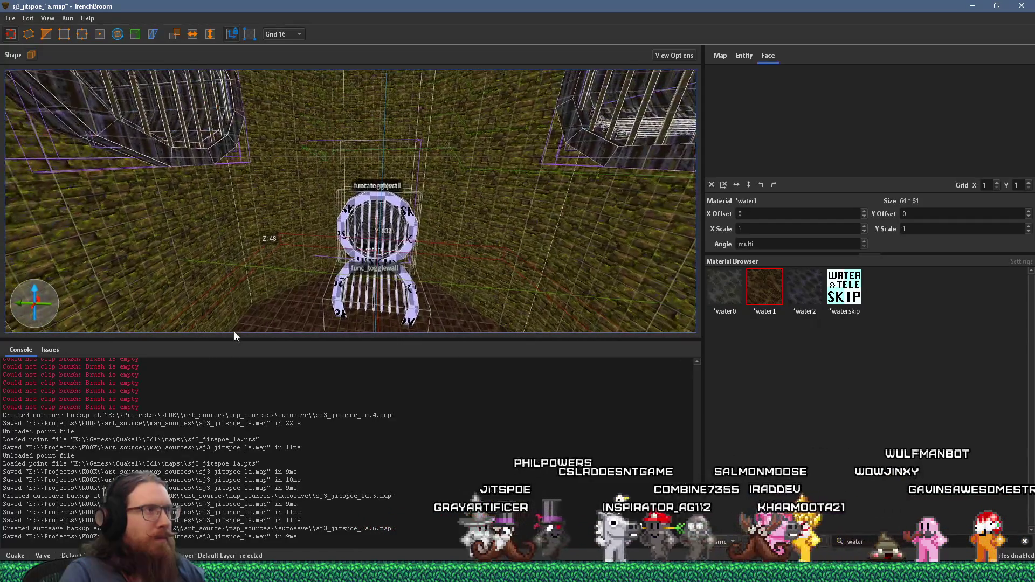
- Open e:\projects\kook\ from the Windows Run prompt
{"action": "key", "text": "super+r"}
{"action": "type", "text": "e:\\projects\\kook\\ins"}
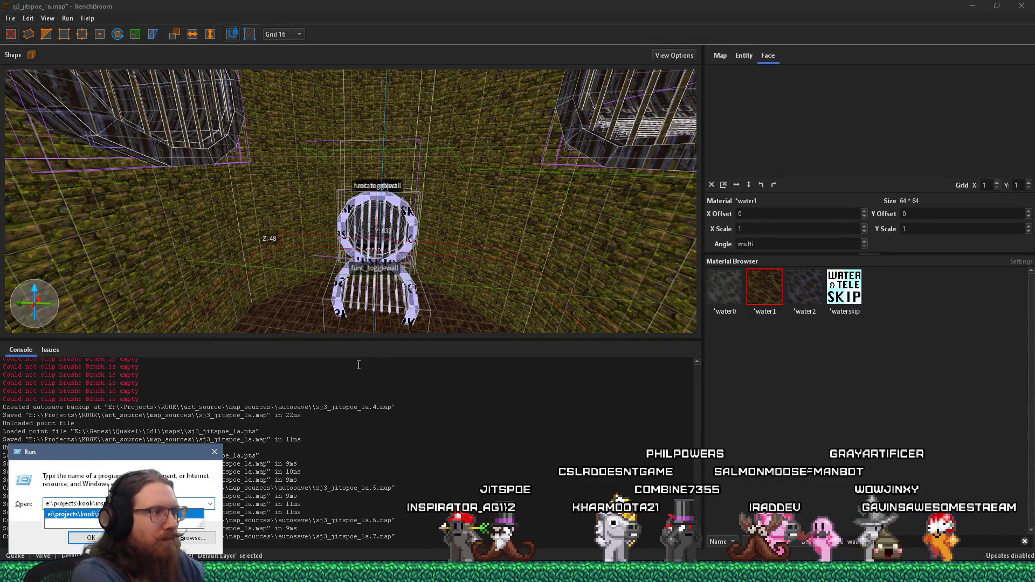
{"action": "key", "text": "Return"}
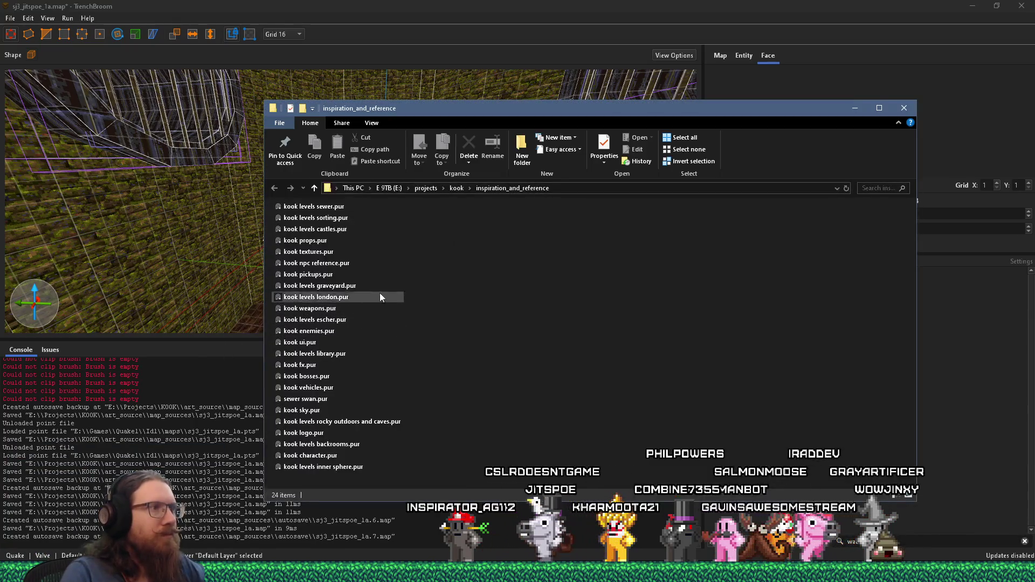
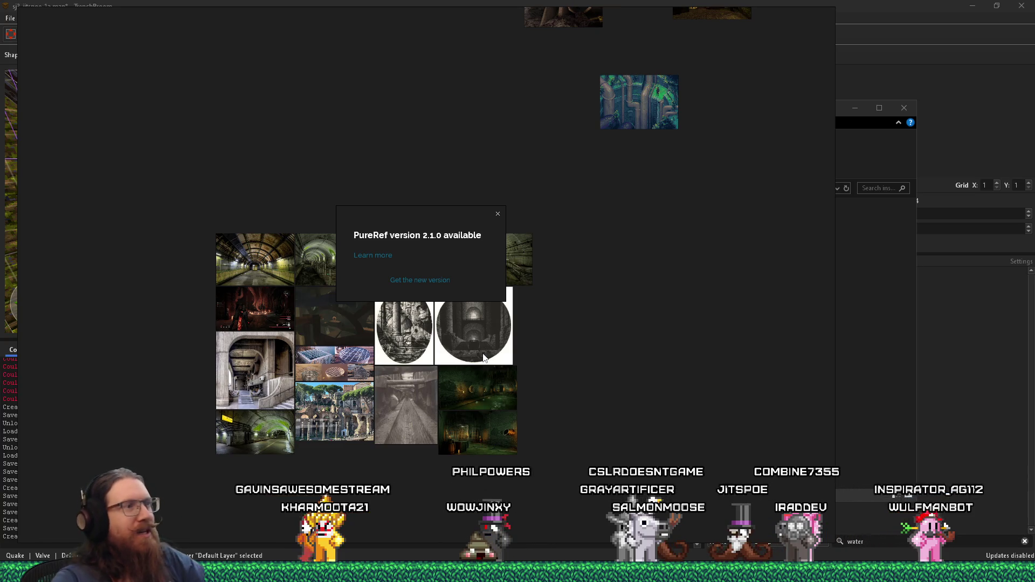
- Dismiss the PureRef 2.1.0 update notice and zoom into the reference collage
{"action": "left_click", "coordinate": [497, 216]}
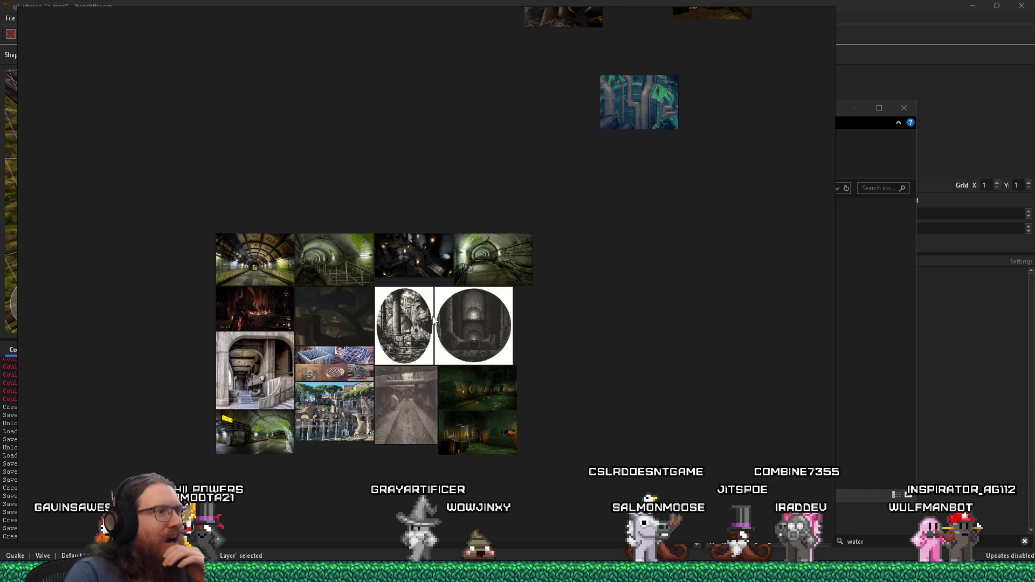
{"action": "mouse_move", "coordinate": [348, 377]}
{"action": "left_mouse_down"}
{"action": "mouse_move", "coordinate": [361, 327]}
{"action": "mouse_move", "coordinate": [374, 322]}
{"action": "mouse_move", "coordinate": [387, 290]}
{"action": "left_mouse_up"}
{"action": "scroll", "coordinate": [295, 318], "scroll_direction": "up", "scroll_amount": 3}
{"action": "scroll", "coordinate": [294, 318], "scroll_direction": "up", "scroll_amount": 2}
{"action": "scroll", "coordinate": [387, 290], "scroll_direction": "up", "scroll_amount": 2}
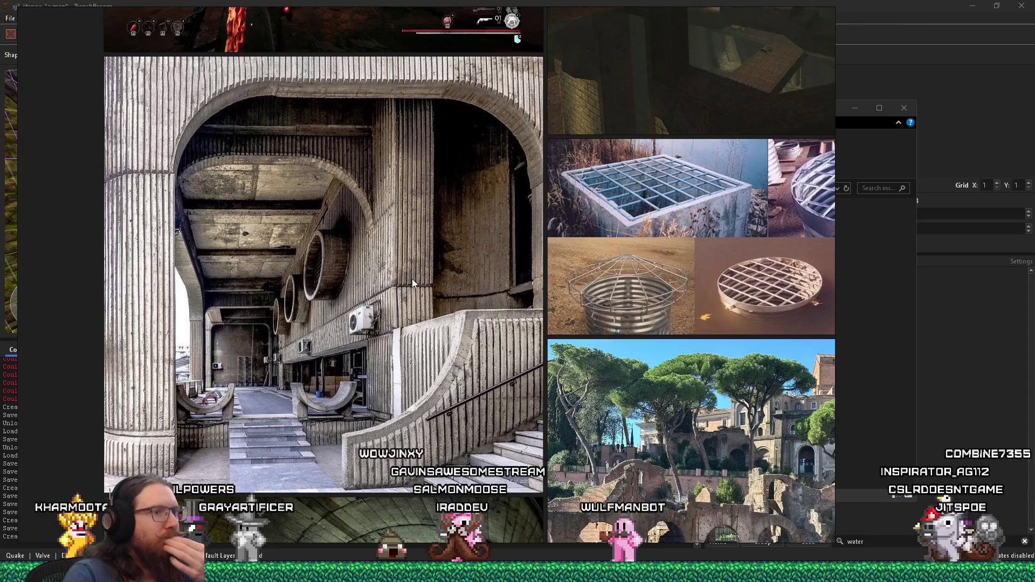
- Pan to the tunnel and dungeon sewer images and select the sepia sewer tunnel photo
{"action": "mouse_move", "coordinate": [413, 313]}
{"action": "left_mouse_down"}
{"action": "mouse_move", "coordinate": [425, 308]}
{"action": "mouse_move", "coordinate": [385, 229]}
{"action": "mouse_move", "coordinate": [377, 180]}
{"action": "mouse_move", "coordinate": [378, 192]}
{"action": "left_mouse_up"}
{"action": "scroll", "coordinate": [378, 192], "scroll_direction": "down", "scroll_amount": 3}
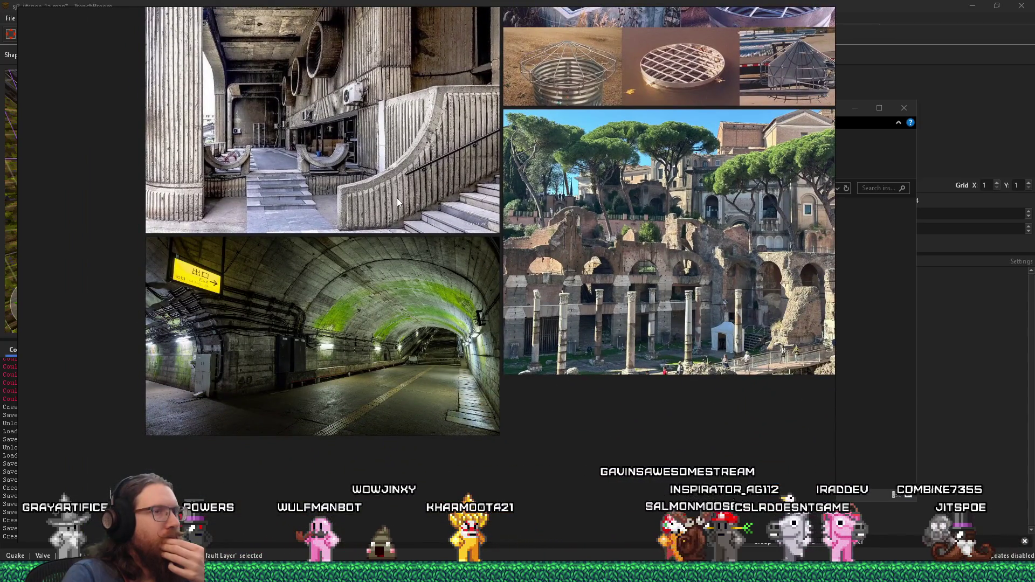
{"action": "mouse_move", "coordinate": [397, 198]}
{"action": "left_mouse_down"}
{"action": "mouse_move", "coordinate": [251, 206]}
{"action": "mouse_move", "coordinate": [396, 278]}
{"action": "mouse_move", "coordinate": [238, 284]}
{"action": "left_mouse_up"}
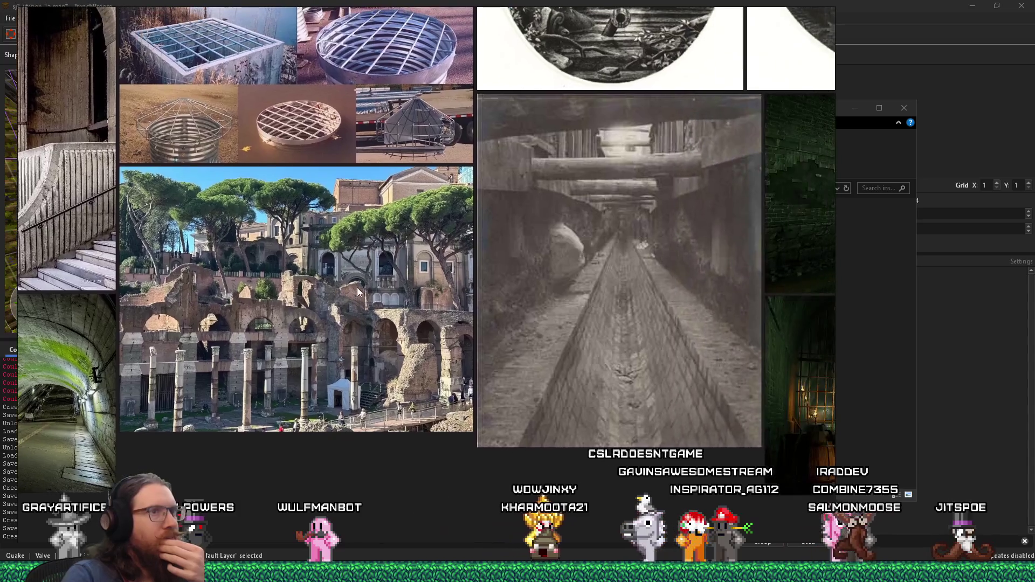
{"action": "left_click_drag", "start_coordinate": [551, 280], "coordinate": [431, 303]}
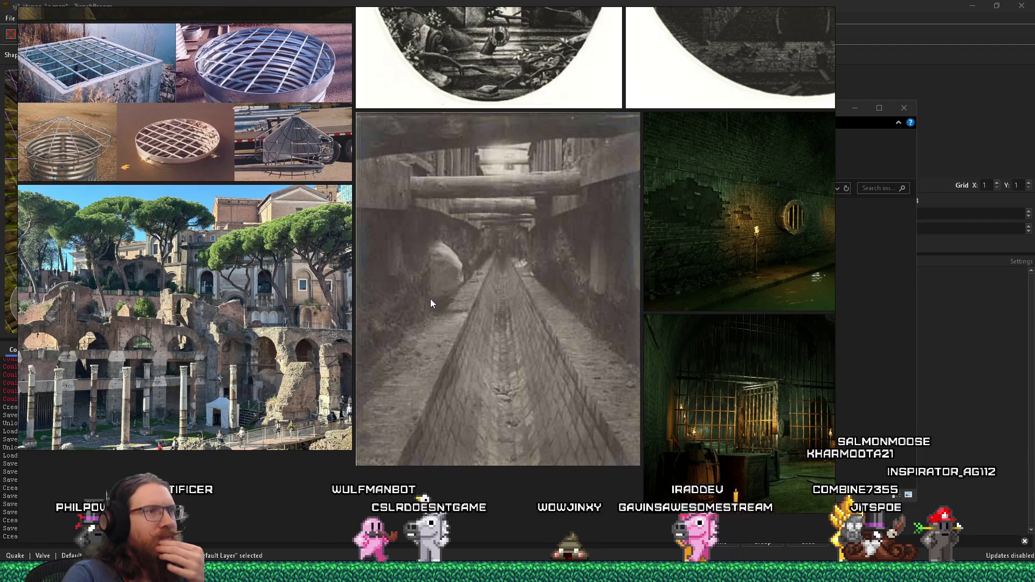
{"action": "left_click", "coordinate": [502, 272]}
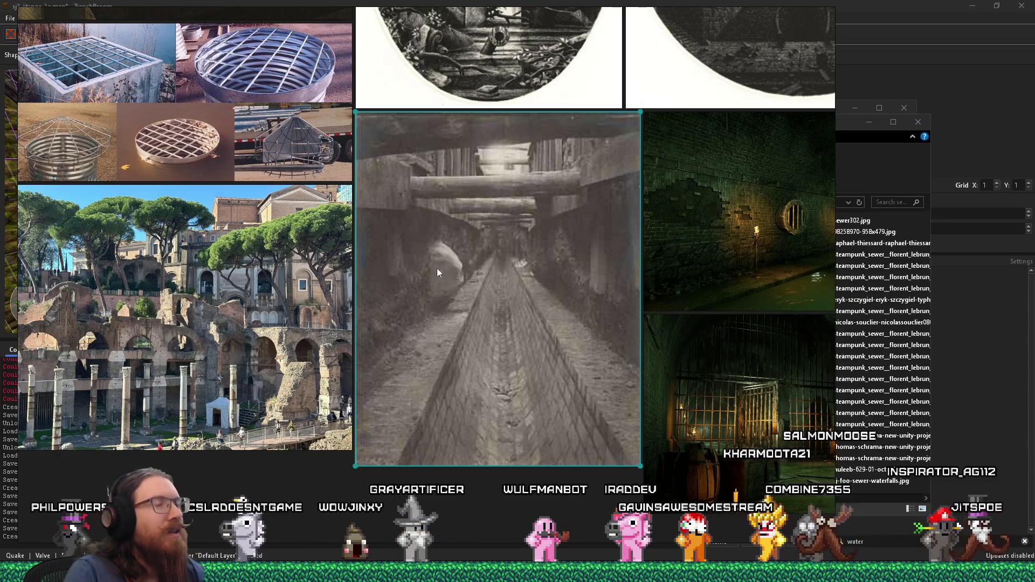
{"action": "mouse_move", "coordinate": [919, 526]}
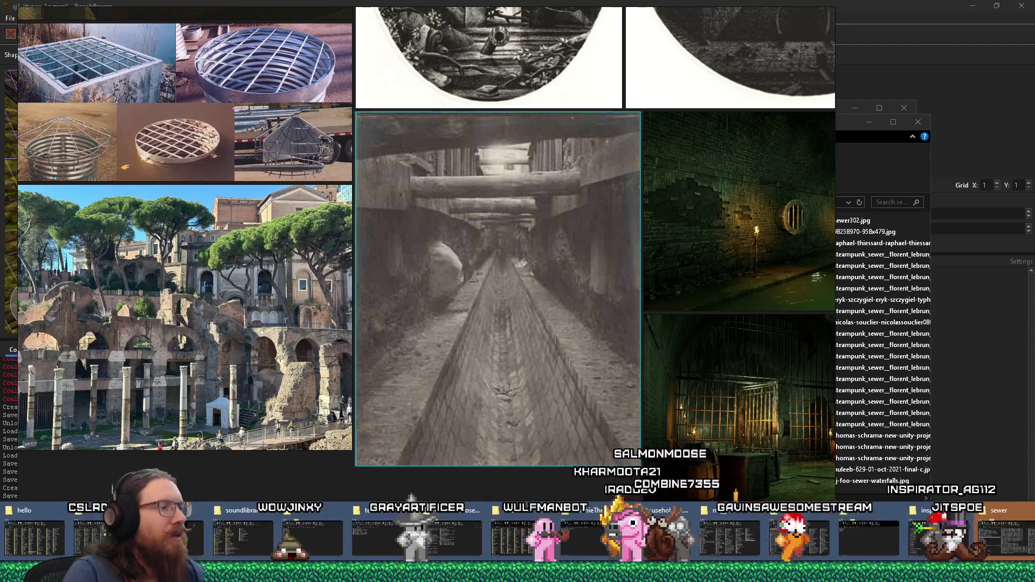
{"action": "left_click", "coordinate": [1005, 533]}
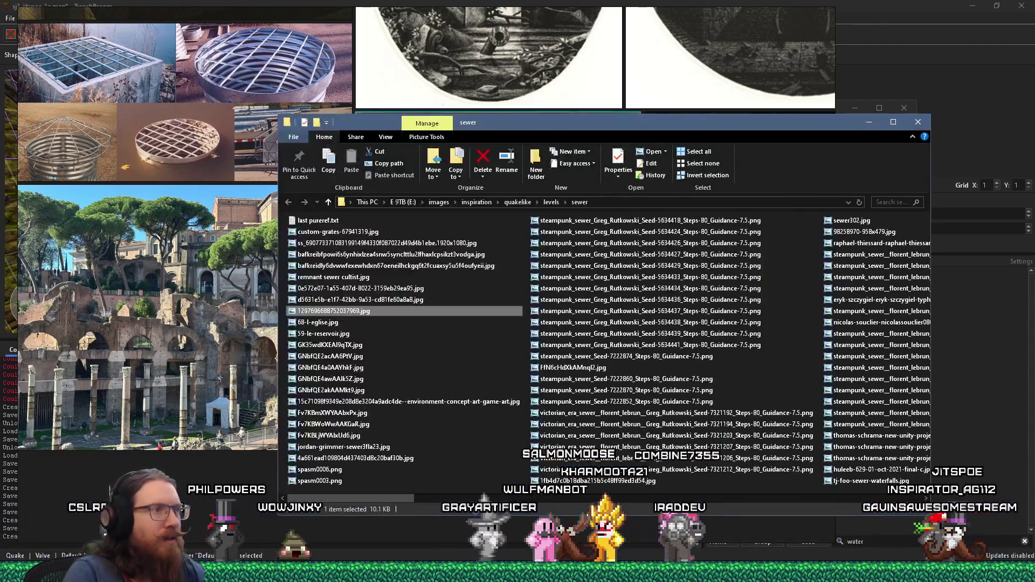
{"action": "left_click", "coordinate": [918, 121]}
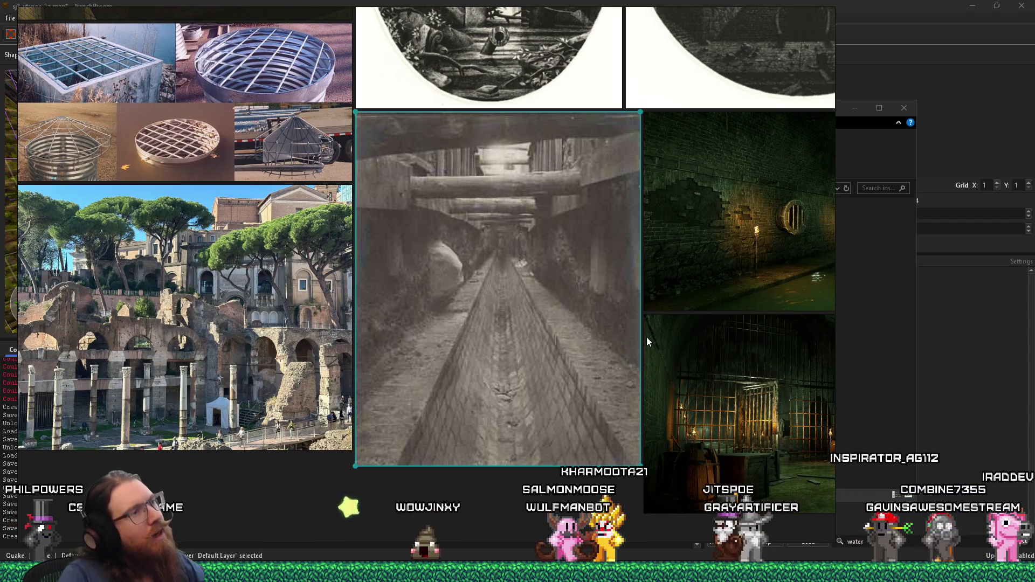
{"action": "left_click_drag", "start_coordinate": [512, 262], "coordinate": [509, 315]}
{"action": "scroll", "coordinate": [508, 315], "scroll_direction": "down", "scroll_amount": 2}
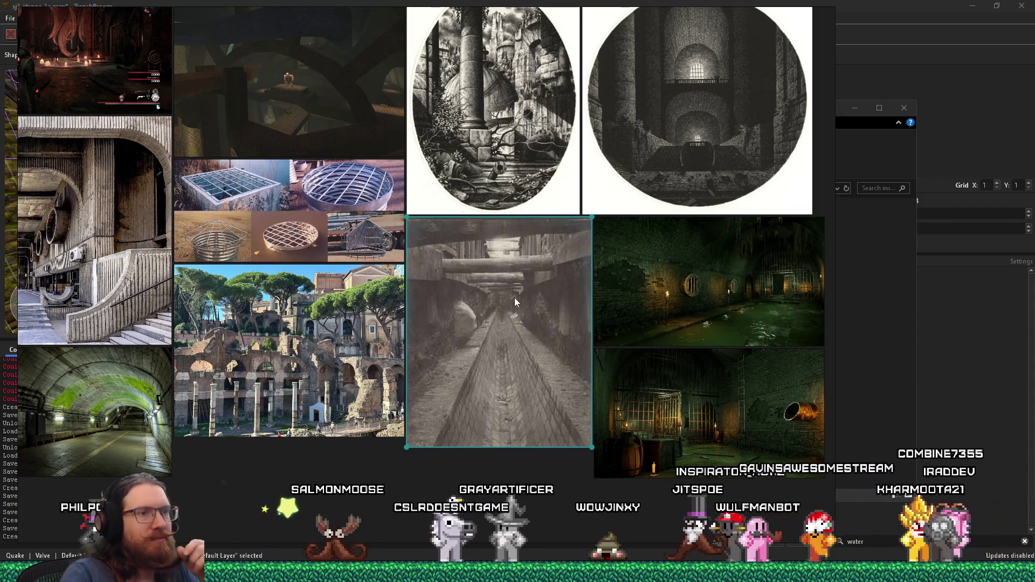
{"action": "mouse_move", "coordinate": [526, 304]}
{"action": "left_mouse_down"}
{"action": "mouse_move", "coordinate": [483, 250]}
{"action": "mouse_move", "coordinate": [471, 308]}
{"action": "left_mouse_up"}
{"action": "scroll", "coordinate": [483, 250], "scroll_direction": "up", "scroll_amount": 2}
{"action": "scroll", "coordinate": [480, 241], "scroll_direction": "up", "scroll_amount": 2}
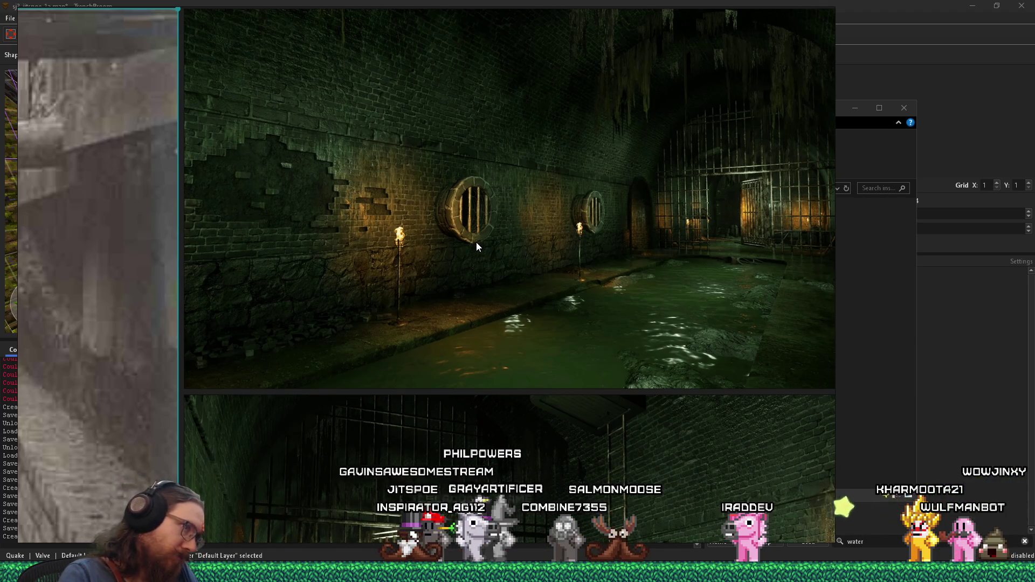
{"action": "scroll", "coordinate": [477, 247], "scroll_direction": "down", "scroll_amount": 3}
{"action": "scroll", "coordinate": [523, 313], "scroll_direction": "up", "scroll_amount": 2}
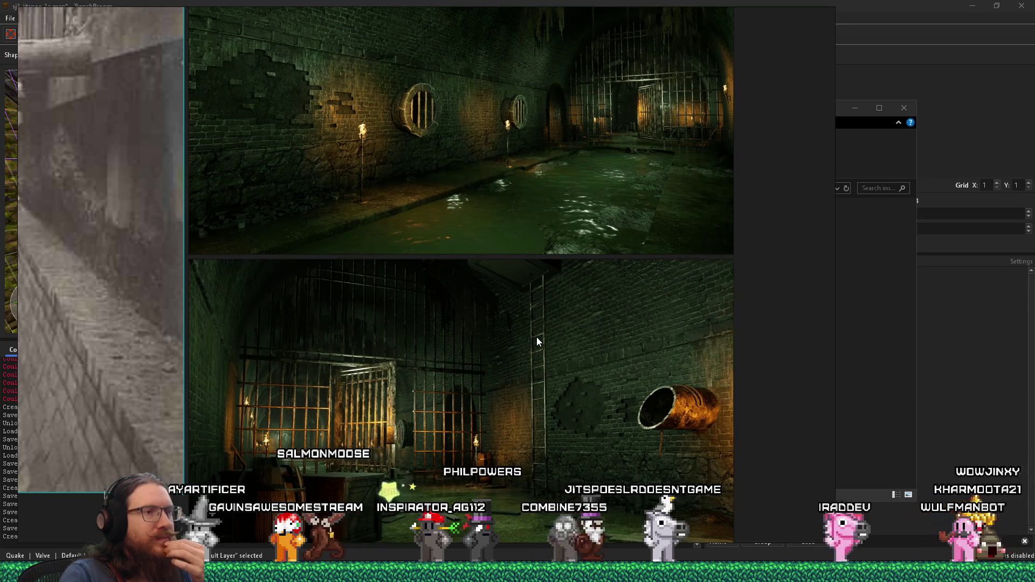
{"action": "scroll", "coordinate": [537, 339], "scroll_direction": "down", "scroll_amount": 3}
{"action": "mouse_move", "coordinate": [443, 314]}
{"action": "left_mouse_down"}
{"action": "mouse_move", "coordinate": [493, 402]}
{"action": "mouse_move", "coordinate": [573, 347]}
{"action": "left_mouse_up"}
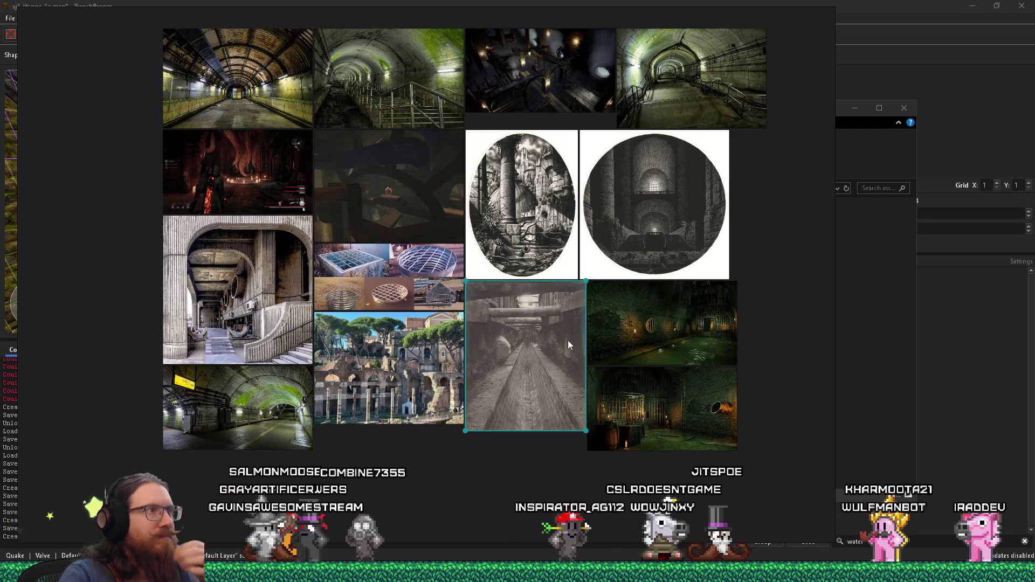
{"action": "scroll", "coordinate": [412, 350], "scroll_direction": "up", "scroll_amount": 3}
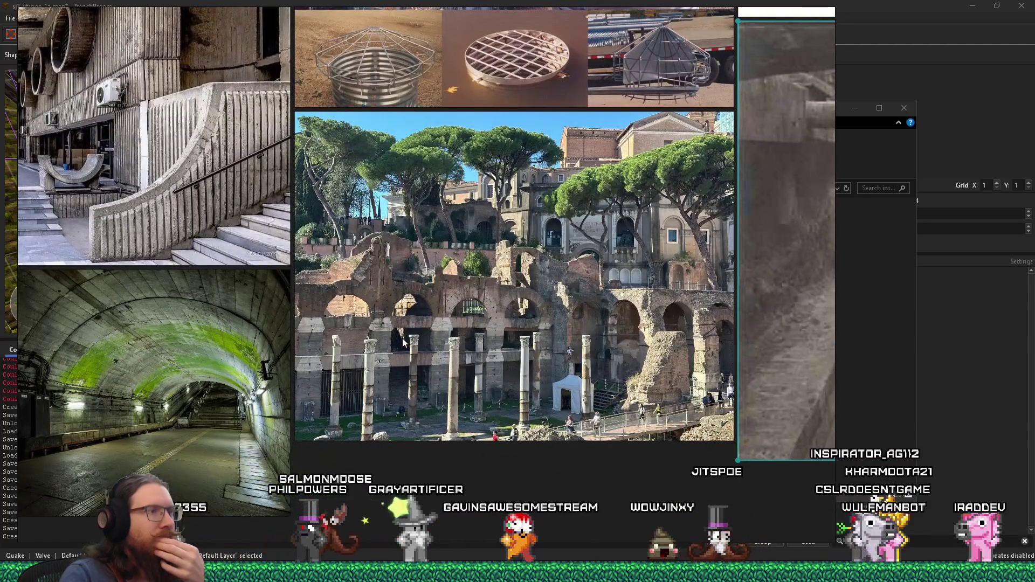
{"action": "scroll", "coordinate": [442, 352], "scroll_direction": "up", "scroll_amount": 3}
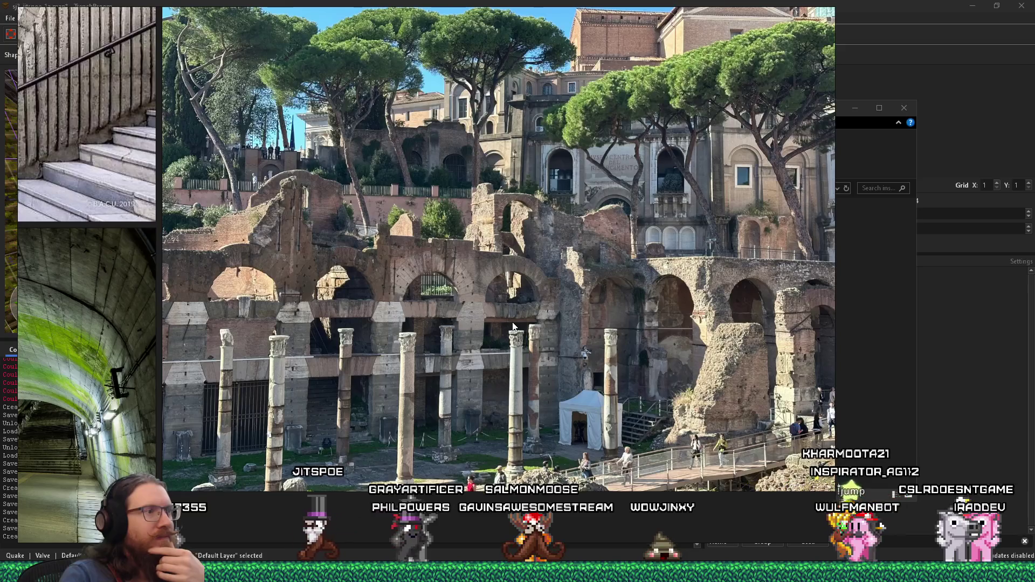
{"action": "scroll", "coordinate": [513, 326], "scroll_direction": "down", "scroll_amount": 5}
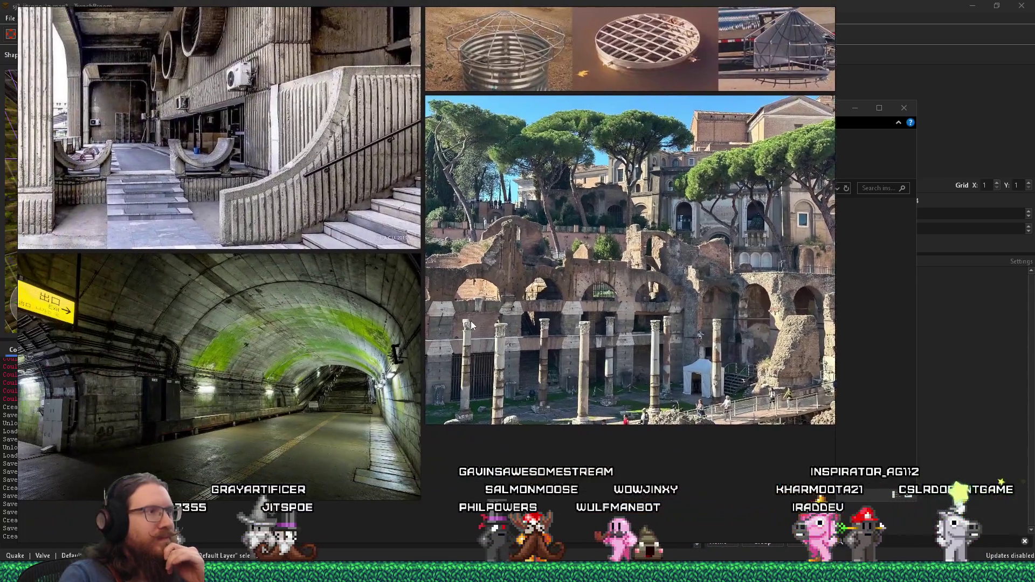
{"action": "mouse_move", "coordinate": [471, 325]}
{"action": "left_mouse_down"}
{"action": "mouse_move", "coordinate": [496, 349]}
{"action": "mouse_move", "coordinate": [458, 372]}
{"action": "mouse_move", "coordinate": [617, 319]}
{"action": "mouse_move", "coordinate": [611, 451]}
{"action": "mouse_move", "coordinate": [601, 459]}
{"action": "mouse_move", "coordinate": [340, 373]}
{"action": "mouse_move", "coordinate": [299, 371]}
{"action": "mouse_move", "coordinate": [270, 459]}
{"action": "left_mouse_up"}
{"action": "scroll", "coordinate": [539, 340], "scroll_direction": "up", "scroll_amount": 1}
{"action": "scroll", "coordinate": [600, 457], "scroll_direction": "up", "scroll_amount": 2}
{"action": "scroll", "coordinate": [269, 458], "scroll_direction": "down", "scroll_amount": 2}
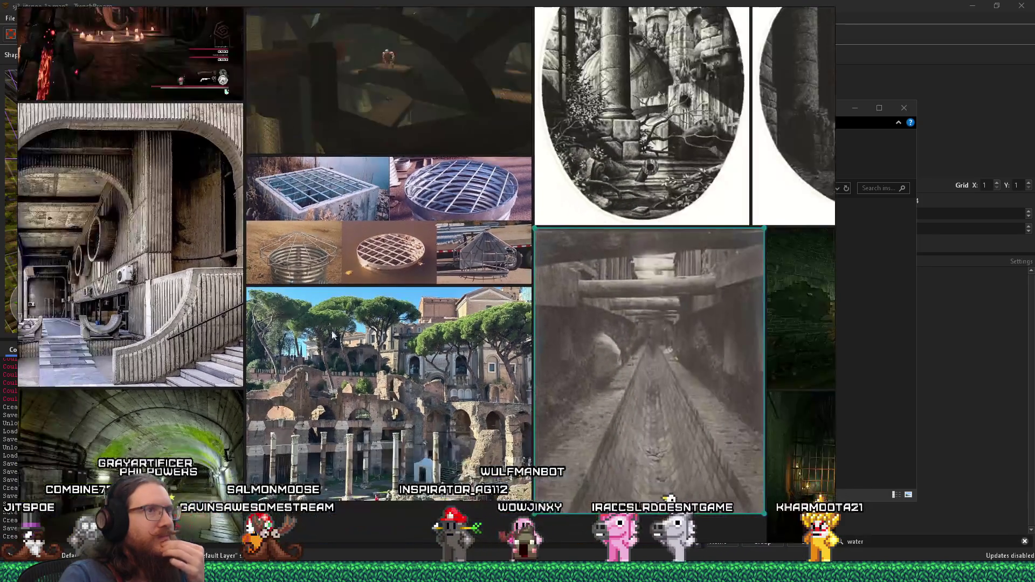
{"action": "left_click_drag", "start_coordinate": [356, 302], "coordinate": [518, 314]}
{"action": "left_click_drag", "start_coordinate": [469, 213], "coordinate": [554, 373]}
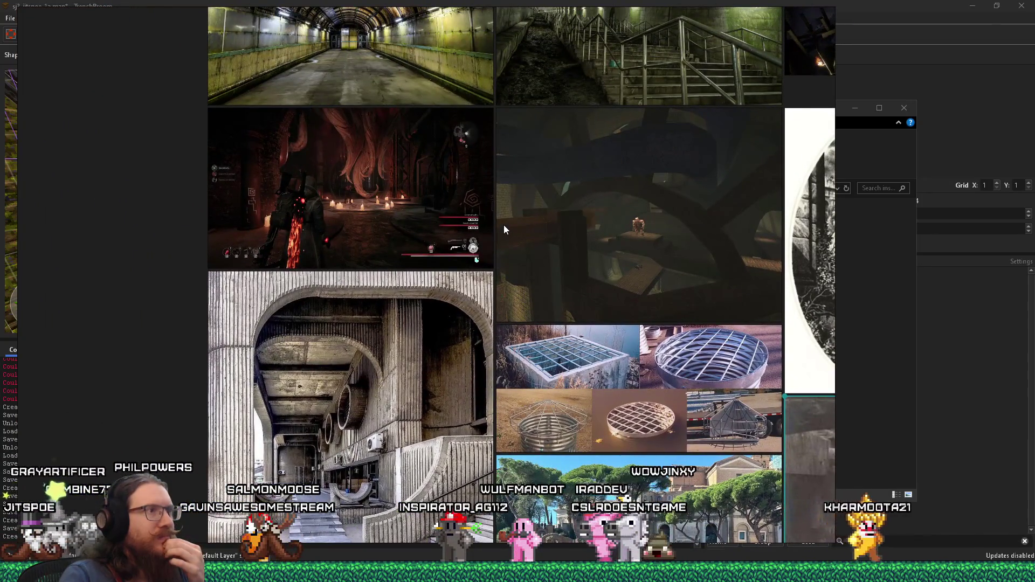
{"action": "mouse_move", "coordinate": [504, 225]}
{"action": "left_mouse_down"}
{"action": "mouse_move", "coordinate": [490, 273]}
{"action": "mouse_move", "coordinate": [423, 341]}
{"action": "mouse_move", "coordinate": [161, 389]}
{"action": "left_mouse_up"}
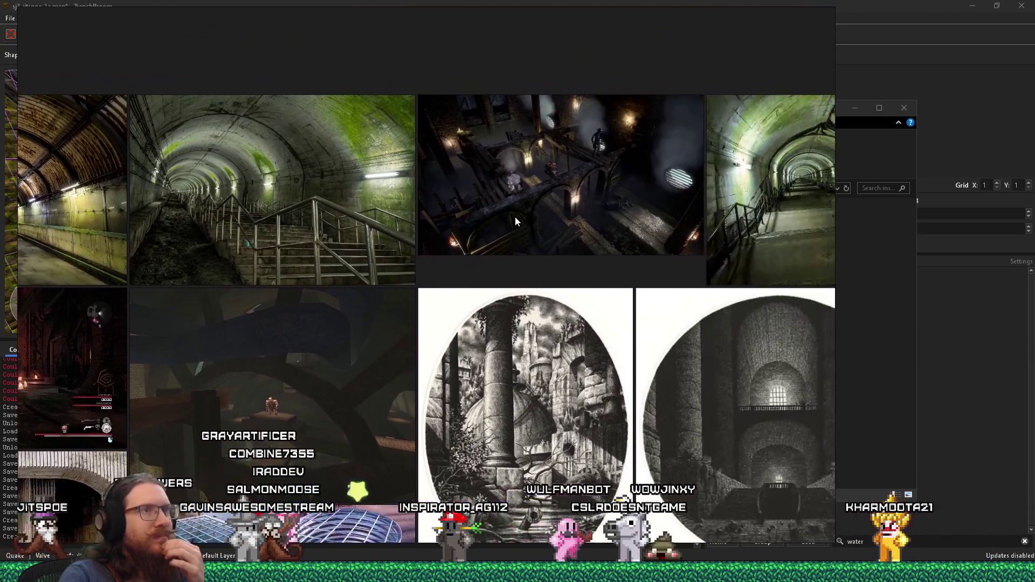
{"action": "scroll", "coordinate": [516, 216], "scroll_direction": "up", "scroll_amount": 5}
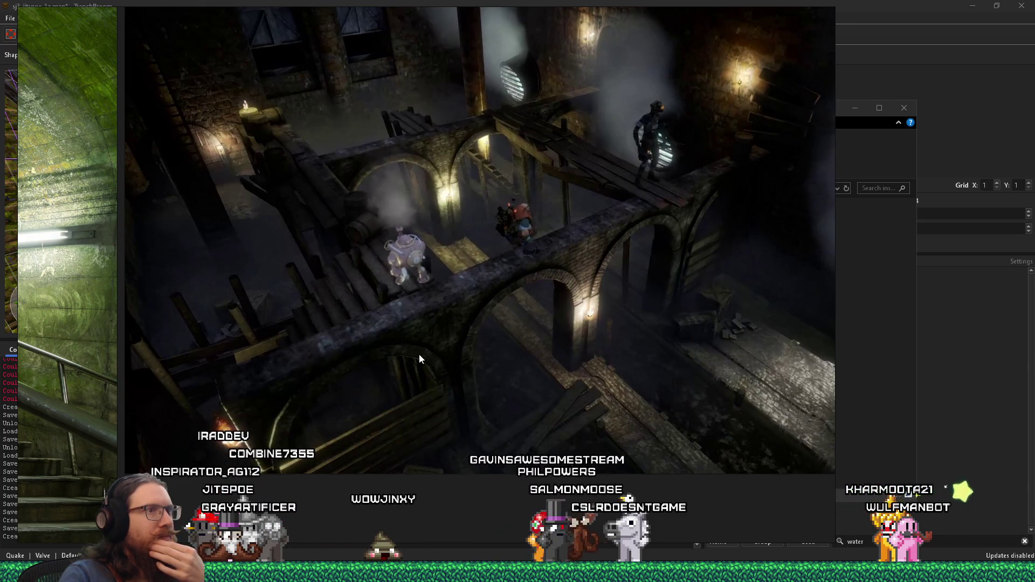
{"action": "scroll", "coordinate": [419, 354], "scroll_direction": "down", "scroll_amount": 4}
{"action": "left_click_drag", "start_coordinate": [390, 361], "coordinate": [263, 348]}
{"action": "scroll", "coordinate": [429, 306], "scroll_direction": "up", "scroll_amount": 4}
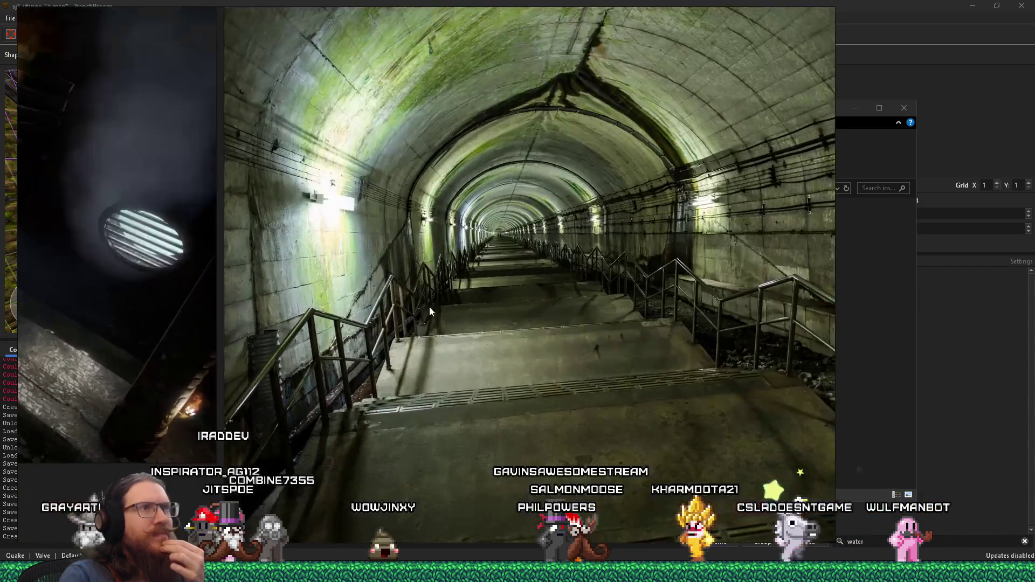
{"action": "scroll", "coordinate": [428, 306], "scroll_direction": "down", "scroll_amount": 4}
{"action": "left_click_drag", "start_coordinate": [410, 309], "coordinate": [654, 264]}
{"action": "left_click_drag", "start_coordinate": [425, 299], "coordinate": [479, 243]}
{"action": "scroll", "coordinate": [432, 236], "scroll_direction": "down", "scroll_amount": 2}
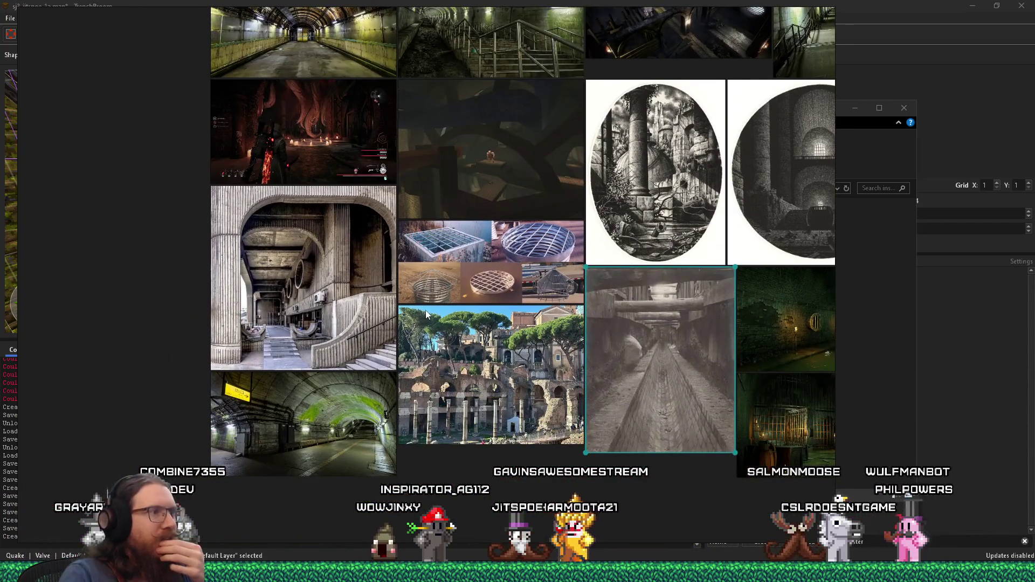
{"action": "left_click_drag", "start_coordinate": [425, 309], "coordinate": [327, 233]}
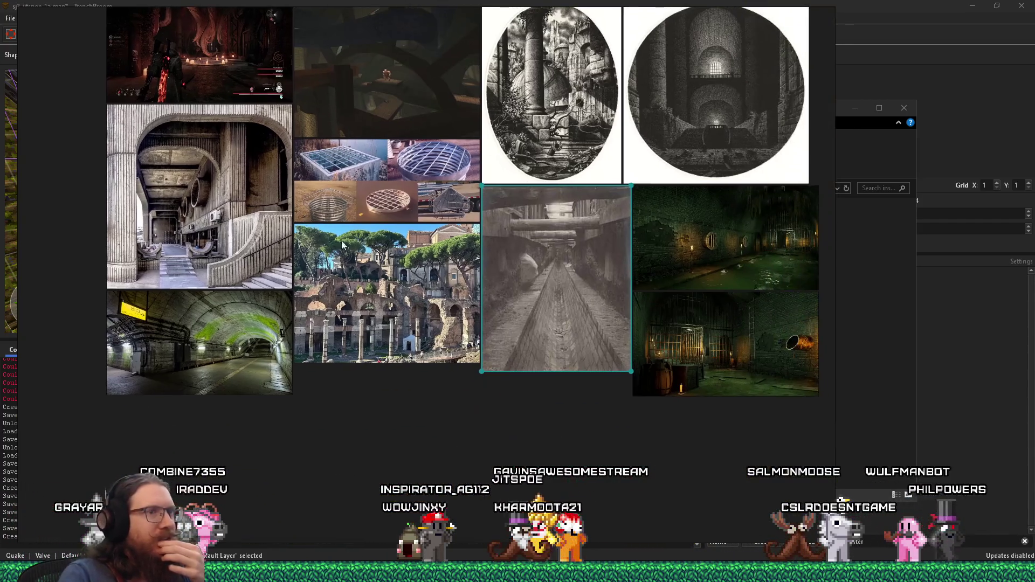
{"action": "left_click_drag", "start_coordinate": [520, 263], "coordinate": [321, 287]}
{"action": "scroll", "coordinate": [351, 286], "scroll_direction": "up", "scroll_amount": 2}
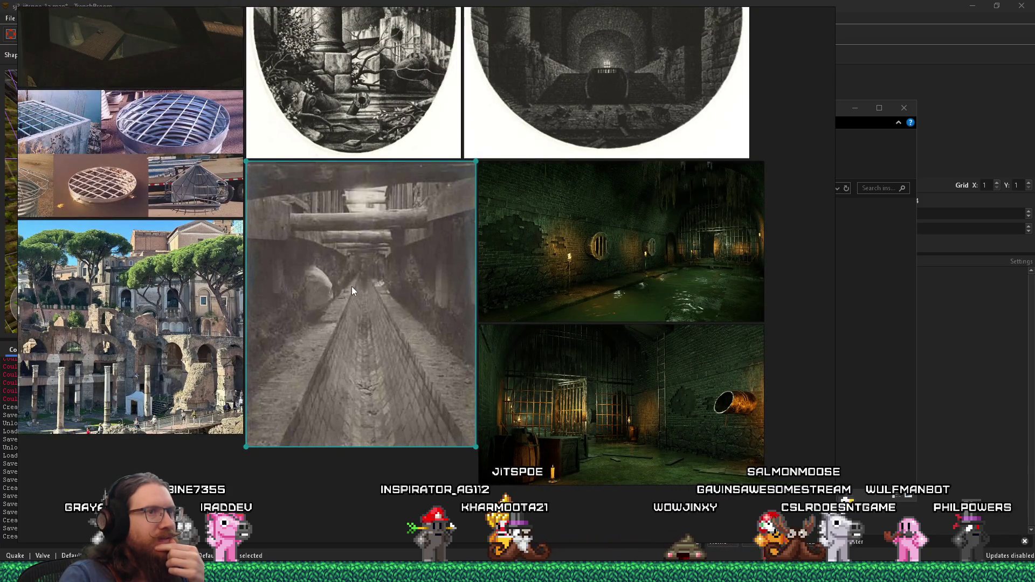
{"action": "scroll", "coordinate": [351, 286], "scroll_direction": "down", "scroll_amount": 1}
{"action": "left_click_drag", "start_coordinate": [352, 286], "coordinate": [614, 282]}
{"action": "left_click_drag", "start_coordinate": [366, 247], "coordinate": [503, 348]}
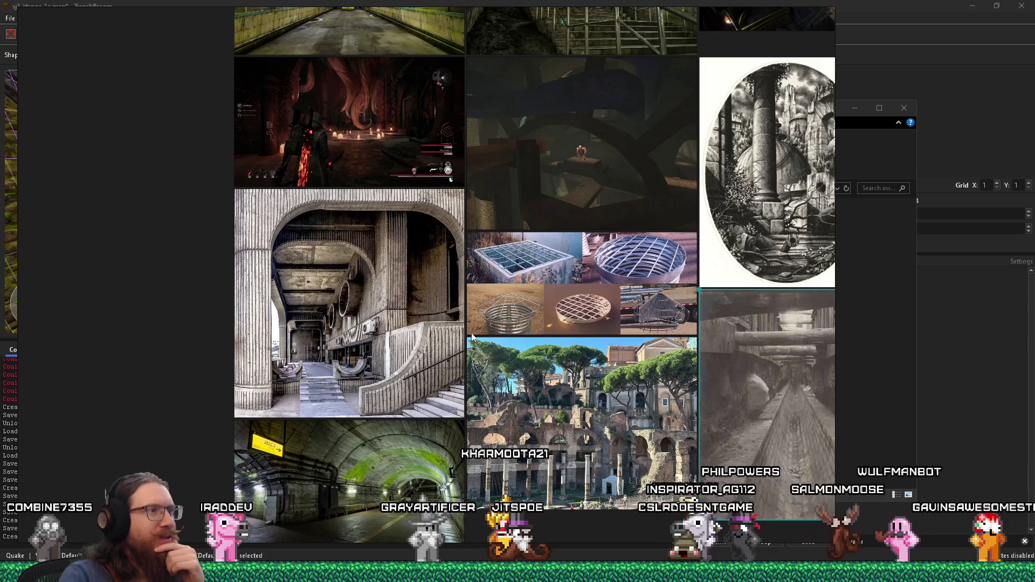
{"action": "scroll", "coordinate": [233, 249], "scroll_direction": "up", "scroll_amount": 3}
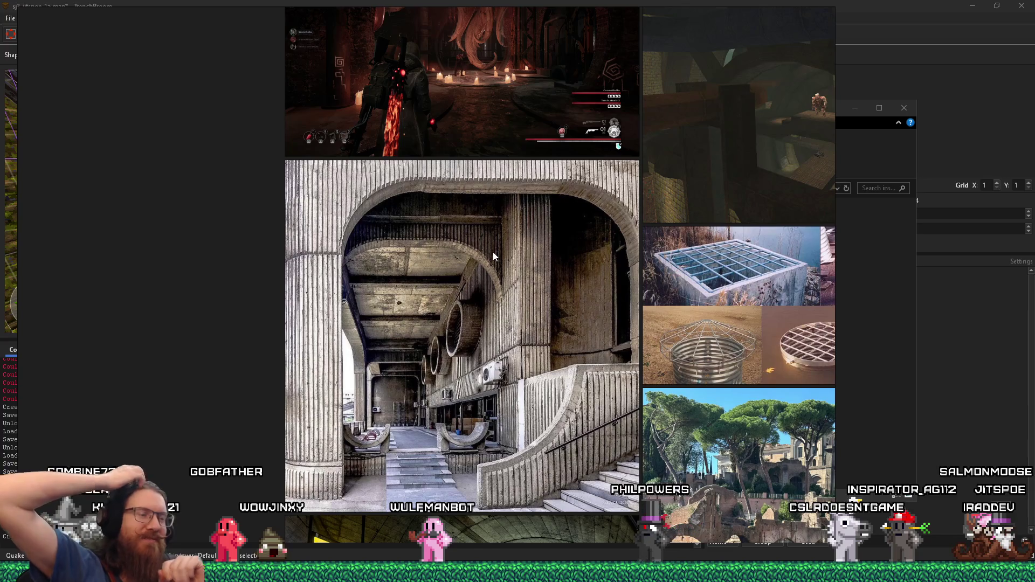
{"action": "scroll", "coordinate": [492, 251], "scroll_direction": "down", "scroll_amount": 4}
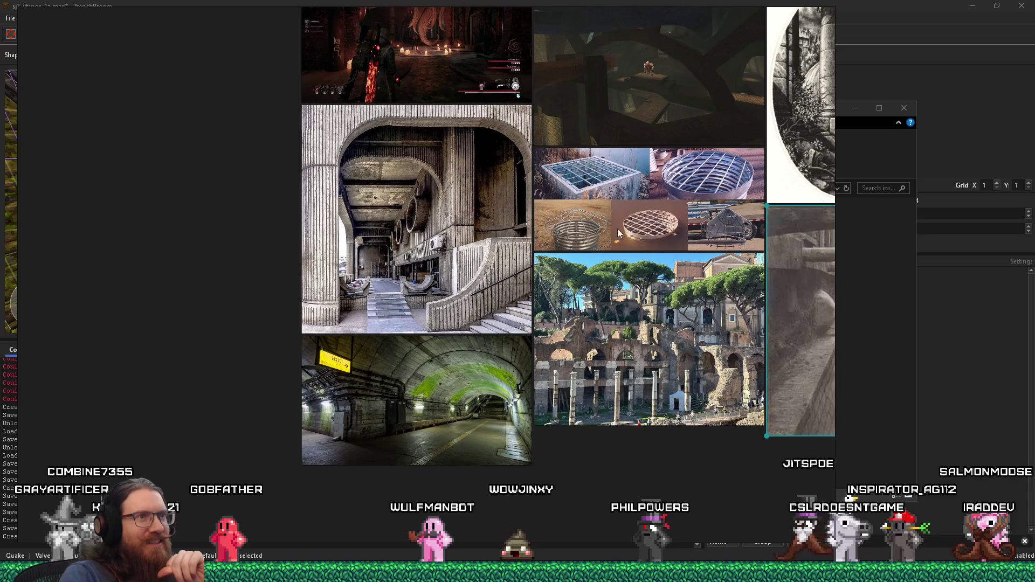
{"action": "left_click_drag", "start_coordinate": [617, 229], "coordinate": [426, 294]}
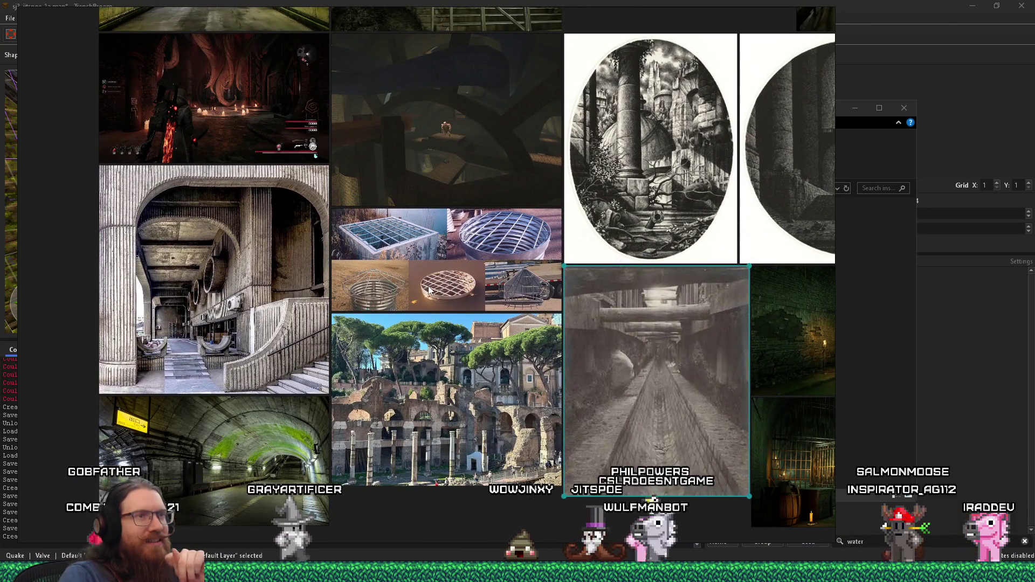
{"action": "mouse_move", "coordinate": [536, 223]}
{"action": "left_mouse_down"}
{"action": "mouse_move", "coordinate": [528, 344]}
{"action": "mouse_move", "coordinate": [642, 399]}
{"action": "mouse_move", "coordinate": [645, 327]}
{"action": "left_mouse_up"}
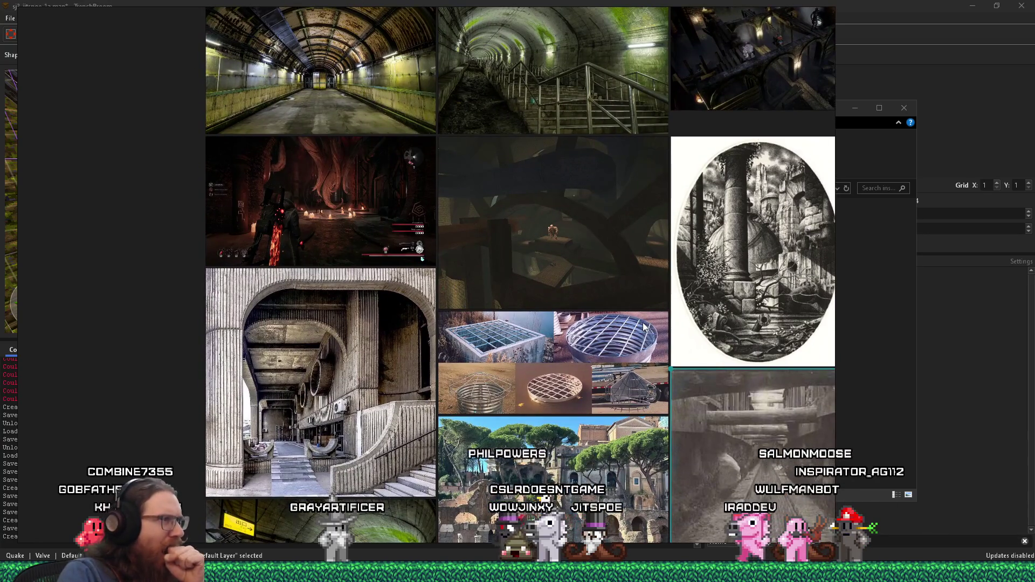
{"action": "scroll", "coordinate": [645, 326], "scroll_direction": "down", "scroll_amount": 5}
{"action": "scroll", "coordinate": [529, 311], "scroll_direction": "right", "scroll_amount": 3}
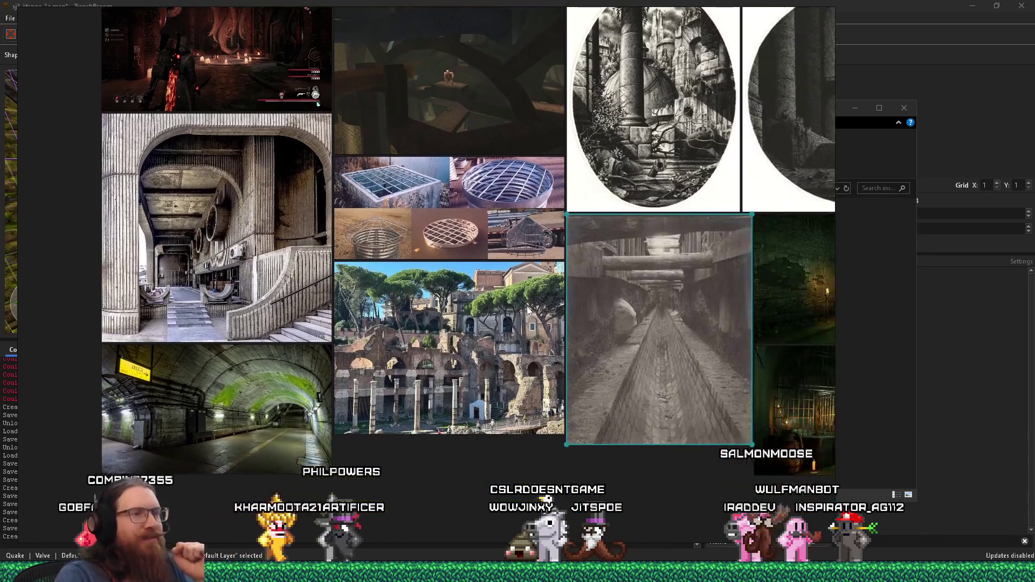
{"action": "scroll", "coordinate": [528, 311], "scroll_direction": "right", "scroll_amount": 3}
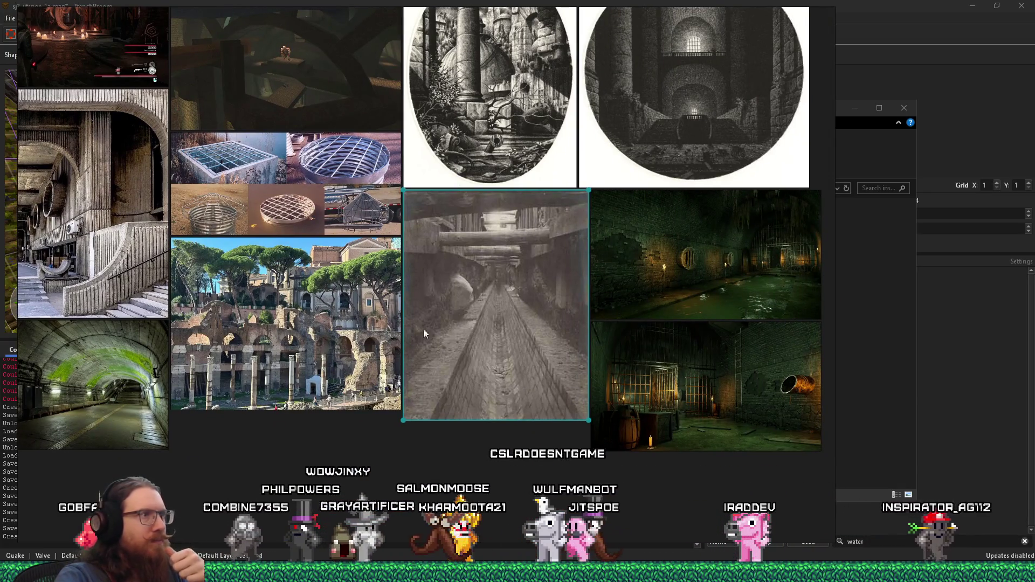
{"action": "left_click_drag", "start_coordinate": [315, 318], "coordinate": [416, 348]}
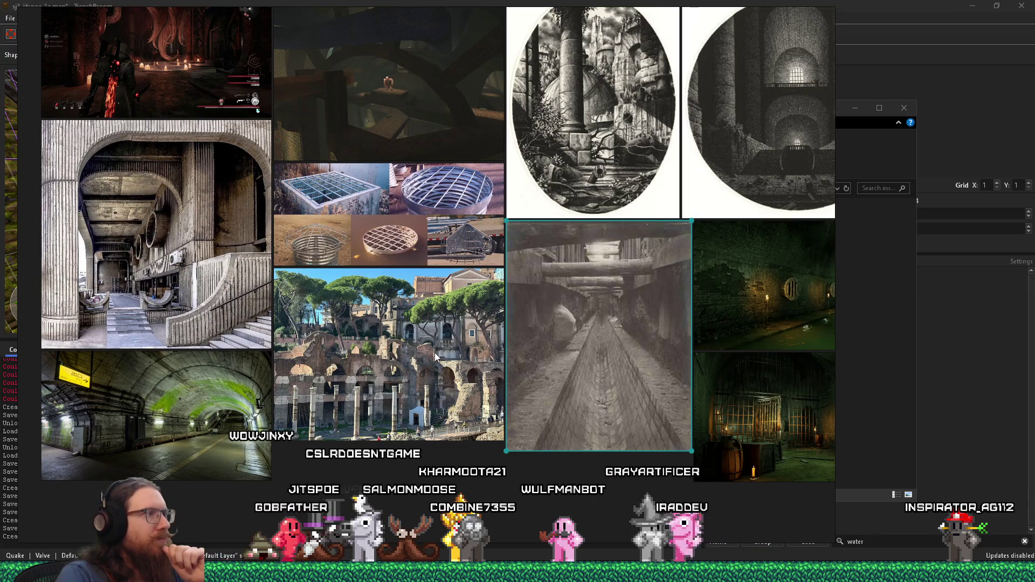
{"action": "scroll", "coordinate": [206, 289], "scroll_direction": "up", "scroll_amount": 2}
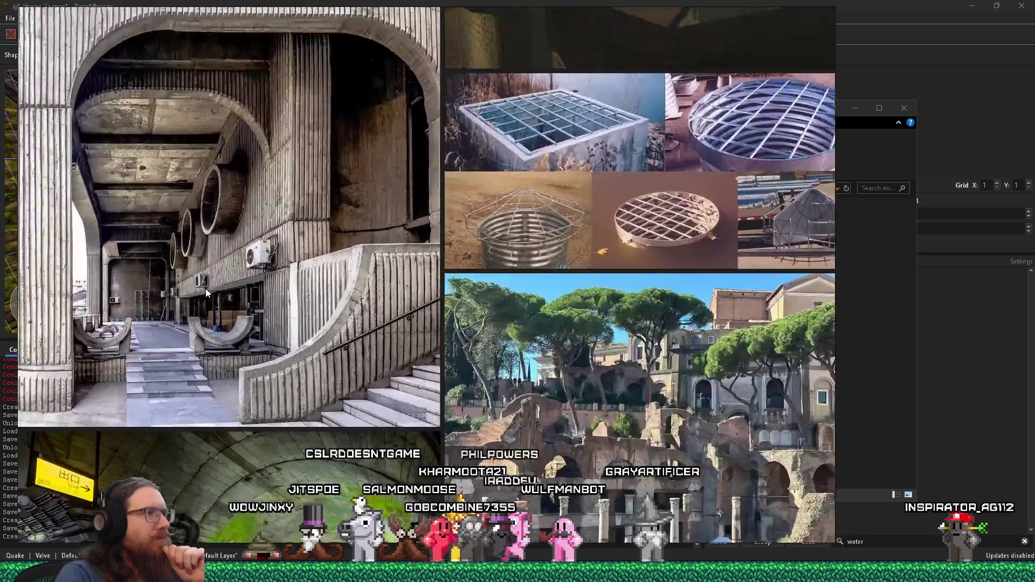
{"action": "scroll", "coordinate": [205, 289], "scroll_direction": "up", "scroll_amount": 2}
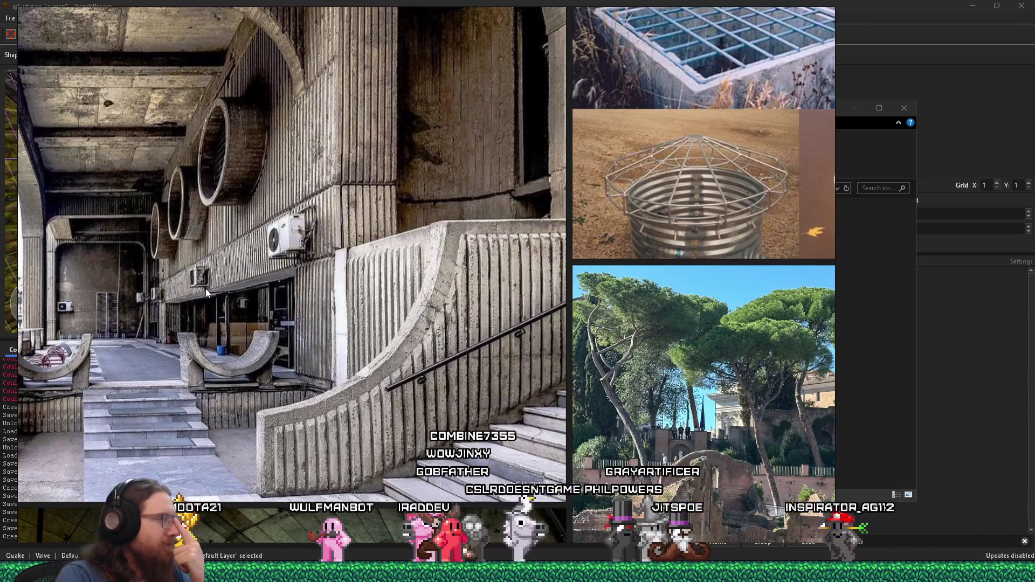
{"action": "left_click_drag", "start_coordinate": [207, 274], "coordinate": [267, 296]}
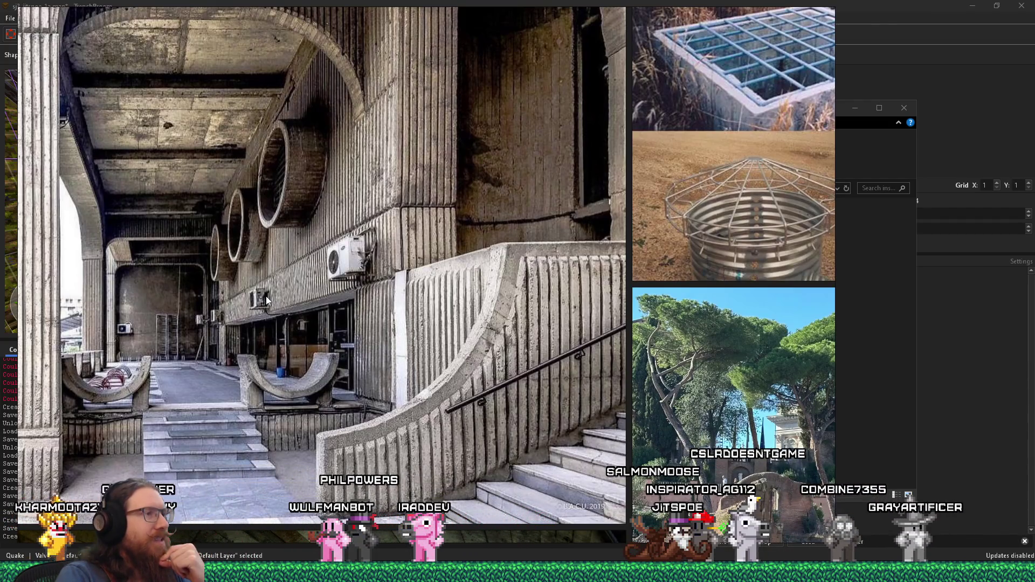
{"action": "scroll", "coordinate": [266, 296], "scroll_direction": "down", "scroll_amount": 4}
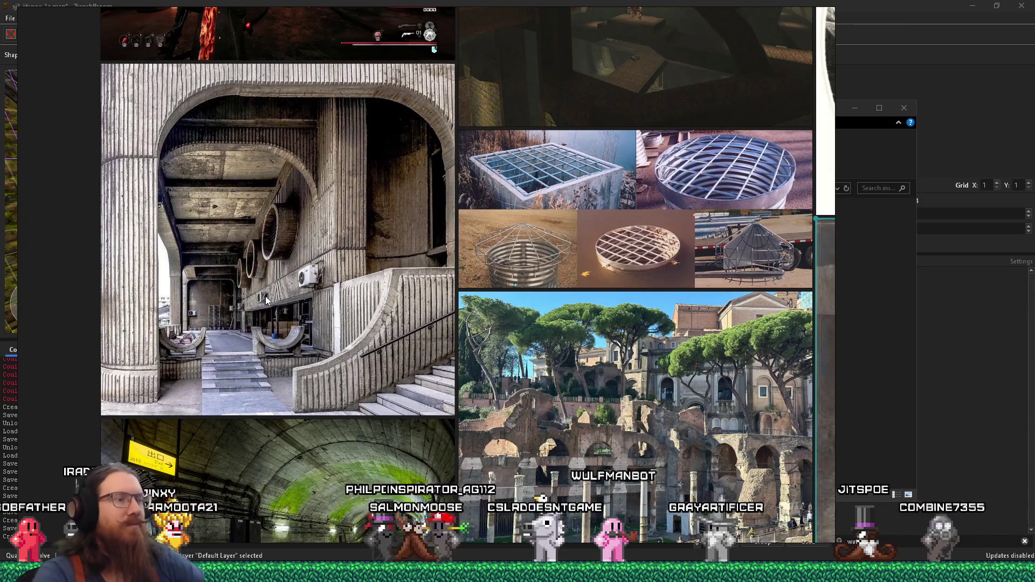
- Return to TrenchBroom and fly the camera around the togglewall to face the brick wall
{"action": "key", "text": "alt+Tab"}
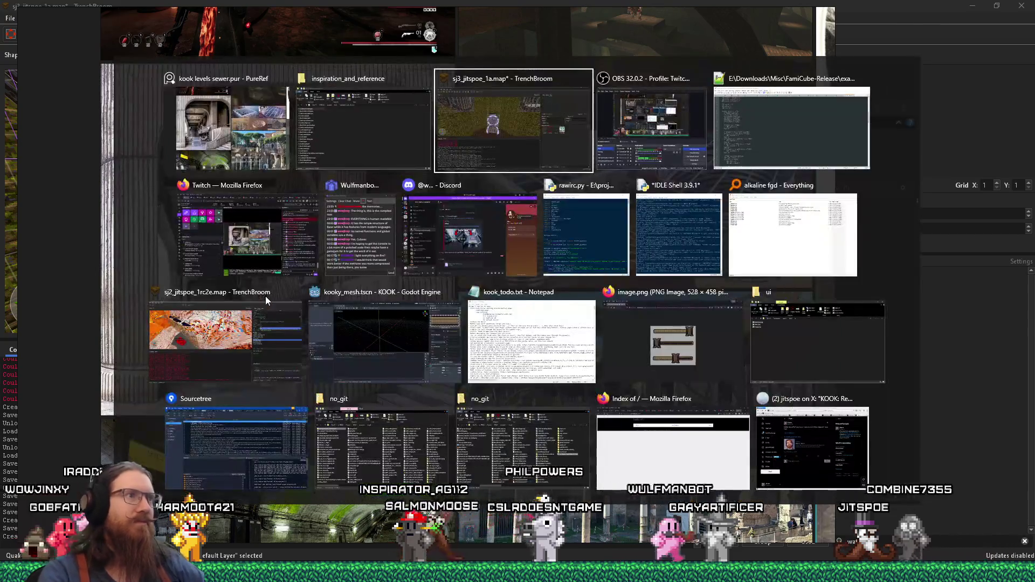
{"action": "key", "text": "w"}
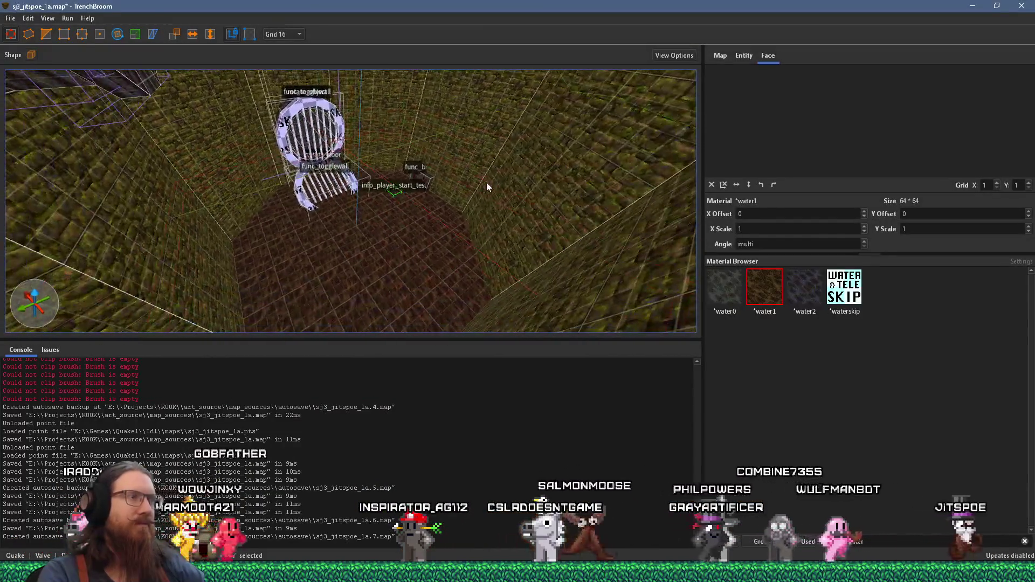
{"action": "key", "text": "s"}
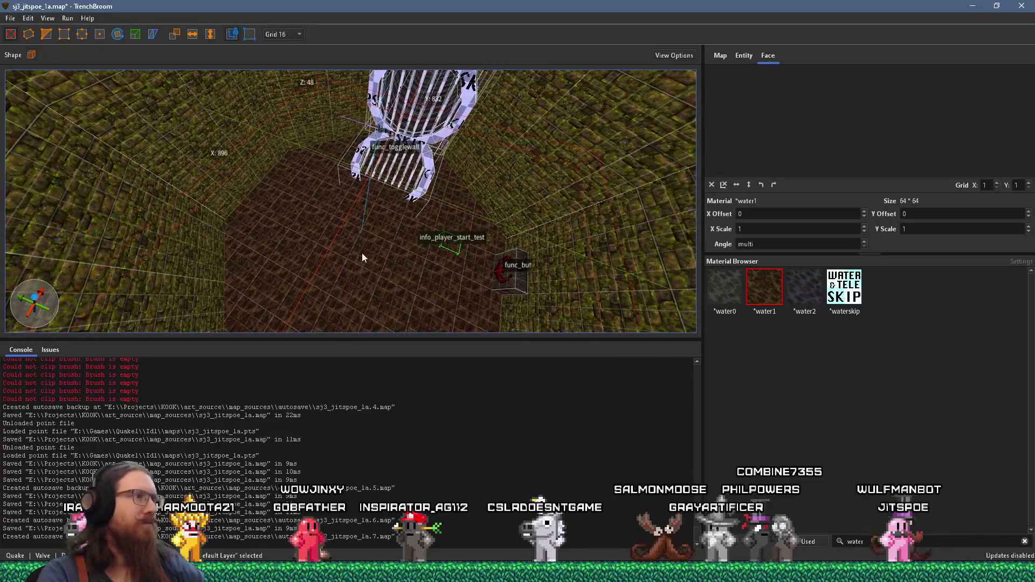
{"action": "mouse_move", "coordinate": [362, 254]}
{"action": "left_mouse_down"}
{"action": "mouse_move", "coordinate": [348, 268]}
{"action": "mouse_move", "coordinate": [313, 245]}
{"action": "mouse_move", "coordinate": [426, 275]}
{"action": "mouse_move", "coordinate": [390, 186]}
{"action": "mouse_move", "coordinate": [421, 239]}
{"action": "mouse_move", "coordinate": [360, 264]}
{"action": "mouse_move", "coordinate": [457, 263]}
{"action": "mouse_move", "coordinate": [445, 265]}
{"action": "mouse_move", "coordinate": [445, 231]}
{"action": "mouse_move", "coordinate": [473, 191]}
{"action": "mouse_move", "coordinate": [369, 215]}
{"action": "mouse_move", "coordinate": [383, 224]}
{"action": "mouse_move", "coordinate": [360, 255]}
{"action": "mouse_move", "coordinate": [385, 52]}
{"action": "mouse_move", "coordinate": [387, 85]}
{"action": "mouse_move", "coordinate": [422, 93]}
{"action": "mouse_move", "coordinate": [415, 222]}
{"action": "mouse_move", "coordinate": [424, 205]}
{"action": "mouse_move", "coordinate": [432, 232]}
{"action": "mouse_move", "coordinate": [435, 132]}
{"action": "mouse_move", "coordinate": [416, 238]}
{"action": "mouse_move", "coordinate": [419, 290]}
{"action": "mouse_move", "coordinate": [373, 322]}
{"action": "mouse_move", "coordinate": [371, 248]}
{"action": "mouse_move", "coordinate": [356, 321]}
{"action": "mouse_move", "coordinate": [369, 237]}
{"action": "mouse_move", "coordinate": [354, 289]}
{"action": "left_mouse_up"}
{"action": "left_click_drag", "start_coordinate": [406, 227], "coordinate": [394, 261]}
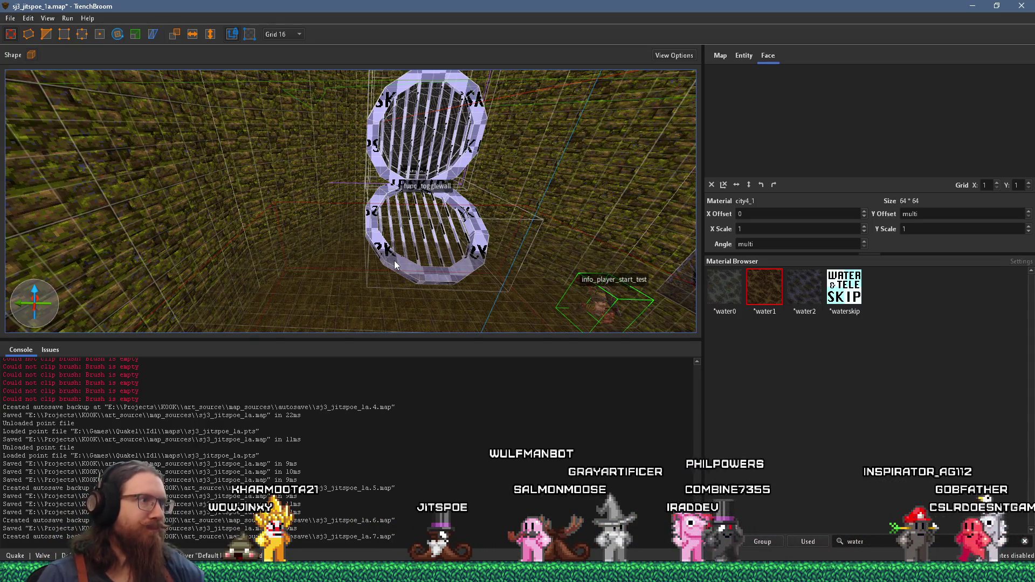
{"action": "mouse_move", "coordinate": [394, 264]}
{"action": "left_mouse_down"}
{"action": "mouse_move", "coordinate": [328, 265]}
{"action": "mouse_move", "coordinate": [226, 233]}
{"action": "mouse_move", "coordinate": [338, 228]}
{"action": "mouse_move", "coordinate": [292, 211]}
{"action": "mouse_move", "coordinate": [354, 260]}
{"action": "mouse_move", "coordinate": [344, 213]}
{"action": "mouse_move", "coordinate": [382, 185]}
{"action": "mouse_move", "coordinate": [439, 176]}
{"action": "mouse_move", "coordinate": [348, 202]}
{"action": "left_mouse_up"}
{"action": "scroll", "coordinate": [348, 197], "scroll_direction": "up", "scroll_amount": 3}
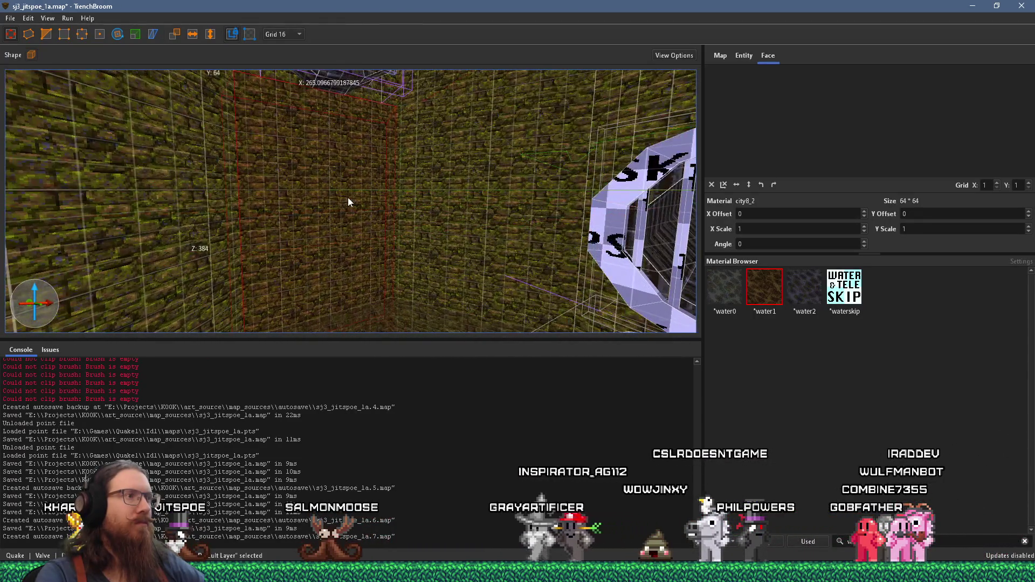
- Select the red-outlined brick brush and drag its face downward
{"action": "key", "text": "d"}
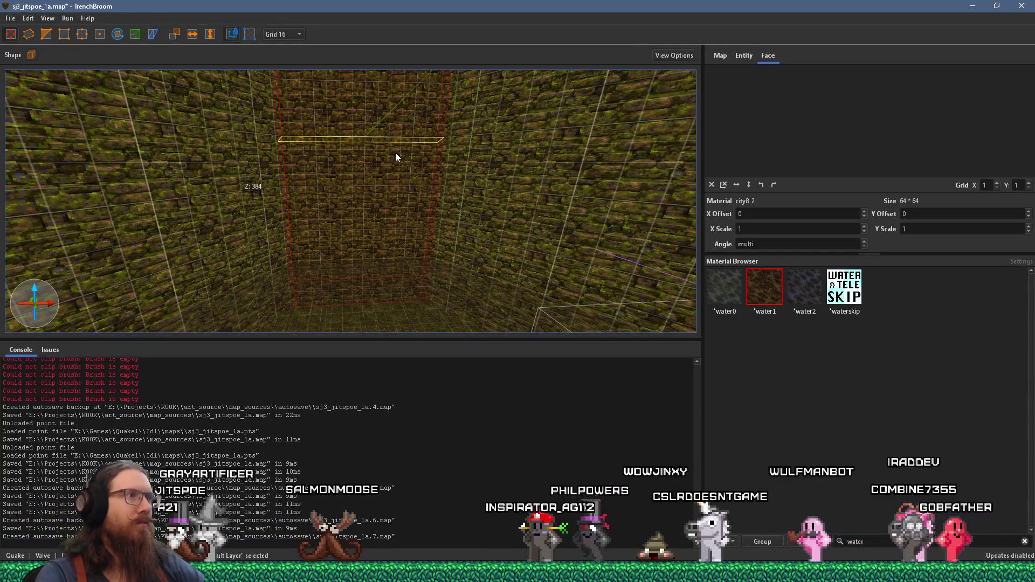
{"action": "scroll", "coordinate": [395, 153], "scroll_direction": "up", "scroll_amount": 1}
{"action": "scroll", "coordinate": [358, 188], "scroll_direction": "up", "scroll_amount": 2}
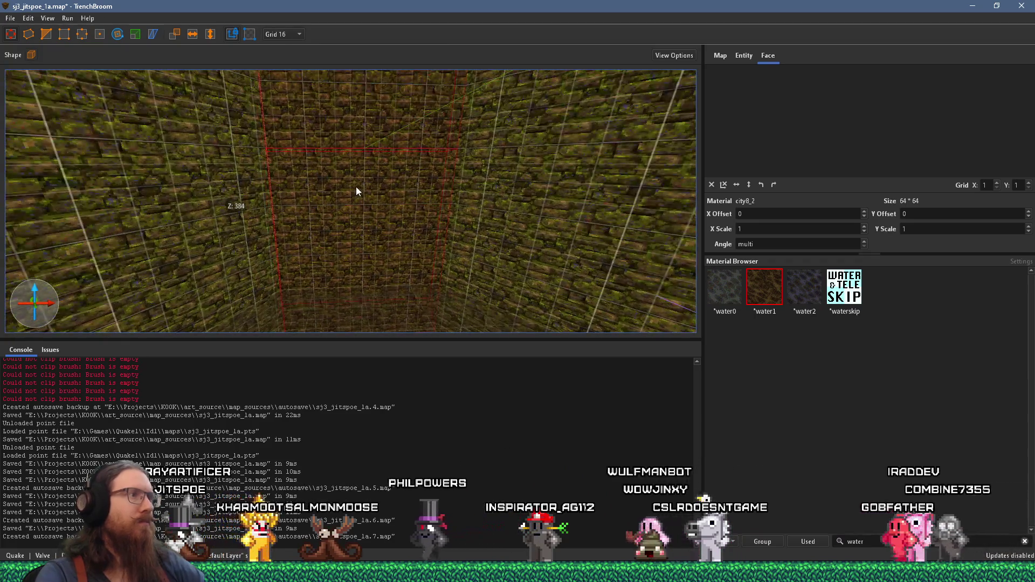
{"action": "mouse_move", "coordinate": [367, 157]}
{"action": "left_mouse_down"}
{"action": "mouse_move", "coordinate": [362, 231]}
{"action": "mouse_move", "coordinate": [376, 216]}
{"action": "left_mouse_up"}
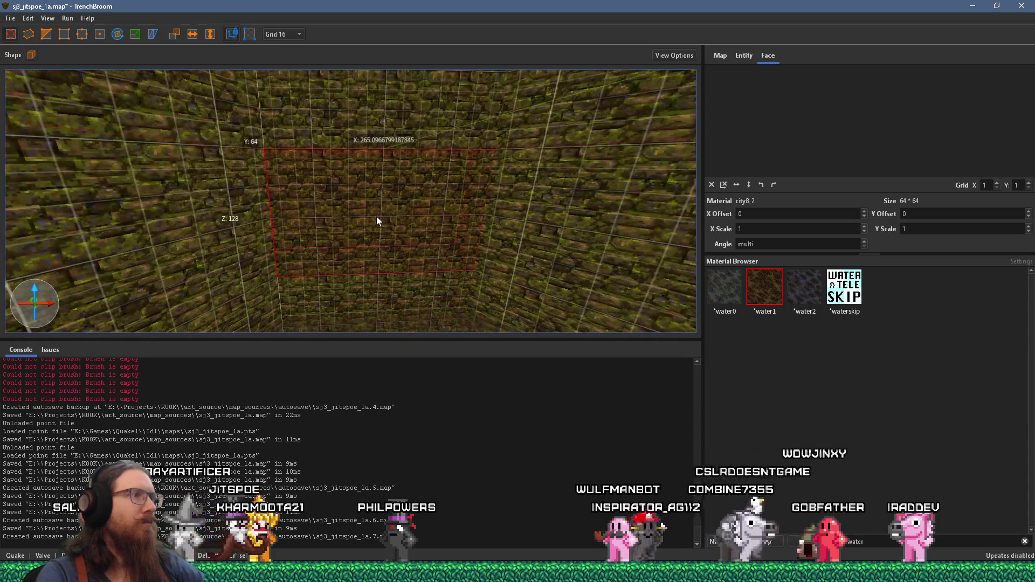
- Place upper and lower clip points on the brick brush, then delete the last point
{"action": "left_click", "coordinate": [82, 34]}
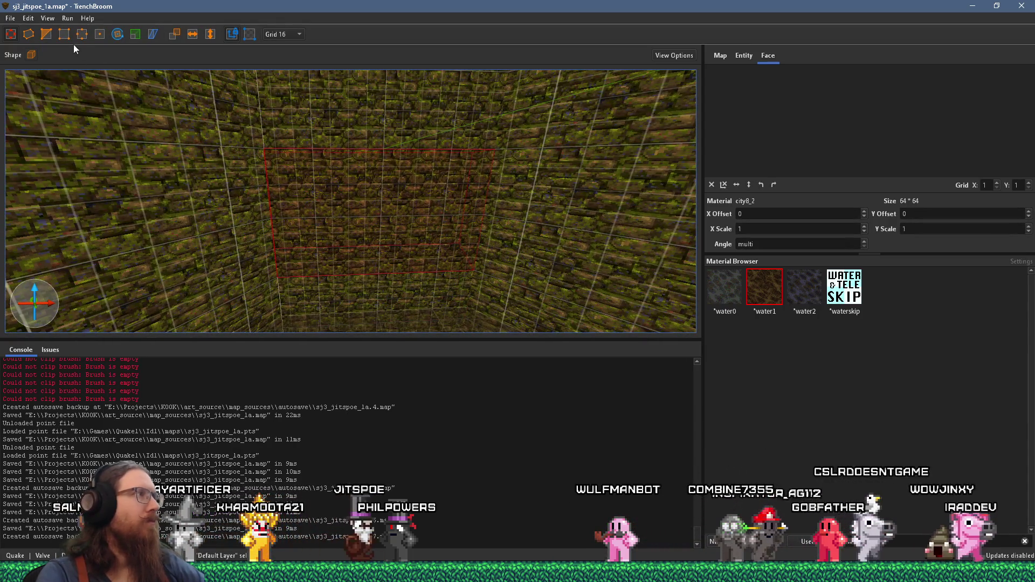
{"action": "left_click", "coordinate": [315, 218]}
{"action": "left_click", "coordinate": [314, 185]}
{"action": "key", "text": "Delete"}
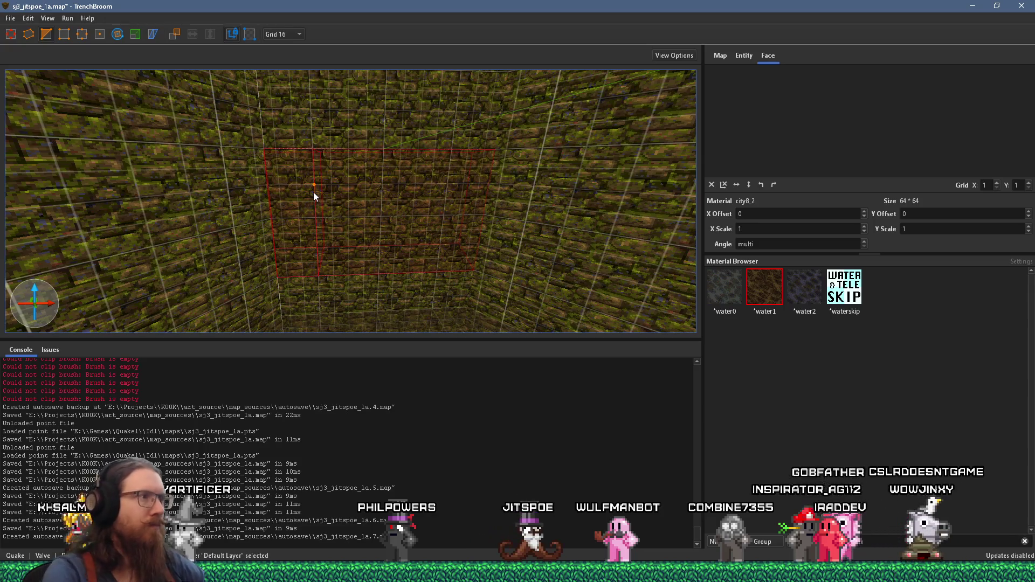
- Narrow the brush to about 100 units wide, deselect it, and set the grid to 8
{"action": "left_click_drag", "start_coordinate": [338, 204], "coordinate": [416, 218]}
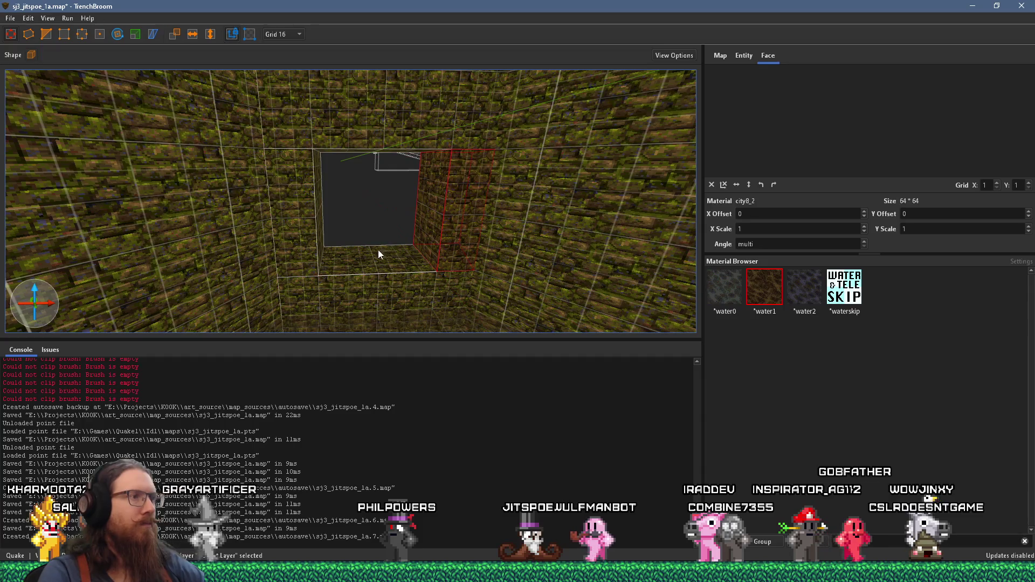
{"action": "key", "text": "Escape"}
{"action": "scroll", "coordinate": [312, 172], "scroll_direction": "up", "scroll_amount": 3}
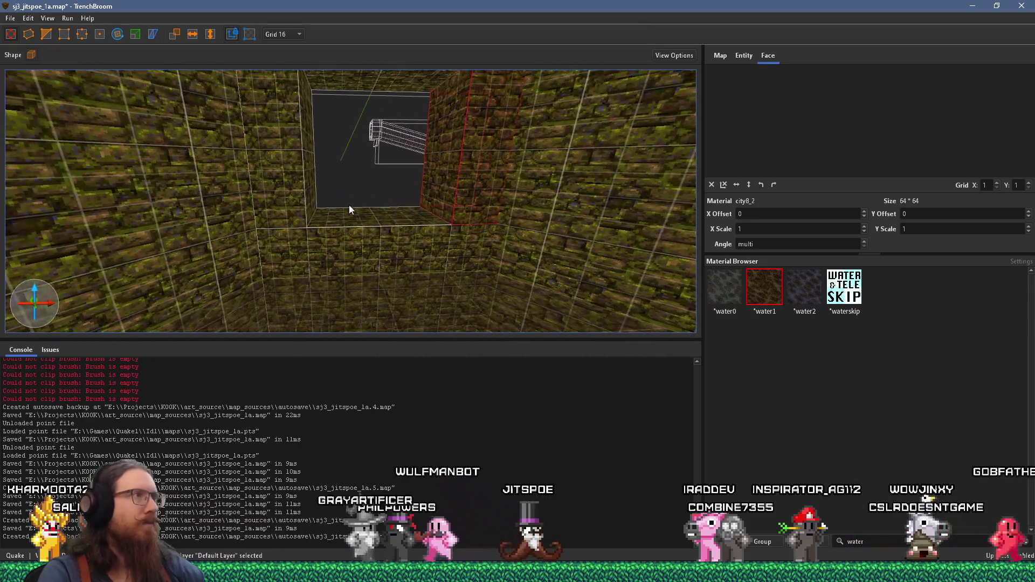
{"action": "left_click", "coordinate": [283, 34]}
{"action": "left_click", "coordinate": [291, 64]}
{"action": "scroll", "coordinate": [359, 206], "scroll_direction": "up", "scroll_amount": 2}
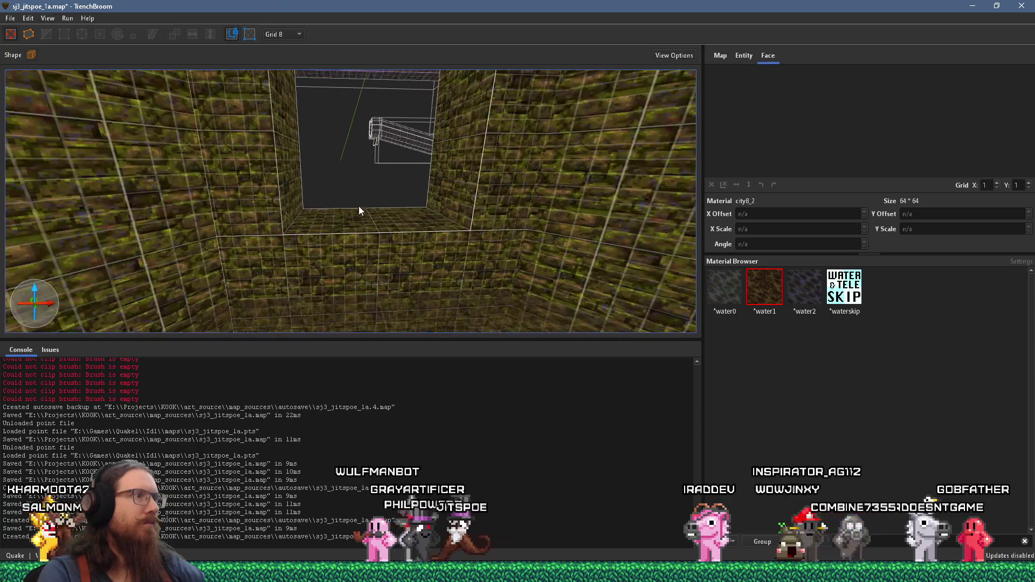
- Draw a thin new water brush on the floor along the wall base
{"action": "key", "text": "alt+Tab"}
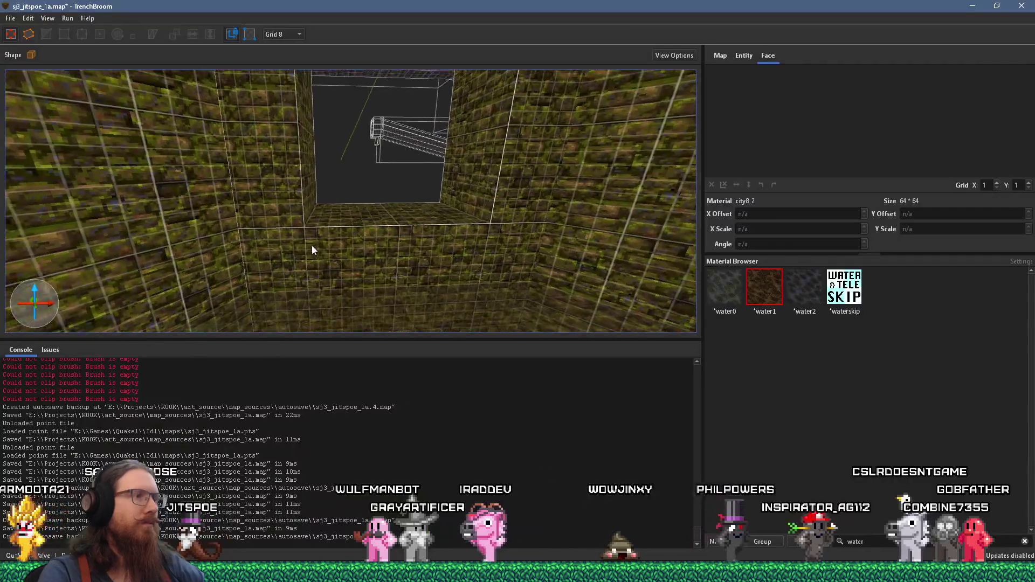
{"action": "left_click_drag", "start_coordinate": [321, 240], "coordinate": [392, 245]}
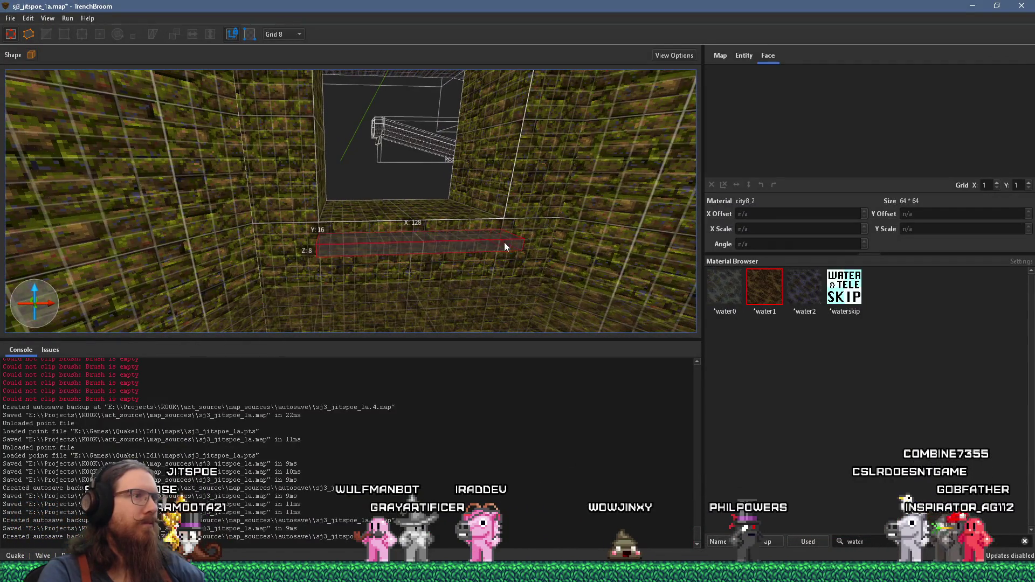
{"action": "left_click_drag", "start_coordinate": [507, 239], "coordinate": [506, 240]}
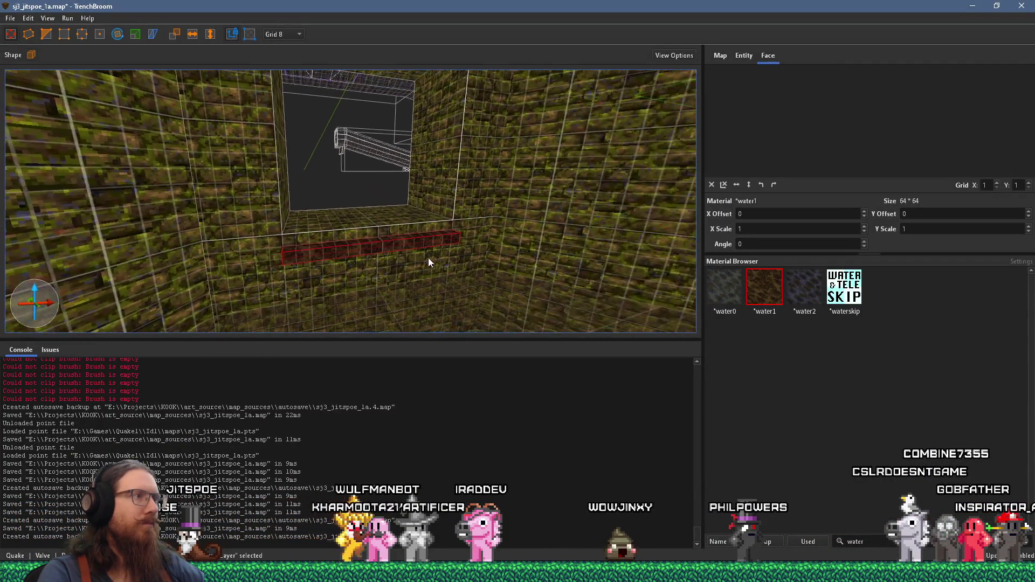
{"action": "scroll", "coordinate": [541, 238], "scroll_direction": "down", "scroll_amount": 3}
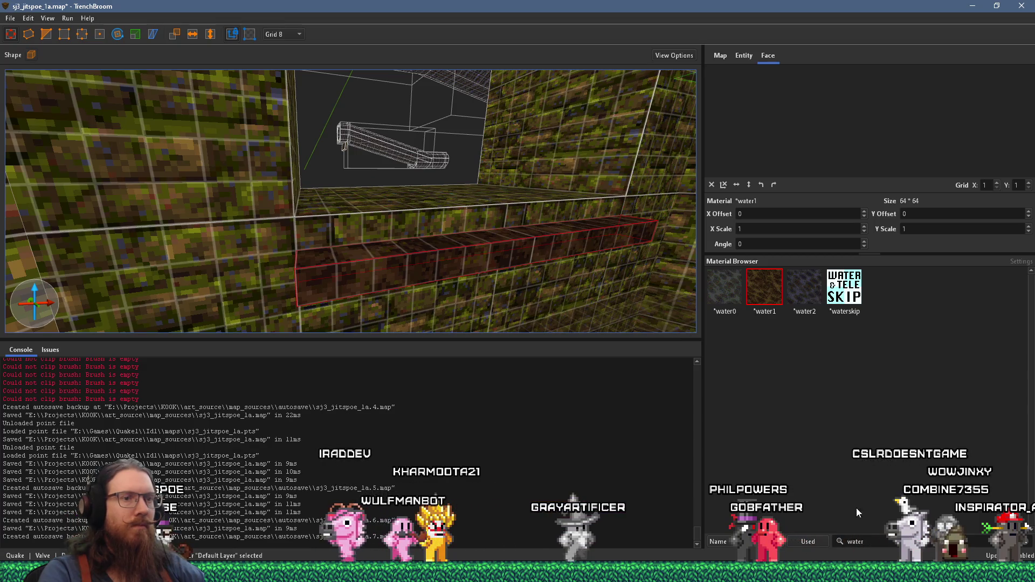
- Select the step brush above the water brush and tilt the view toward the wall opening
{"action": "left_click", "coordinate": [516, 215]}
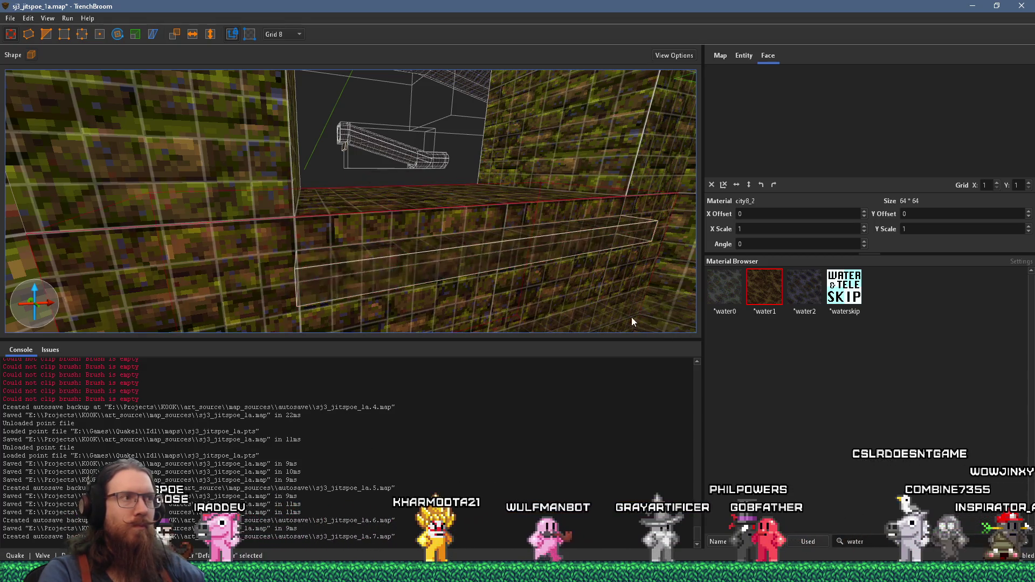
{"action": "scroll", "coordinate": [561, 280], "scroll_direction": "down", "scroll_amount": 3}
{"action": "scroll", "coordinate": [525, 249], "scroll_direction": "up", "scroll_amount": 3}
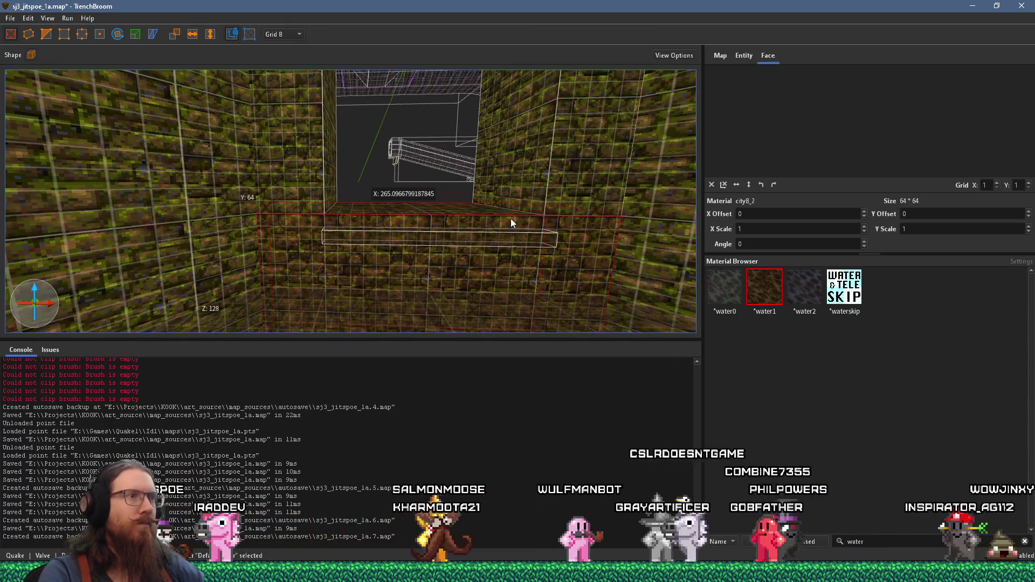
{"action": "scroll", "coordinate": [513, 219], "scroll_direction": "down", "scroll_amount": 1}
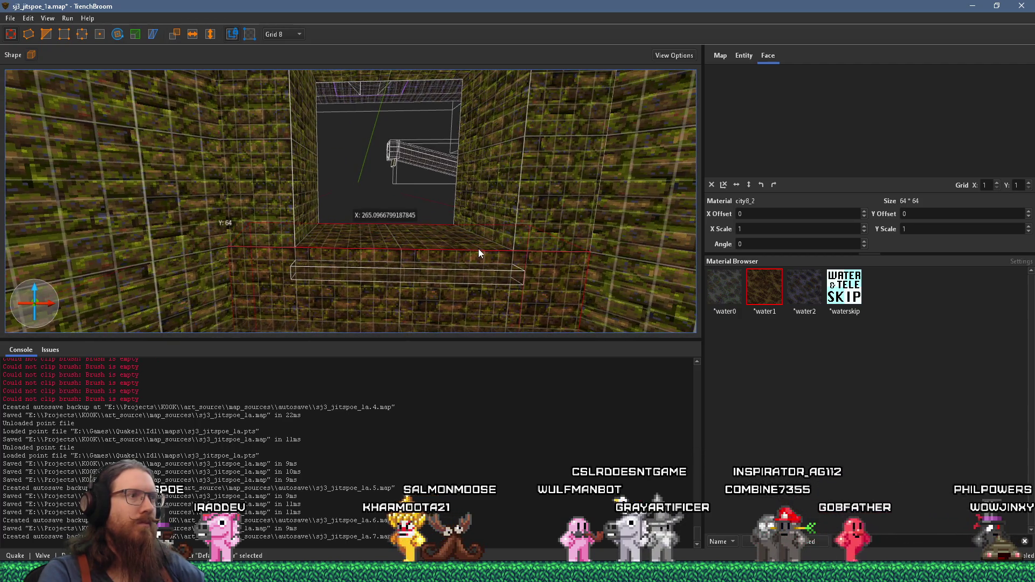
{"action": "scroll", "coordinate": [477, 254], "scroll_direction": "down", "scroll_amount": 4}
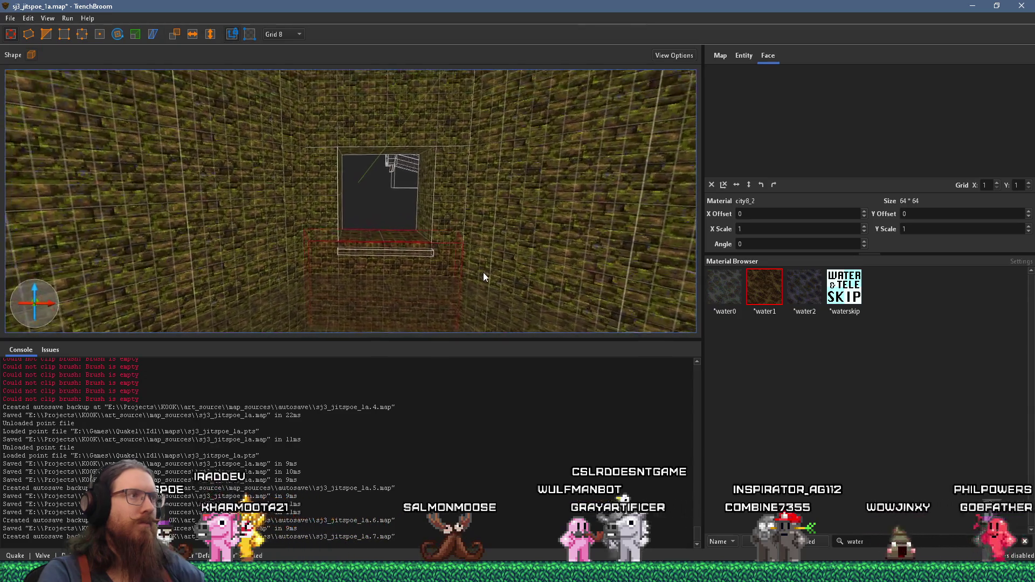
{"action": "mouse_move", "coordinate": [484, 276]}
{"action": "left_mouse_down"}
{"action": "mouse_move", "coordinate": [488, 341]}
{"action": "mouse_move", "coordinate": [469, 318]}
{"action": "left_mouse_up"}
{"action": "mouse_move", "coordinate": [415, 222]}
{"action": "left_mouse_down"}
{"action": "mouse_move", "coordinate": [473, 271]}
{"action": "mouse_move", "coordinate": [490, 319]}
{"action": "mouse_move", "coordinate": [471, 259]}
{"action": "mouse_move", "coordinate": [440, 215]}
{"action": "mouse_move", "coordinate": [452, 186]}
{"action": "mouse_move", "coordinate": [450, 257]}
{"action": "mouse_move", "coordinate": [391, 306]}
{"action": "mouse_move", "coordinate": [370, 265]}
{"action": "mouse_move", "coordinate": [383, 247]}
{"action": "left_mouse_up"}
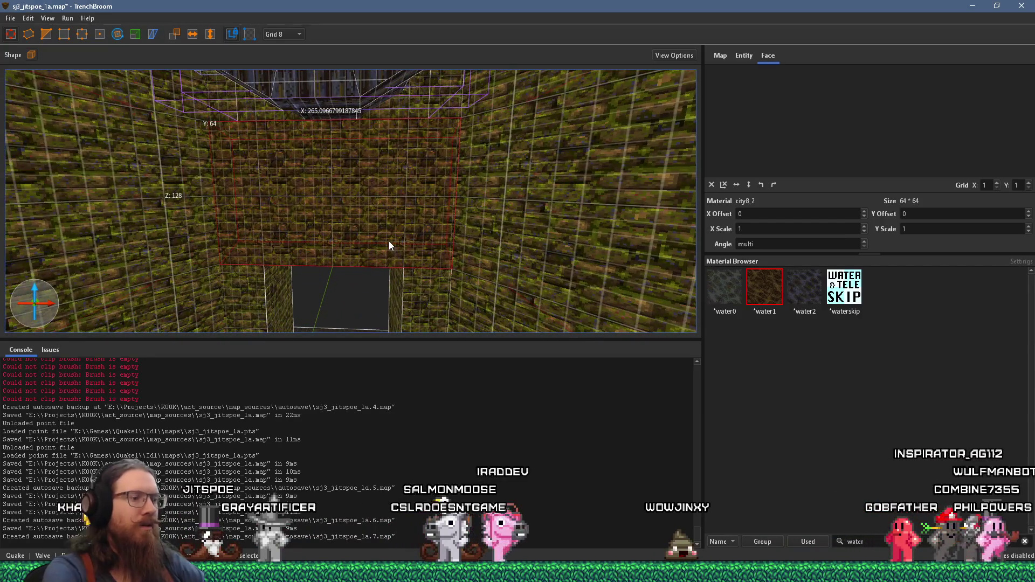
- Undo through the pillar and fill-brush edits, settling on the clean square opening above the ledge
{"action": "key", "text": "ctrl+z"}
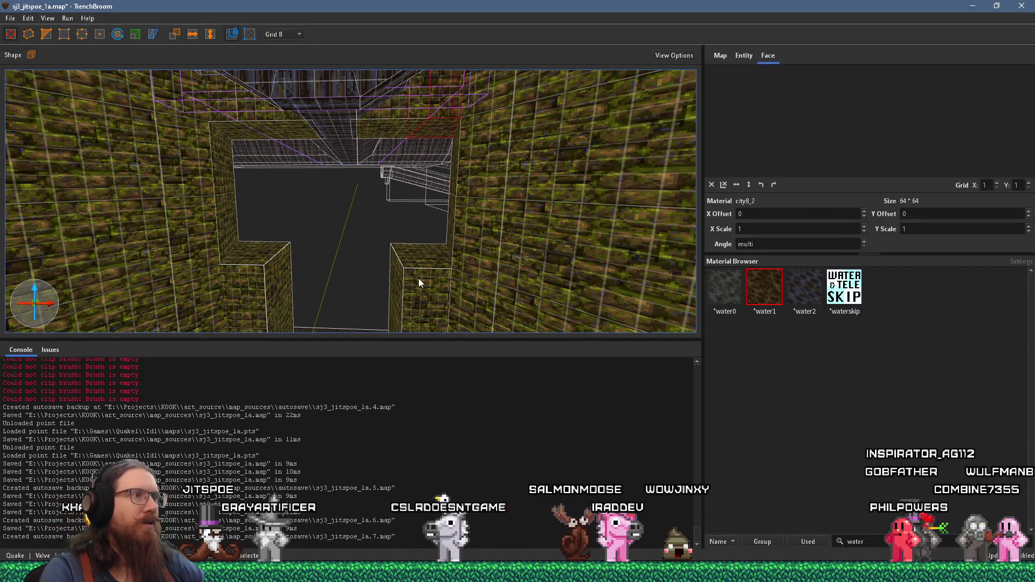
{"action": "key", "text": "ctrl+z"}
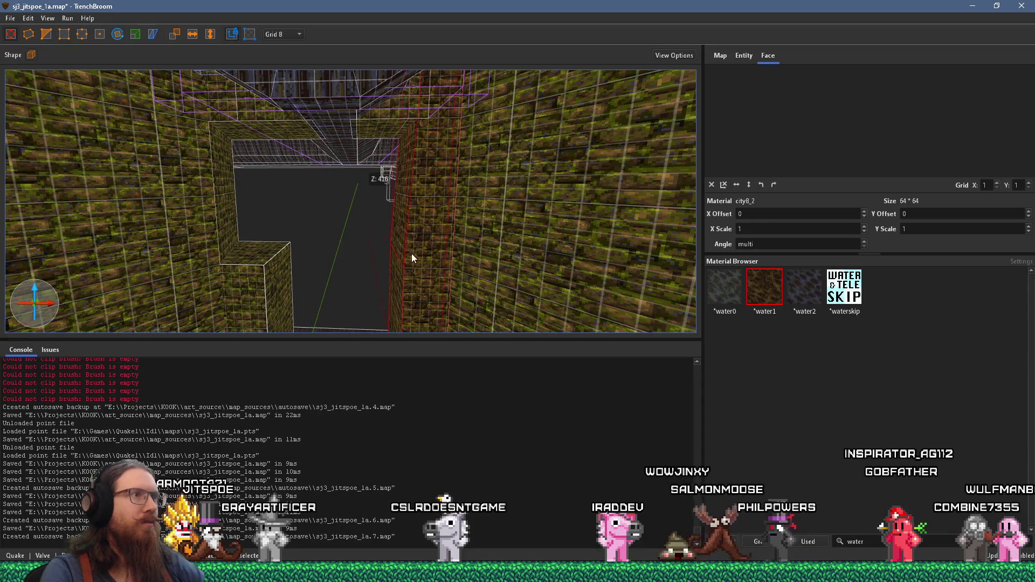
{"action": "key", "text": "ctrl+z"}
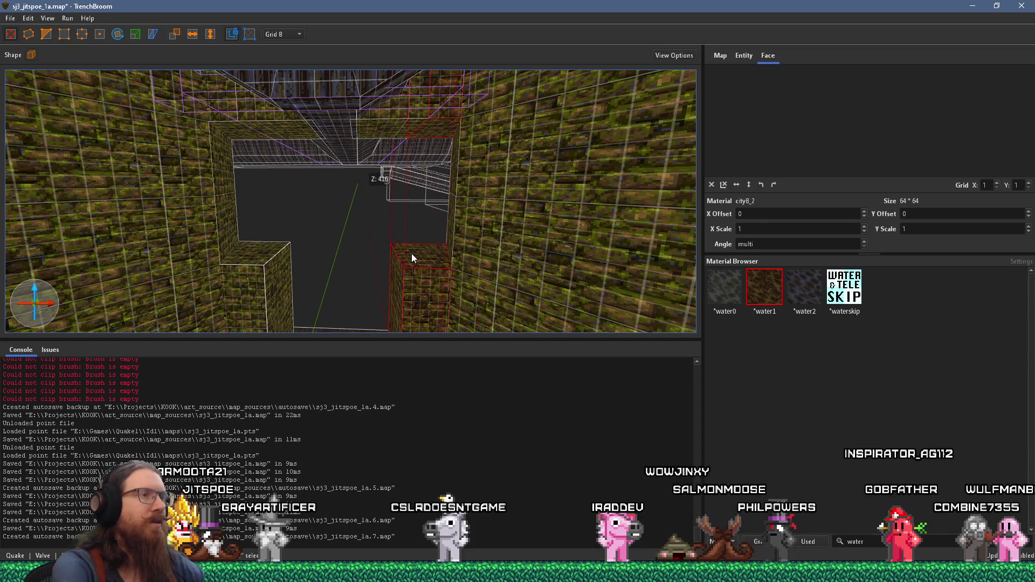
{"action": "key", "text": "ctrl+z"}
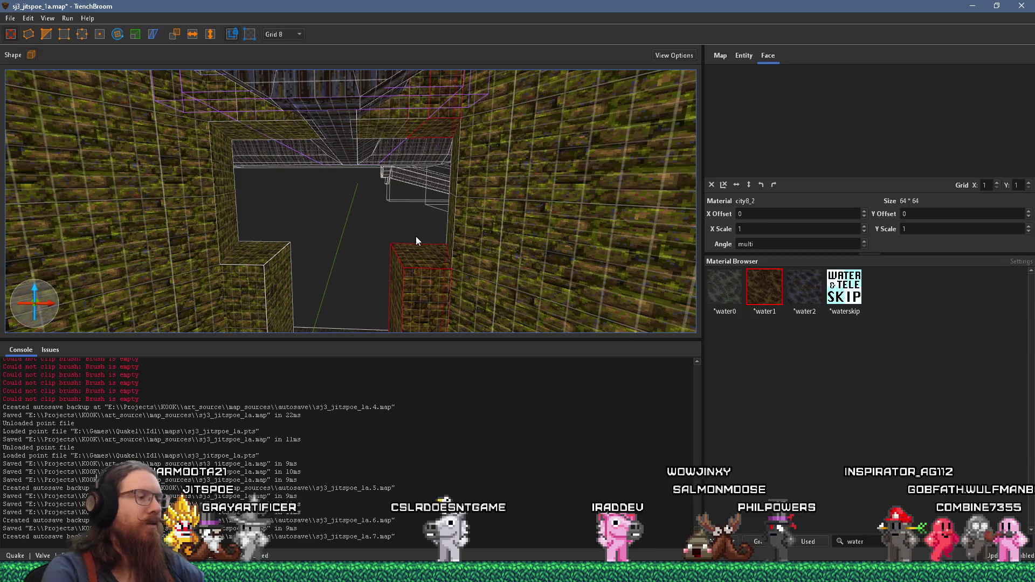
{"action": "key", "text": "ctrl+z"}
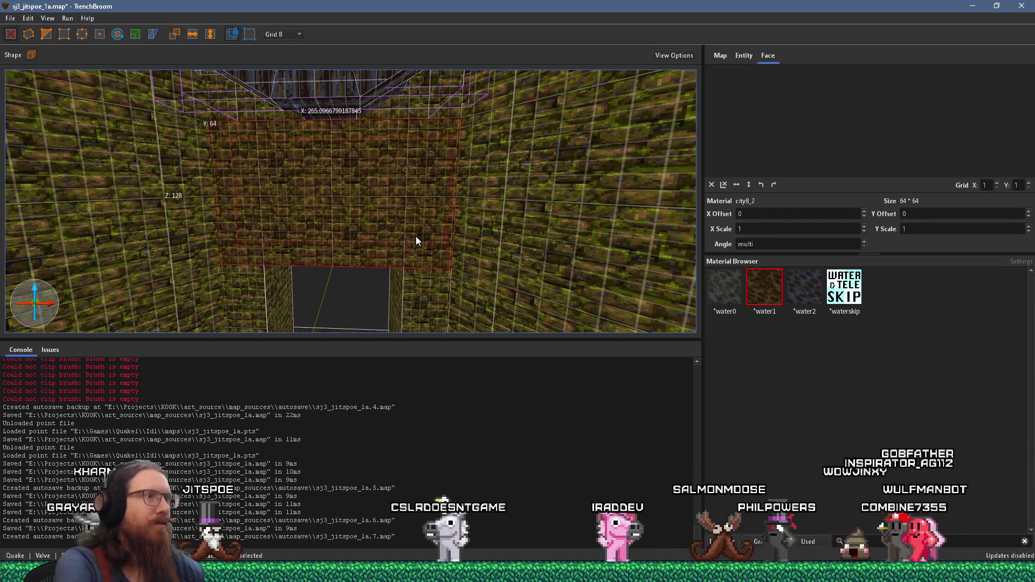
{"action": "key", "text": "ctrl+z"}
{"action": "left_click_drag", "start_coordinate": [434, 187], "coordinate": [437, 210]}
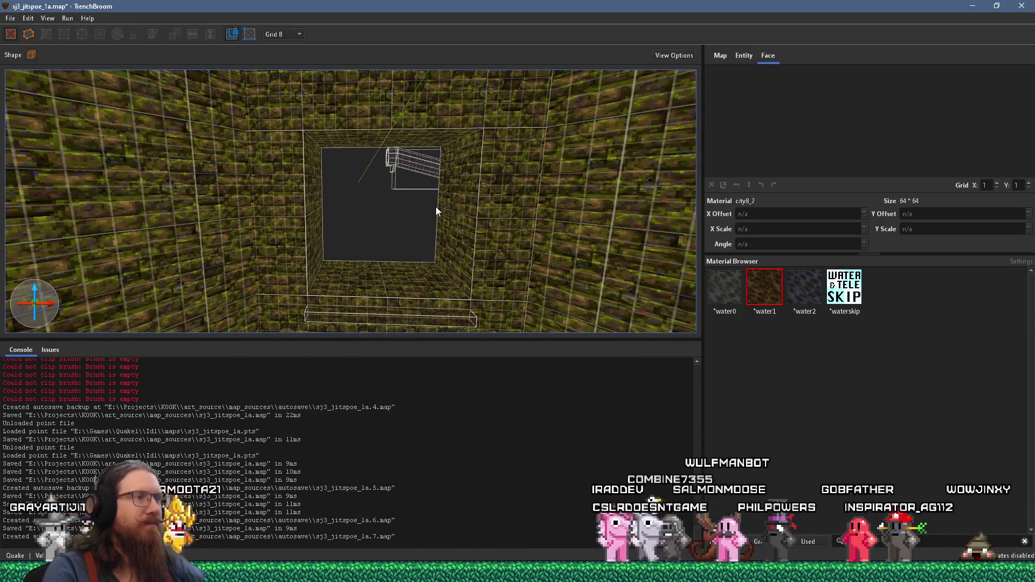
- Select the floor face below the opening, clear the texture filter, and show the worldspawn properties
{"action": "left_click", "coordinate": [396, 283], "text": "shift"}
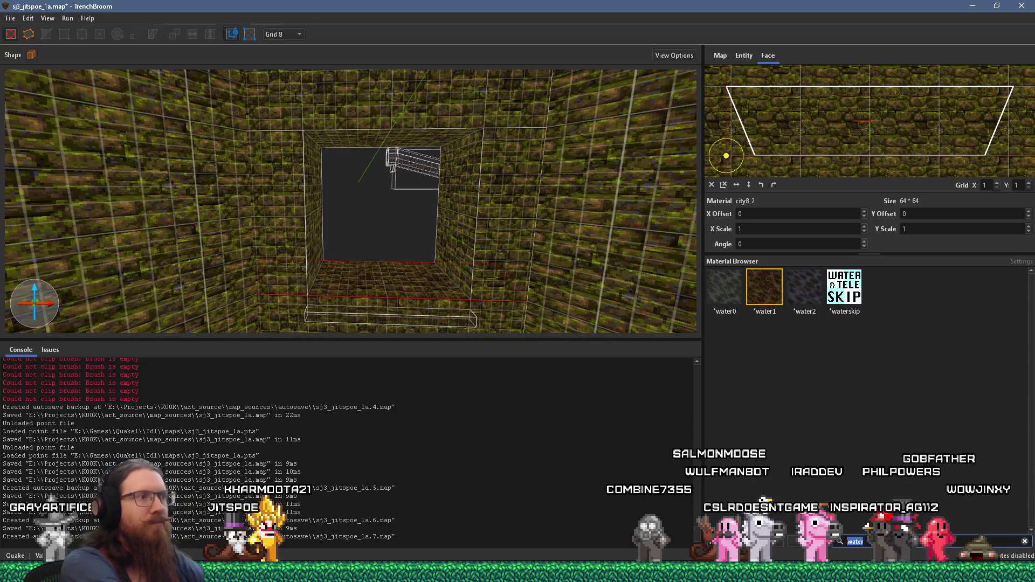
{"action": "type", "text": "co"}
{"action": "key", "text": "BackSpace"}
{"action": "key", "text": "BackSpace"}
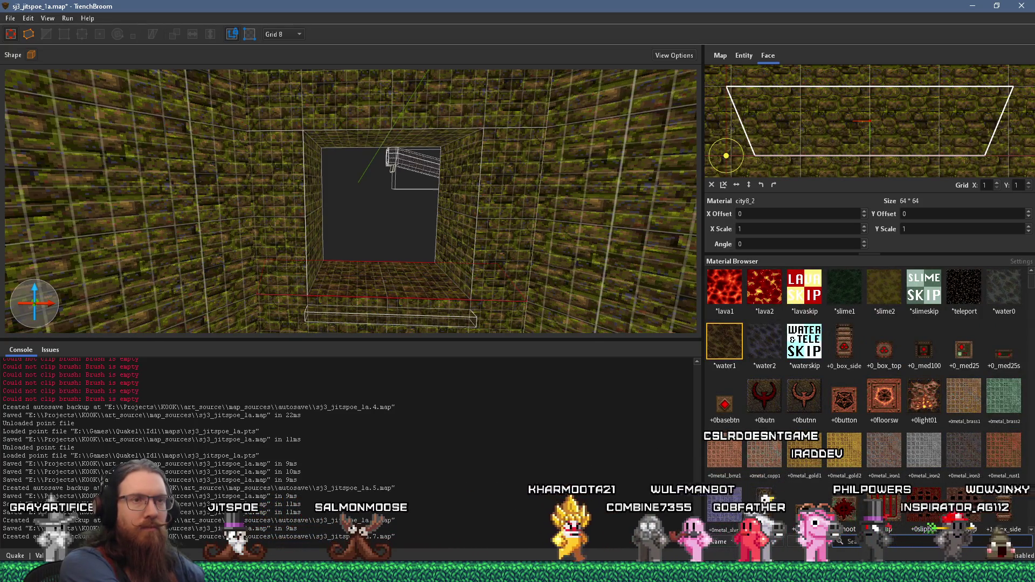
{"action": "type", "text": "ci"}
{"action": "key", "text": "BackSpace"}
{"action": "key", "text": "BackSpace"}
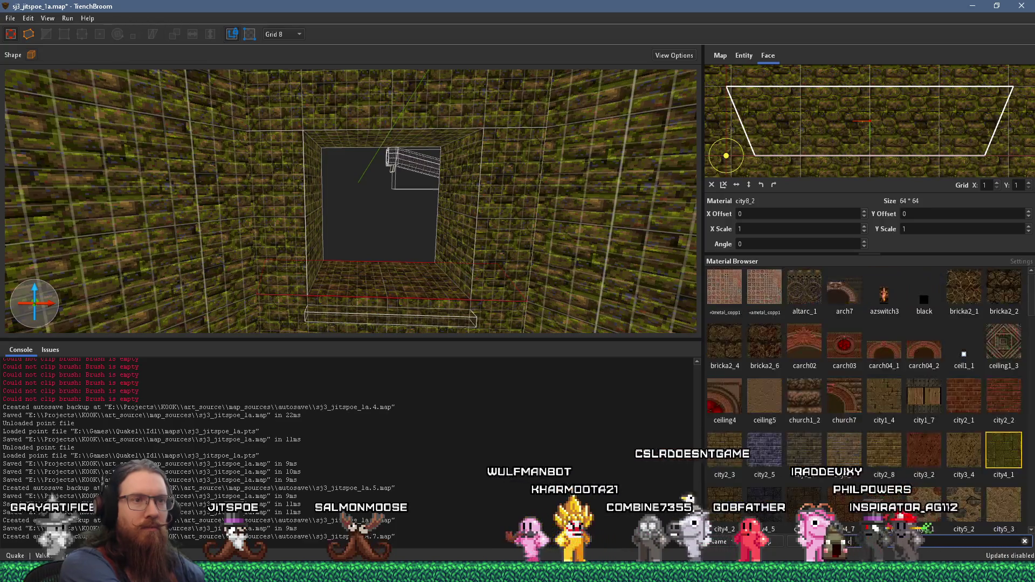
{"action": "scroll", "coordinate": [933, 464], "scroll_direction": "down", "scroll_amount": 2}
{"action": "scroll", "coordinate": [926, 460], "scroll_direction": "up", "scroll_amount": 2}
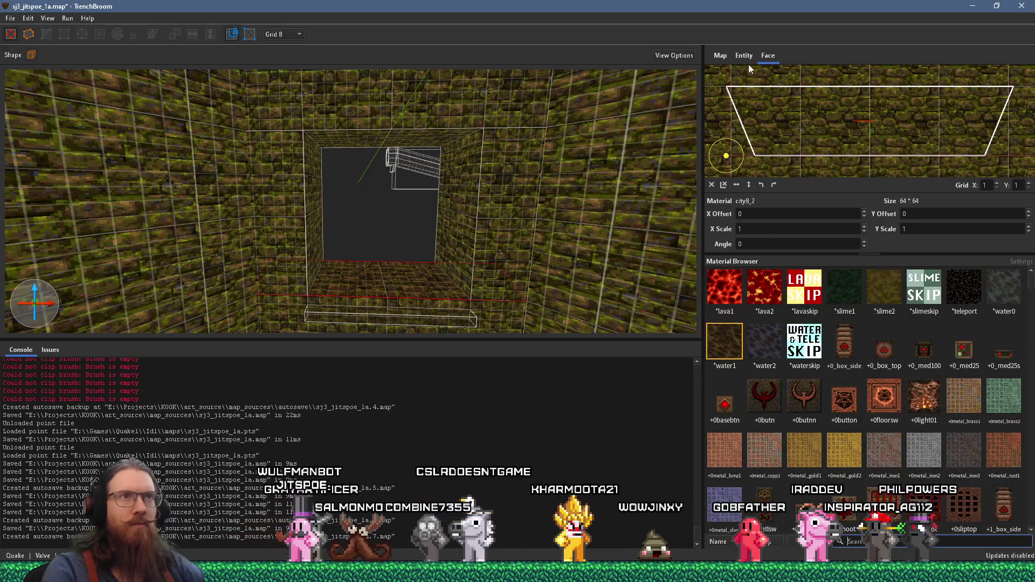
{"action": "left_click", "coordinate": [744, 56]}
{"action": "scroll", "coordinate": [518, 217], "scroll_direction": "up", "scroll_amount": 1}
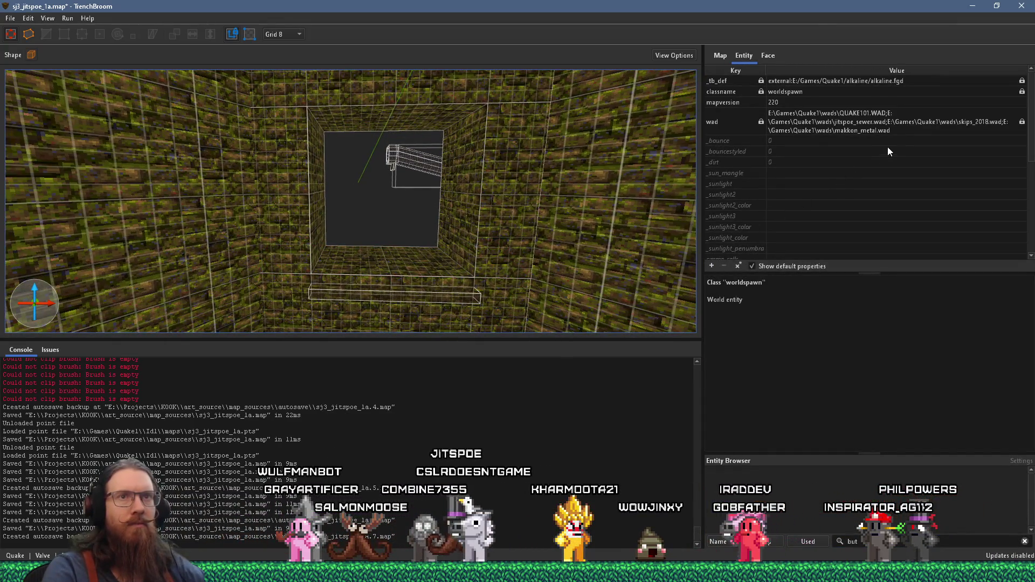
- Add makkon_concrete.wad to the map's wad list with an absolute path, then reselect the floor face
{"action": "left_click", "coordinate": [957, 130]}
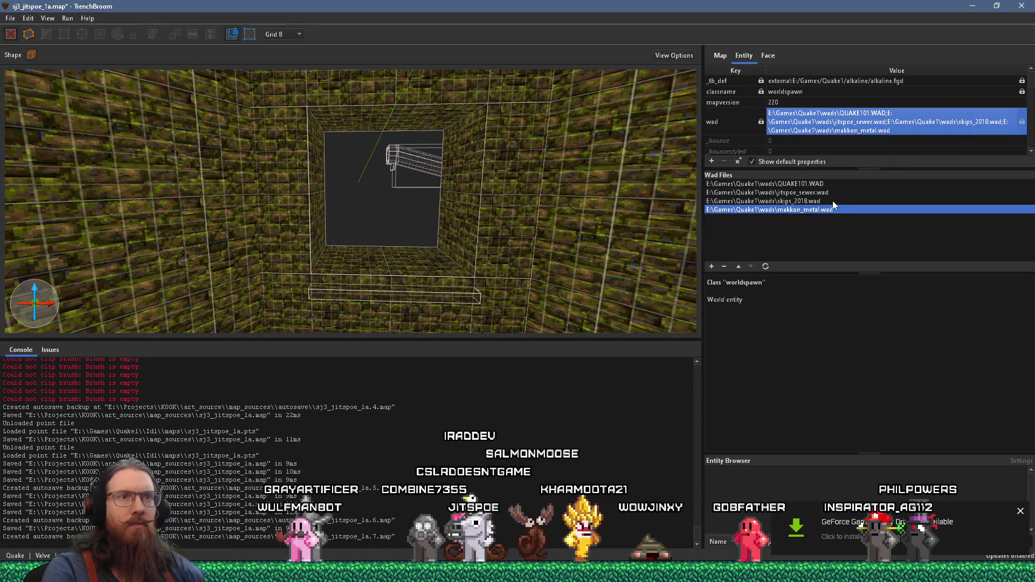
{"action": "left_click", "coordinate": [1019, 512]}
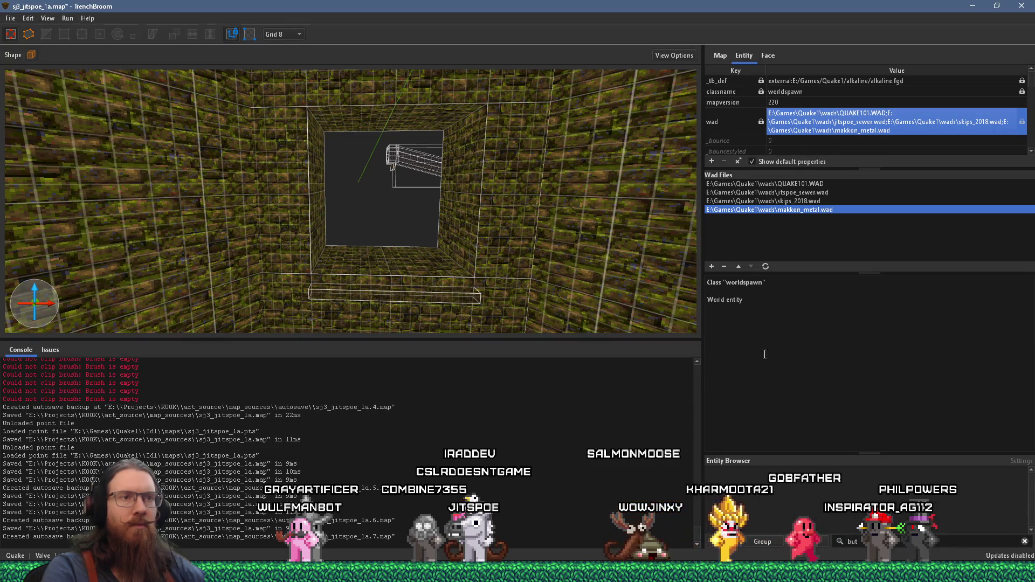
{"action": "left_click", "coordinate": [711, 267]}
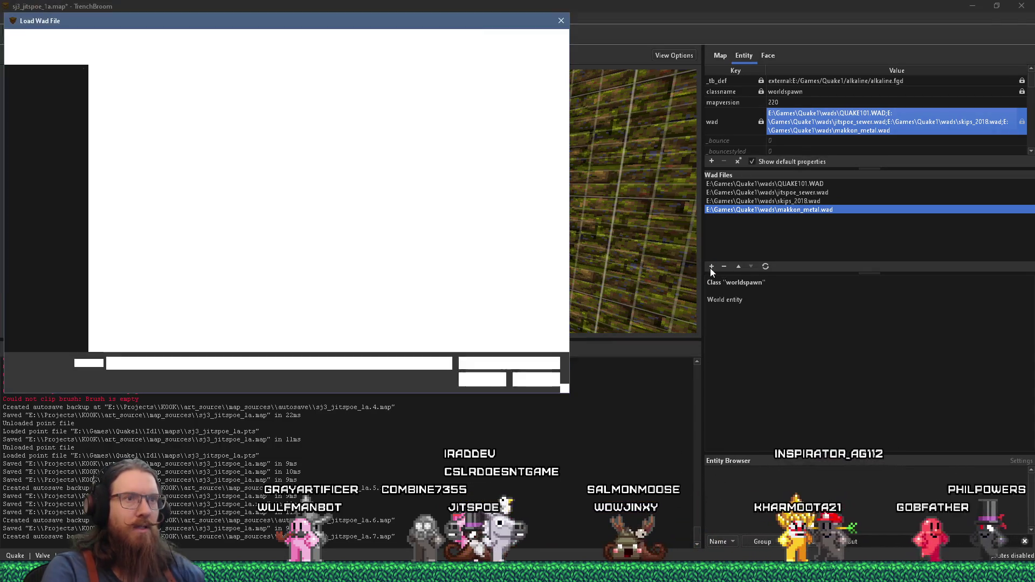
{"action": "double_click", "coordinate": [167, 198]}
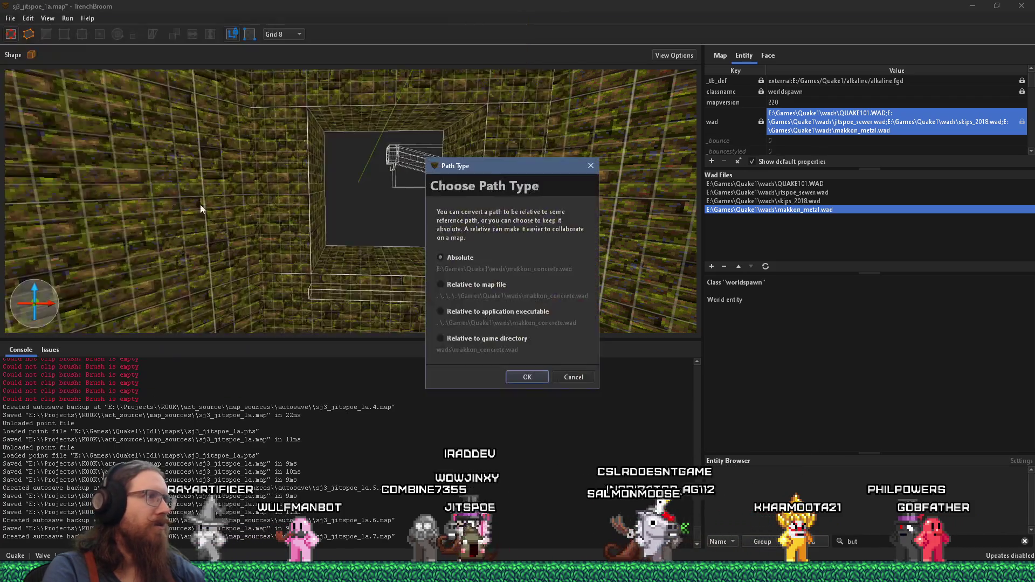
{"action": "left_click", "coordinate": [523, 377]}
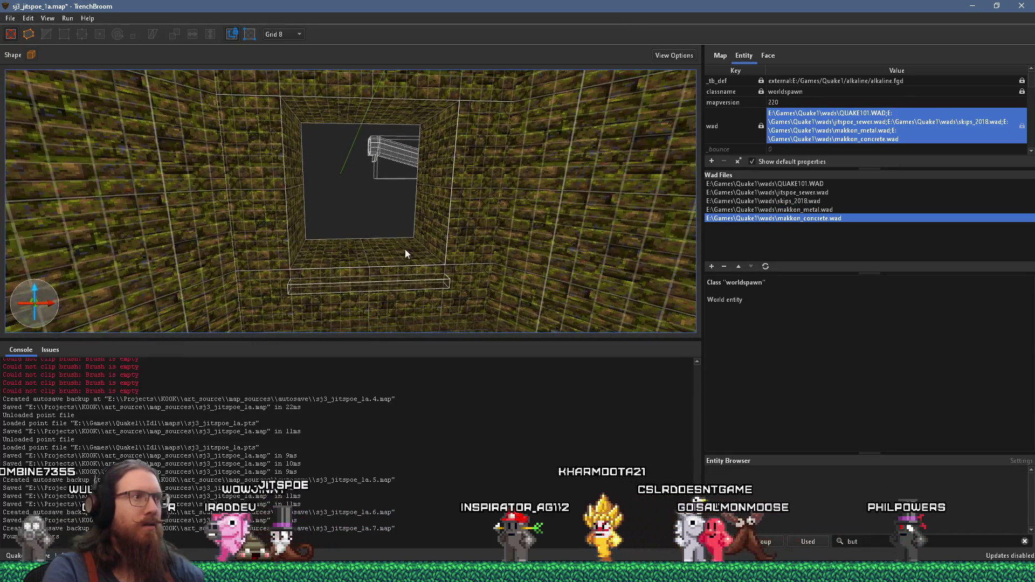
{"action": "left_click", "coordinate": [393, 250], "text": "shift"}
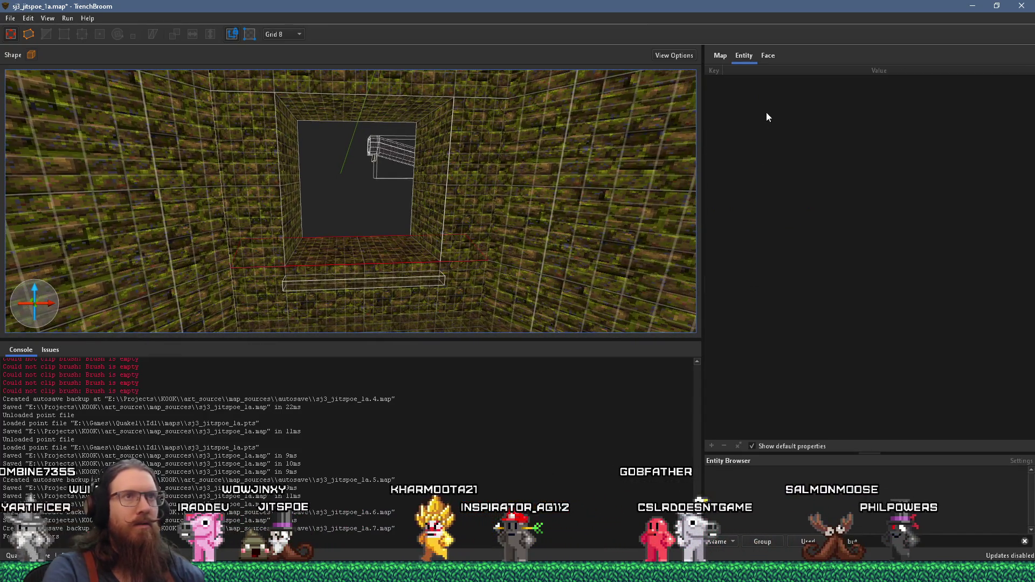
{"action": "left_click", "coordinate": [772, 56]}
- Try concrete textures conc_b03_brwn, conc_b03_moss2, conc_b05_blk1, conc_b06_moss4 and conc_c02_gry3 on the floor face
{"action": "left_click", "coordinate": [909, 545]}
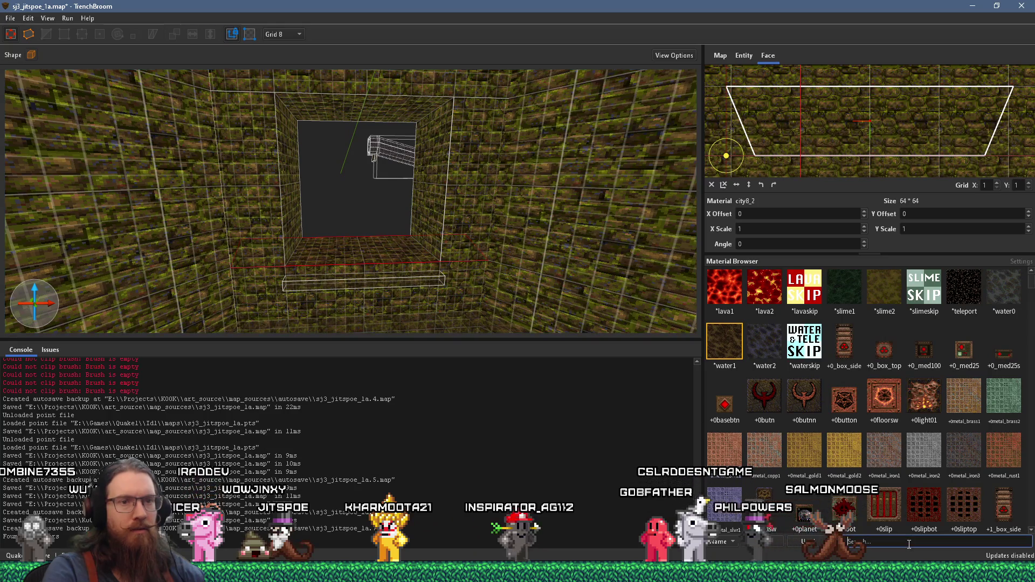
{"action": "scroll", "coordinate": [905, 484], "scroll_direction": "down", "scroll_amount": 10}
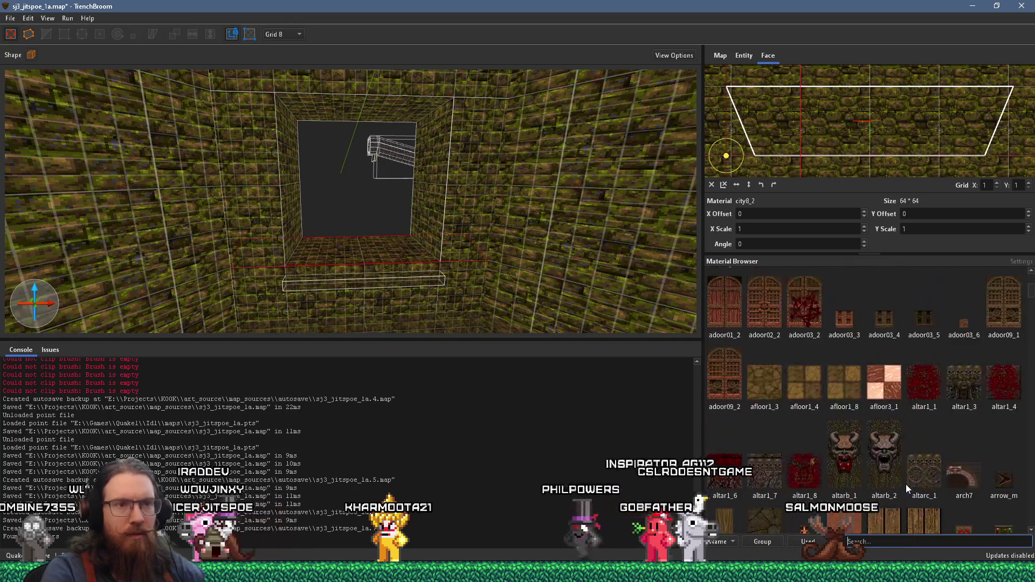
{"action": "scroll", "coordinate": [906, 487], "scroll_direction": "down", "scroll_amount": 5}
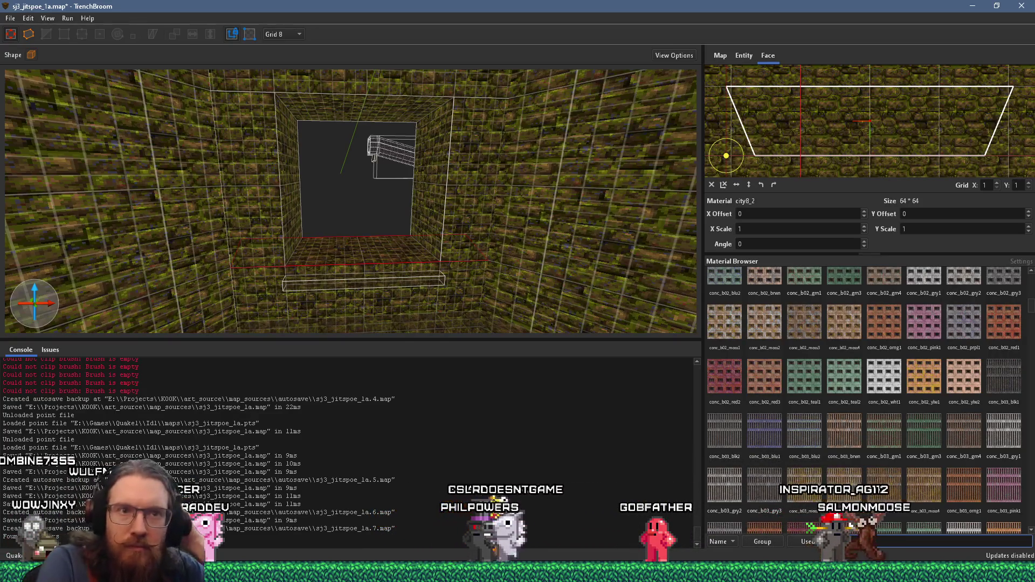
{"action": "scroll", "coordinate": [888, 463], "scroll_direction": "down", "scroll_amount": 3}
{"action": "scroll", "coordinate": [888, 462], "scroll_direction": "up", "scroll_amount": 2}
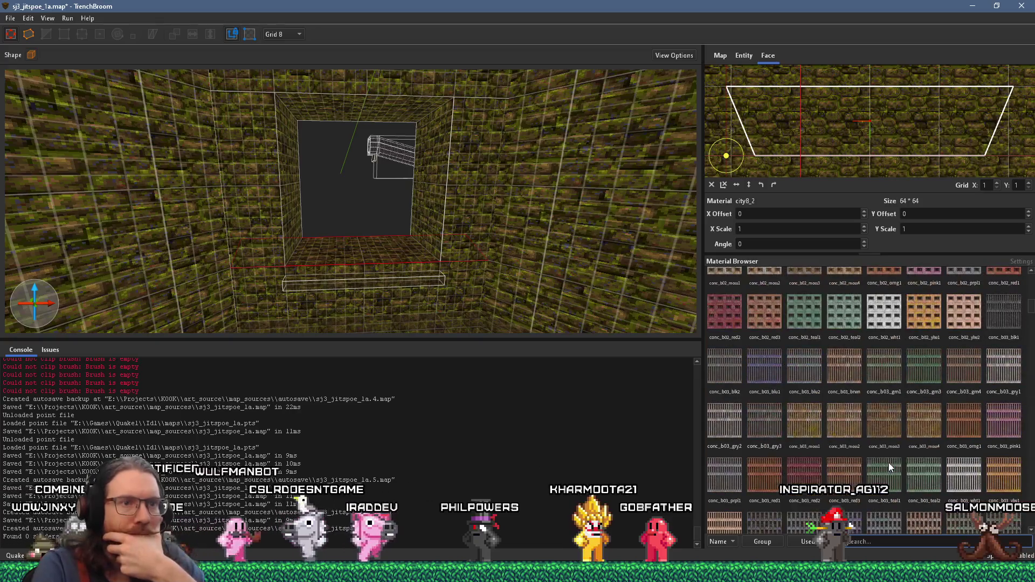
{"action": "left_click", "coordinate": [851, 369]}
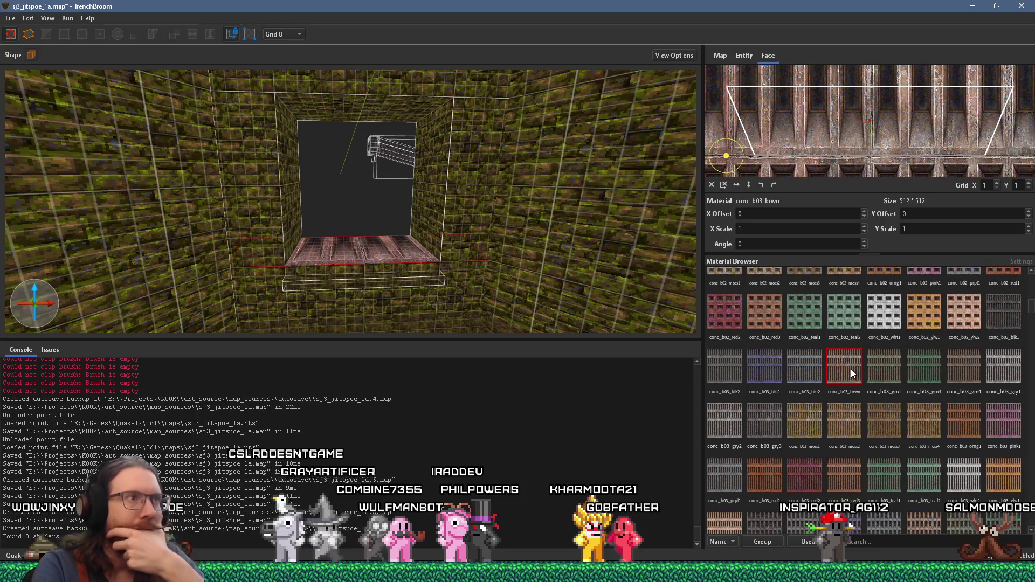
{"action": "left_click", "coordinate": [846, 409]}
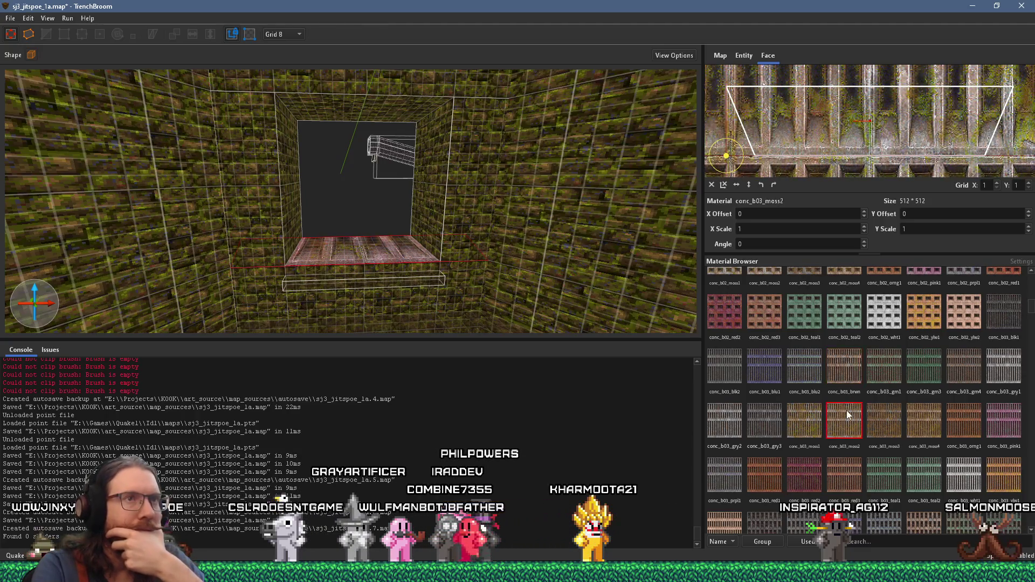
{"action": "scroll", "coordinate": [847, 414], "scroll_direction": "down", "scroll_amount": 1}
{"action": "scroll", "coordinate": [844, 461], "scroll_direction": "down", "scroll_amount": 4}
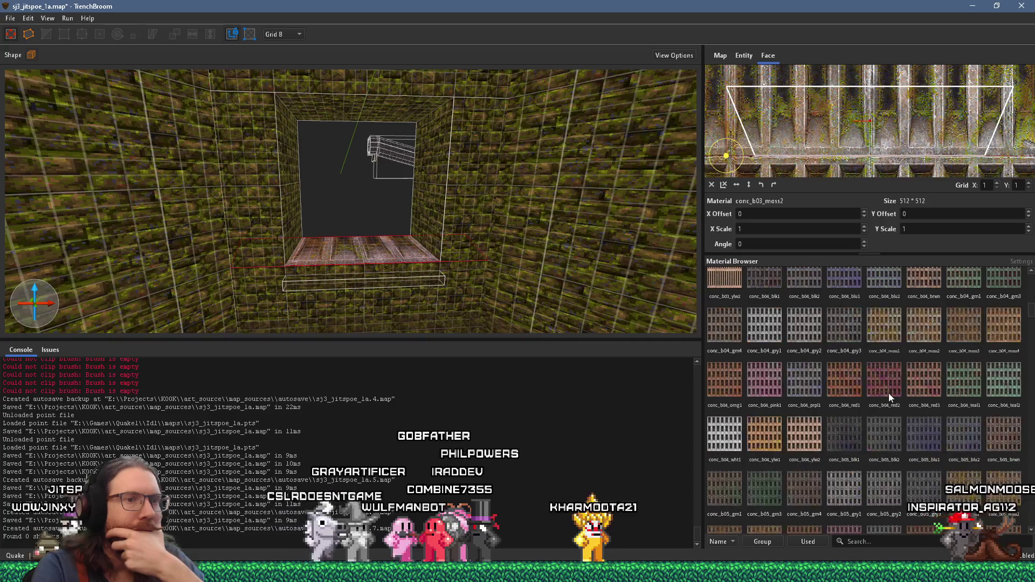
{"action": "left_click", "coordinate": [846, 438]}
{"action": "left_click", "coordinate": [791, 484]}
{"action": "scroll", "coordinate": [798, 488], "scroll_direction": "down", "scroll_amount": 2}
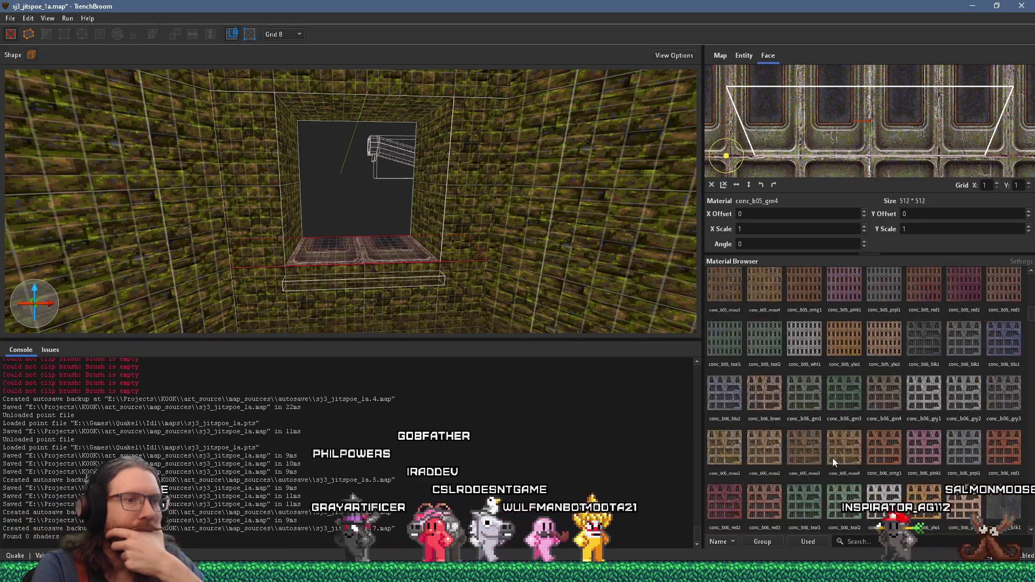
{"action": "left_click", "coordinate": [846, 457]}
{"action": "scroll", "coordinate": [846, 461], "scroll_direction": "down", "scroll_amount": 3}
{"action": "left_click", "coordinate": [875, 437]}
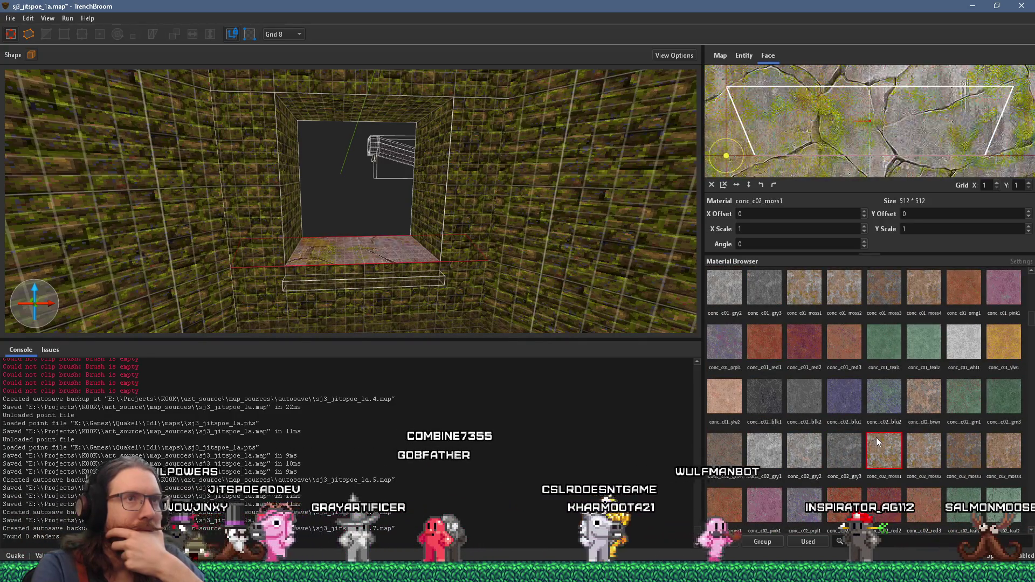
{"action": "left_click", "coordinate": [852, 468]}
- Compare conc_c04_moss3 and conc_c04_brwn, then settle on conc_f01_moss3 for the floor lip
{"action": "scroll", "coordinate": [852, 474], "scroll_direction": "down", "scroll_amount": 4}
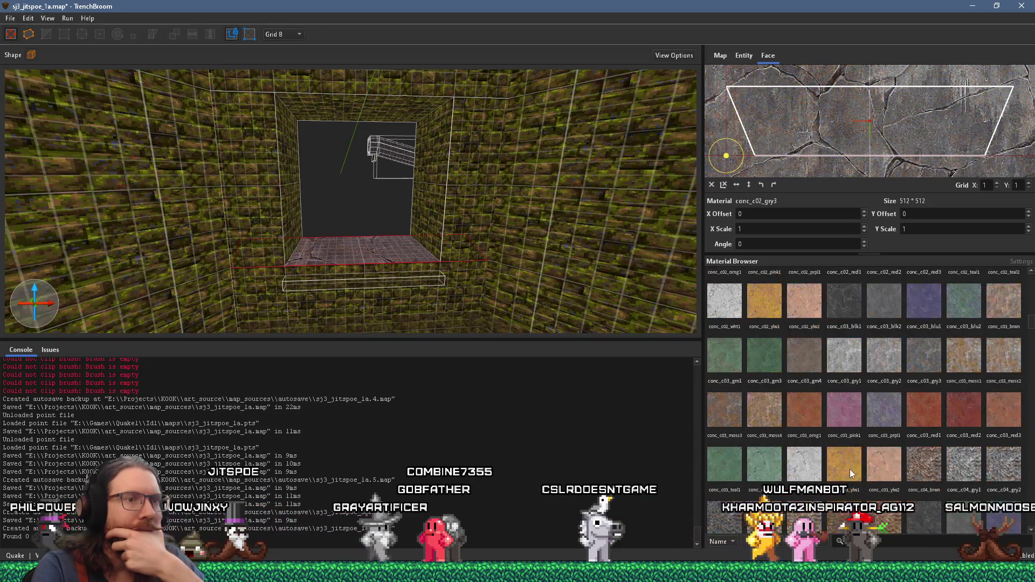
{"action": "scroll", "coordinate": [849, 469], "scroll_direction": "down", "scroll_amount": 4}
{"action": "left_click", "coordinate": [848, 391]}
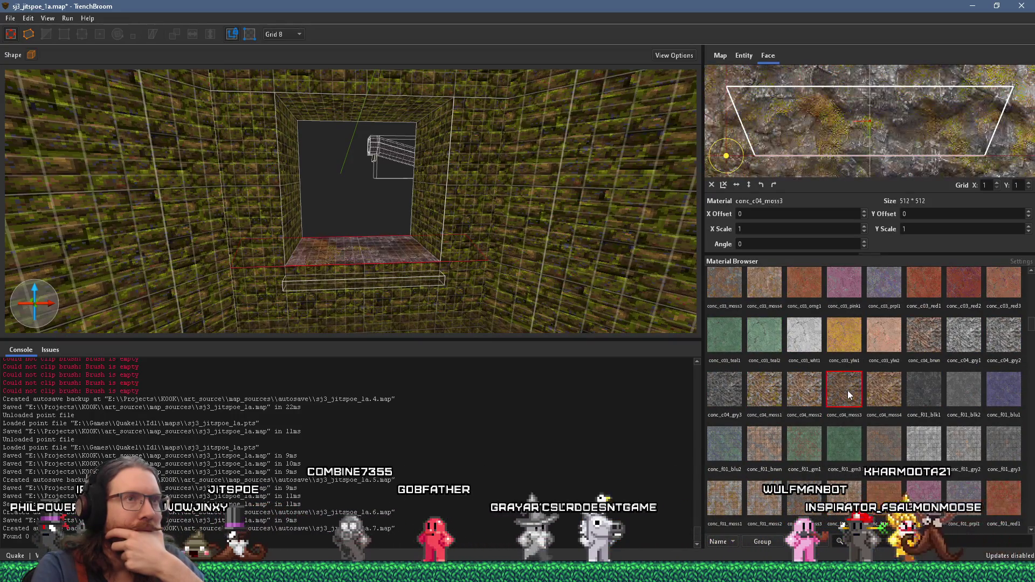
{"action": "left_click", "coordinate": [923, 334]}
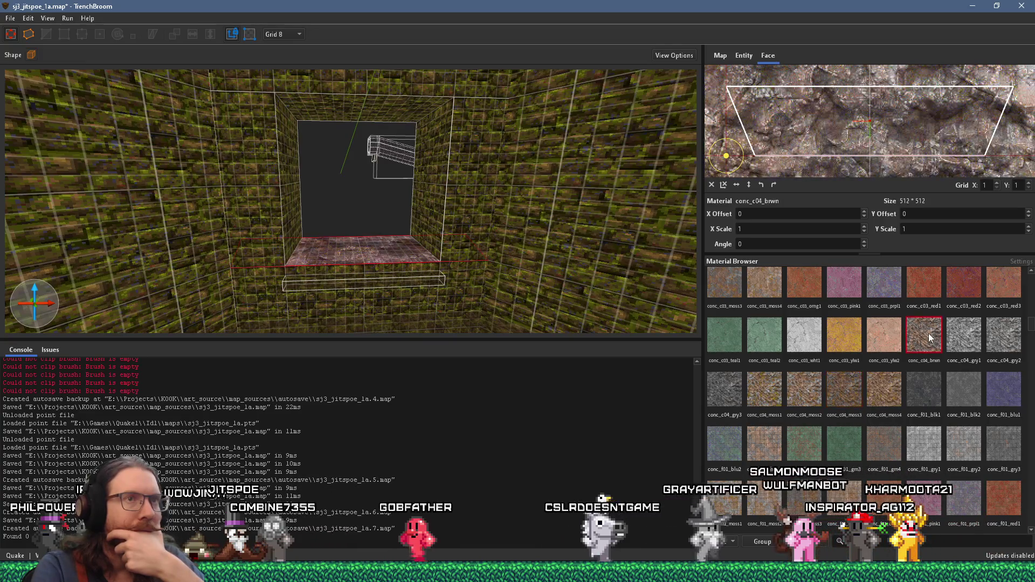
{"action": "scroll", "coordinate": [854, 446], "scroll_direction": "down", "scroll_amount": 1}
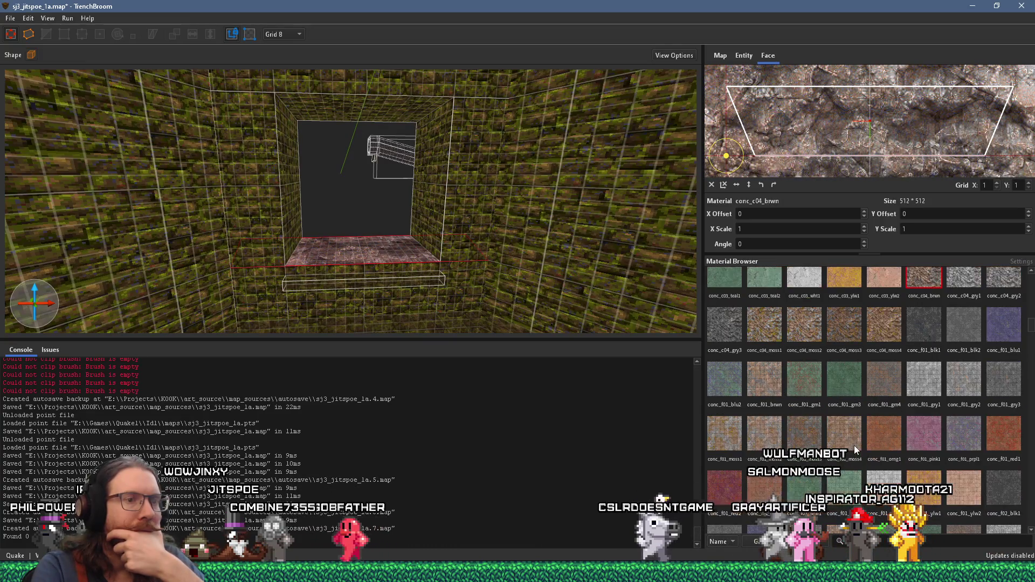
{"action": "left_click", "coordinate": [817, 443]}
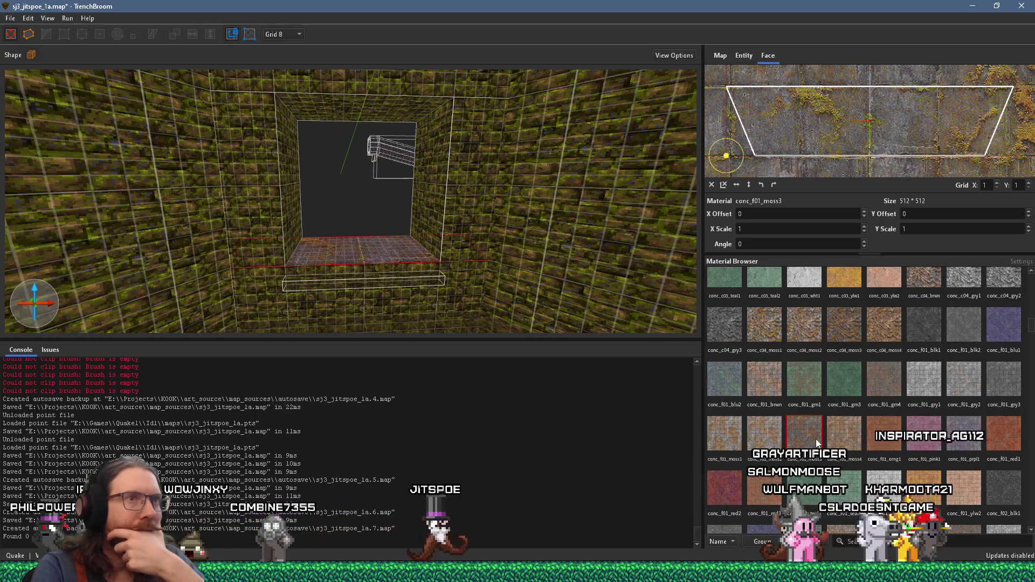
{"action": "scroll", "coordinate": [518, 287], "scroll_direction": "up", "scroll_amount": 5}
{"action": "scroll", "coordinate": [469, 318], "scroll_direction": "up", "scroll_amount": 6}
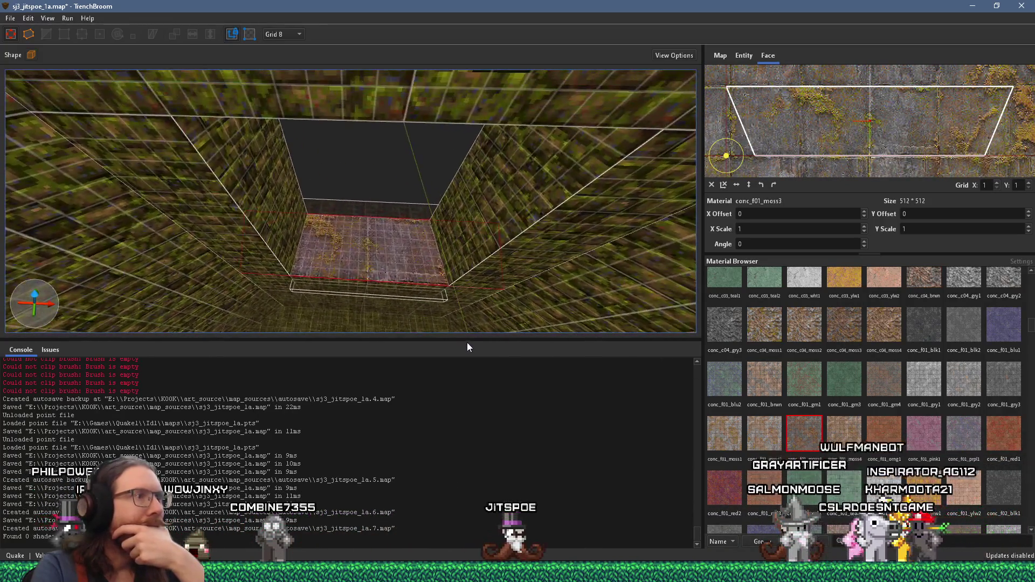
- Swing the view down to the floor, deselect it, set a 32-unit grid, and bring up PureRef
{"action": "left_click_drag", "start_coordinate": [458, 312], "coordinate": [444, 276]}
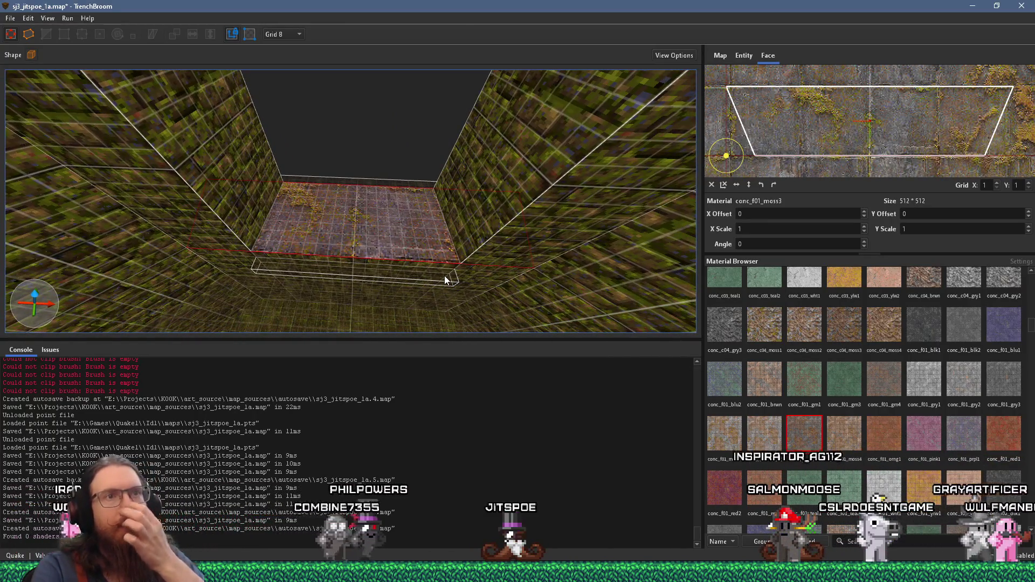
{"action": "mouse_move", "coordinate": [444, 276]}
{"action": "left_mouse_down"}
{"action": "mouse_move", "coordinate": [444, 295]}
{"action": "mouse_move", "coordinate": [383, 254]}
{"action": "mouse_move", "coordinate": [510, 256]}
{"action": "mouse_move", "coordinate": [468, 279]}
{"action": "mouse_move", "coordinate": [539, 277]}
{"action": "mouse_move", "coordinate": [481, 254]}
{"action": "mouse_move", "coordinate": [432, 257]}
{"action": "mouse_move", "coordinate": [379, 178]}
{"action": "mouse_move", "coordinate": [405, 229]}
{"action": "mouse_move", "coordinate": [379, 254]}
{"action": "mouse_move", "coordinate": [48, 279]}
{"action": "mouse_move", "coordinate": [463, 228]}
{"action": "mouse_move", "coordinate": [399, 170]}
{"action": "mouse_move", "coordinate": [402, 219]}
{"action": "mouse_move", "coordinate": [317, 169]}
{"action": "mouse_move", "coordinate": [386, 273]}
{"action": "mouse_move", "coordinate": [338, 251]}
{"action": "mouse_move", "coordinate": [125, 270]}
{"action": "mouse_move", "coordinate": [236, 258]}
{"action": "left_mouse_up"}
{"action": "key", "text": "Escape"}
{"action": "left_click", "coordinate": [286, 34]}
{"action": "left_click", "coordinate": [297, 99]}
{"action": "key", "text": "alt+Tab"}
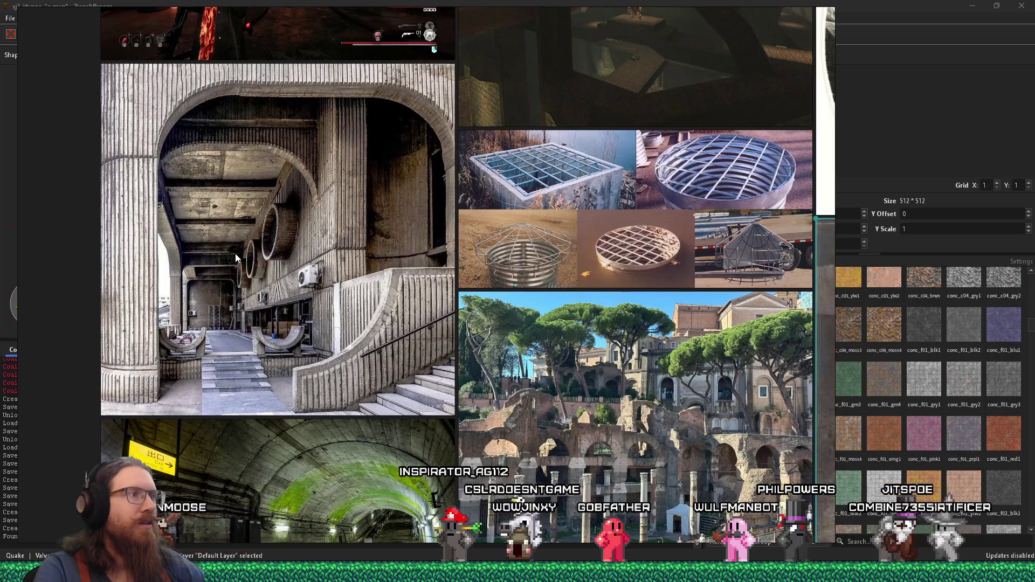
- Compare the reference photos with the level, orbiting to the concrete floor walkway, then return to TrenchBroom
{"action": "key", "text": "alt+Tab"}
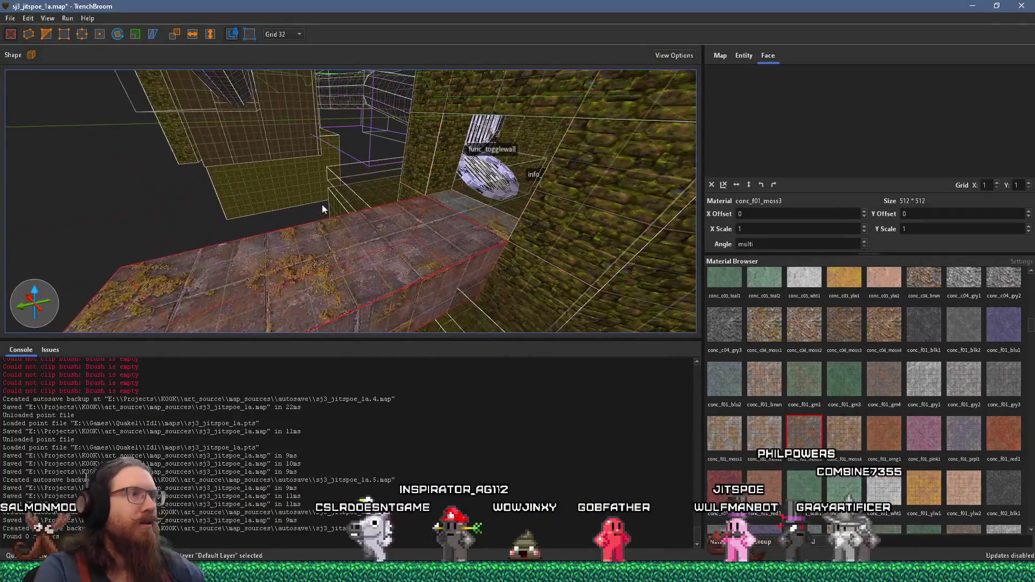
{"action": "key", "text": "alt+Tab"}
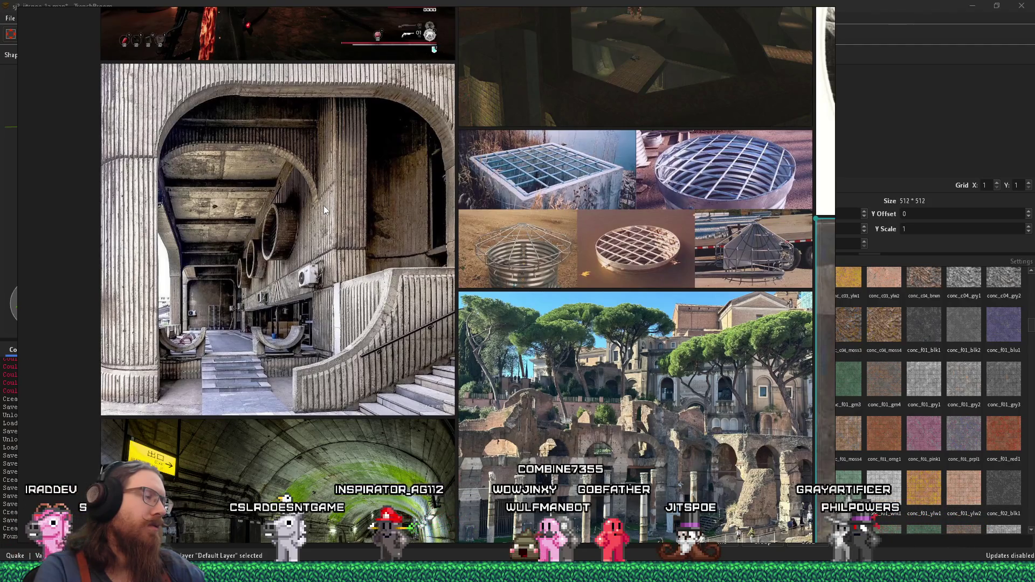
{"action": "key", "text": "alt+Tab"}
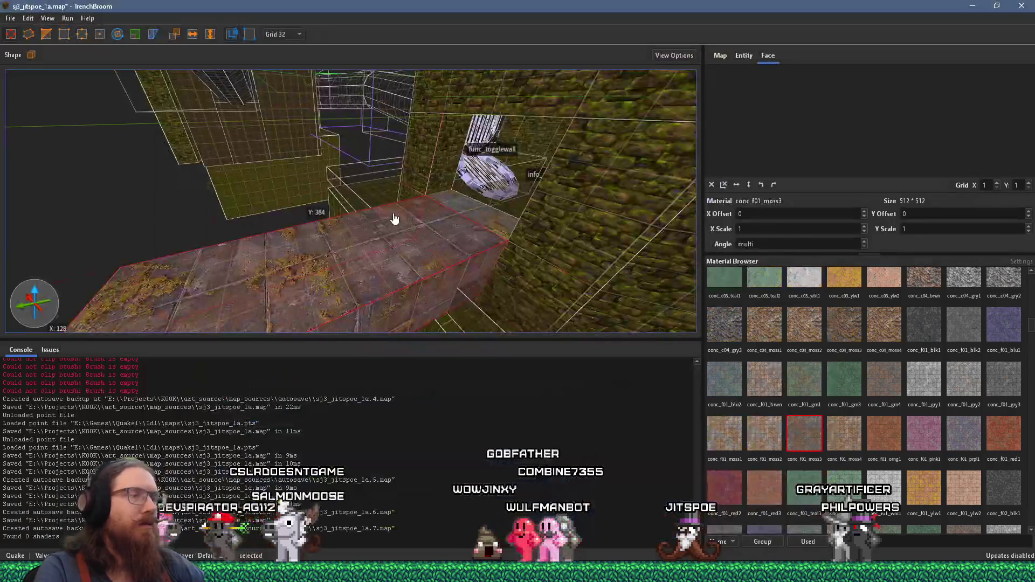
{"action": "mouse_move", "coordinate": [641, 262]}
{"action": "left_mouse_down"}
{"action": "mouse_move", "coordinate": [405, 272]}
{"action": "mouse_move", "coordinate": [349, 228]}
{"action": "mouse_move", "coordinate": [276, 215]}
{"action": "left_mouse_up"}
{"action": "key", "text": "alt+Tab"}
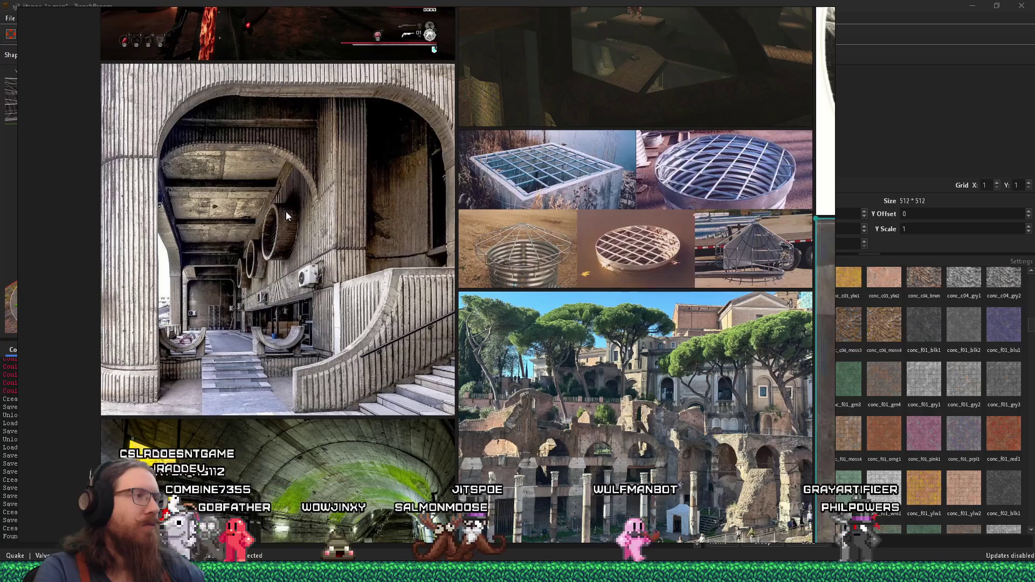
{"action": "key", "text": "alt+Tab"}
{"action": "mouse_move", "coordinate": [311, 203]}
{"action": "left_mouse_down"}
{"action": "mouse_move", "coordinate": [472, 299]}
{"action": "mouse_move", "coordinate": [490, 324]}
{"action": "mouse_move", "coordinate": [582, 231]}
{"action": "mouse_move", "coordinate": [654, 203]}
{"action": "mouse_move", "coordinate": [344, 195]}
{"action": "mouse_move", "coordinate": [418, 199]}
{"action": "mouse_move", "coordinate": [435, 254]}
{"action": "mouse_move", "coordinate": [363, 282]}
{"action": "mouse_move", "coordinate": [418, 288]}
{"action": "mouse_move", "coordinate": [416, 272]}
{"action": "mouse_move", "coordinate": [412, 296]}
{"action": "mouse_move", "coordinate": [383, 243]}
{"action": "left_mouse_up"}
{"action": "key", "text": "Escape"}
{"action": "key", "text": "alt+Tab"}
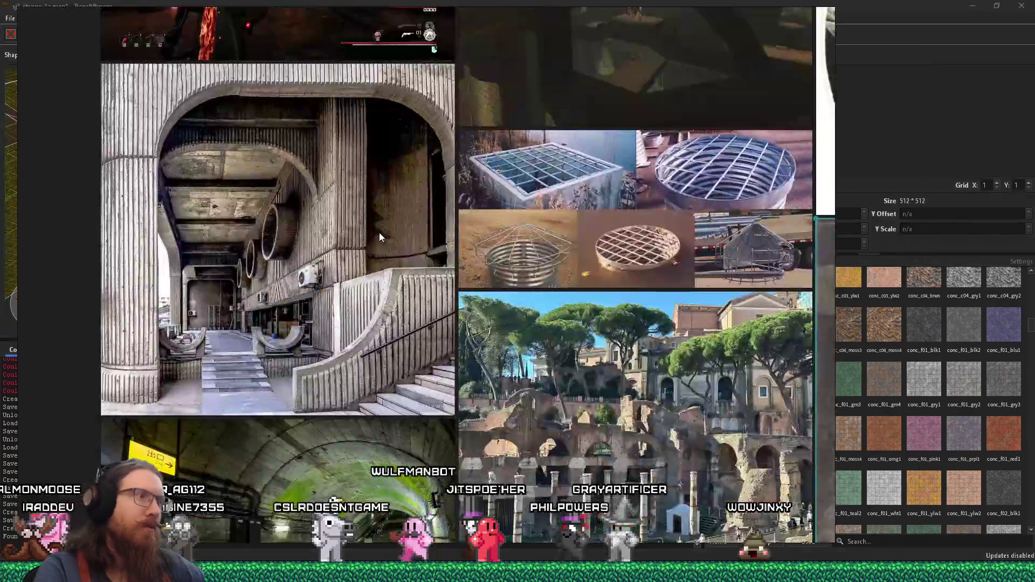
{"action": "key", "text": "alt+Tab"}
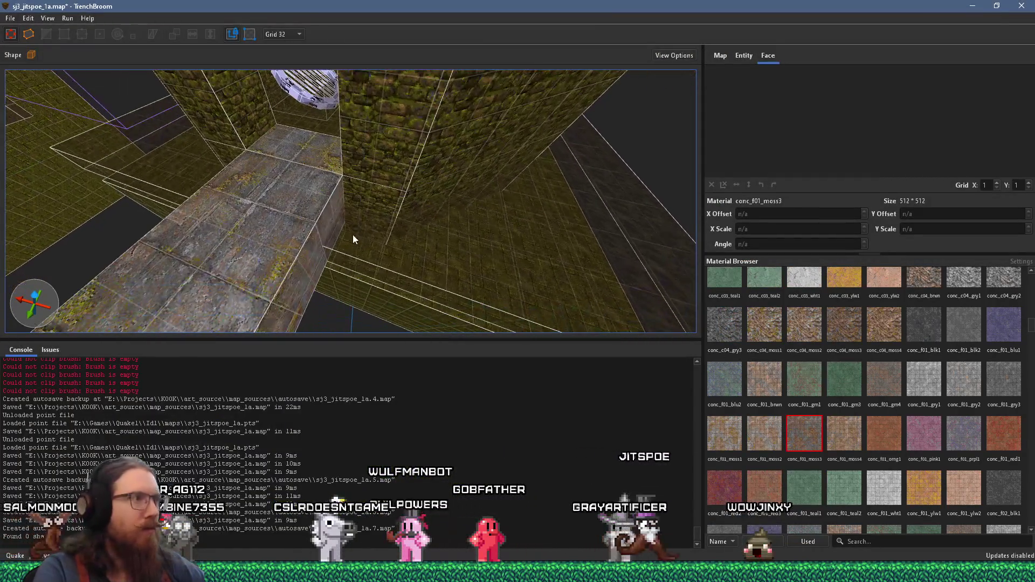
- Draw a new box brush beside the ledge, inspect its faces, then select the ledge's water brush
{"action": "mouse_move", "coordinate": [399, 241]}
{"action": "left_mouse_down"}
{"action": "mouse_move", "coordinate": [375, 159]}
{"action": "mouse_move", "coordinate": [575, 210]}
{"action": "left_mouse_up"}
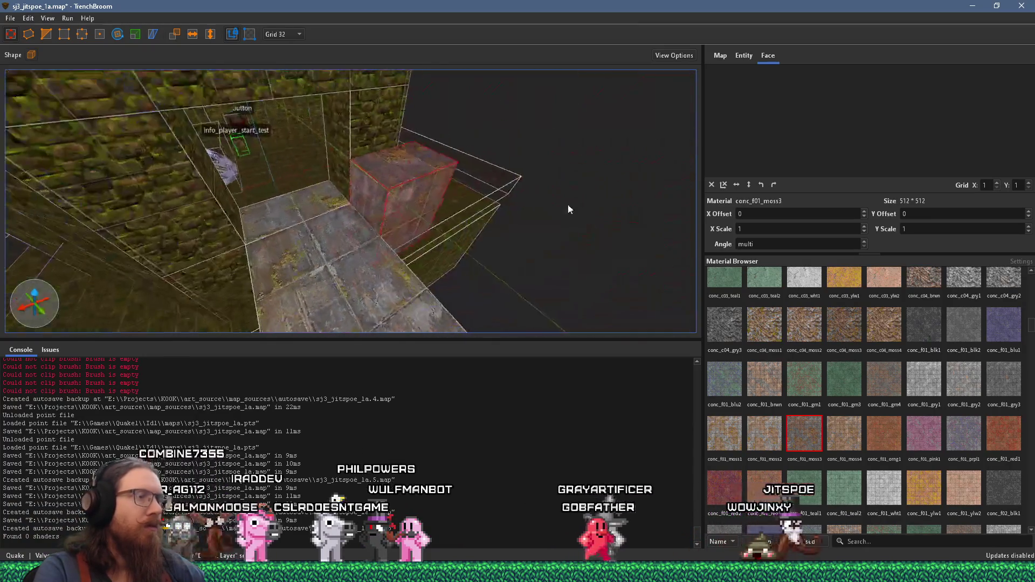
{"action": "mouse_move", "coordinate": [406, 155]}
{"action": "left_mouse_down"}
{"action": "mouse_move", "coordinate": [406, 105]}
{"action": "mouse_move", "coordinate": [396, 137]}
{"action": "mouse_move", "coordinate": [552, 59]}
{"action": "mouse_move", "coordinate": [645, 67]}
{"action": "left_mouse_up"}
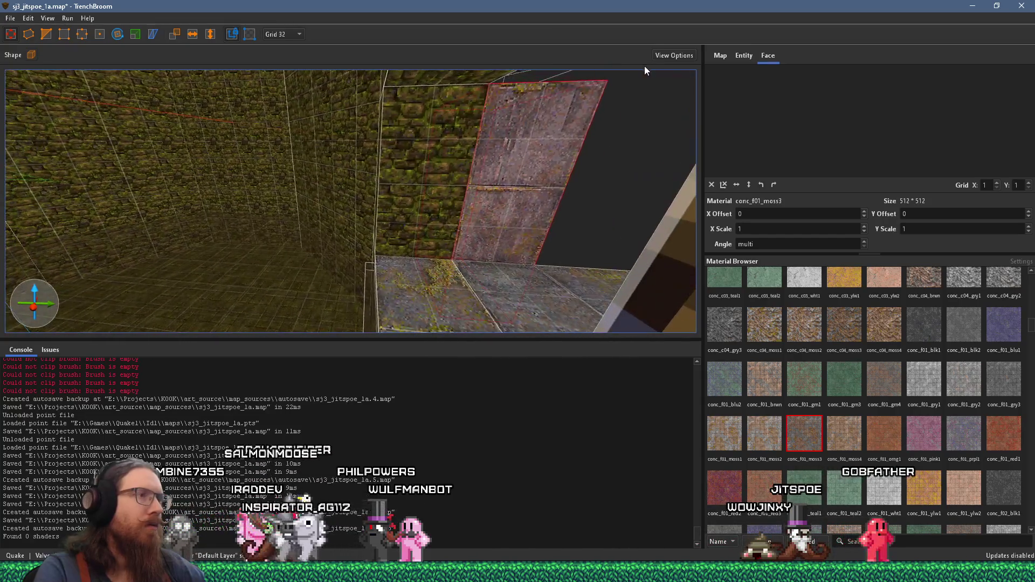
{"action": "left_click", "coordinate": [504, 168], "text": "shift"}
{"action": "mouse_move", "coordinate": [481, 179]}
{"action": "left_mouse_down"}
{"action": "mouse_move", "coordinate": [345, 205]}
{"action": "mouse_move", "coordinate": [605, 228]}
{"action": "mouse_move", "coordinate": [555, 149]}
{"action": "mouse_move", "coordinate": [522, 179]}
{"action": "mouse_move", "coordinate": [493, 164]}
{"action": "mouse_move", "coordinate": [469, 274]}
{"action": "mouse_move", "coordinate": [268, 270]}
{"action": "mouse_move", "coordinate": [369, 232]}
{"action": "mouse_move", "coordinate": [296, 244]}
{"action": "mouse_move", "coordinate": [383, 241]}
{"action": "mouse_move", "coordinate": [357, 252]}
{"action": "left_mouse_up"}
{"action": "left_click", "coordinate": [327, 212], "text": "shift"}
{"action": "left_click", "coordinate": [494, 165], "text": "shift"}
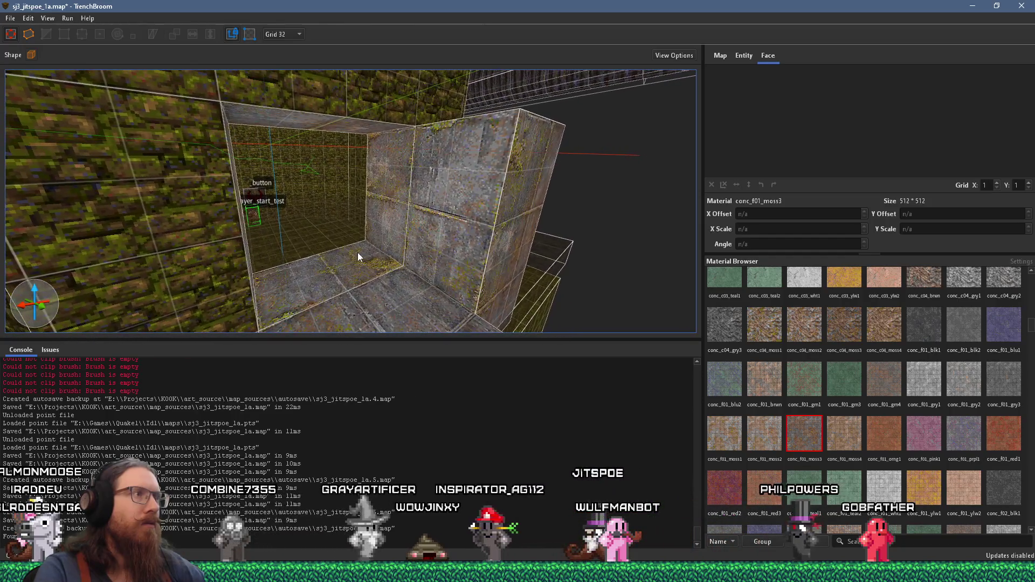
{"action": "key", "text": "w"}
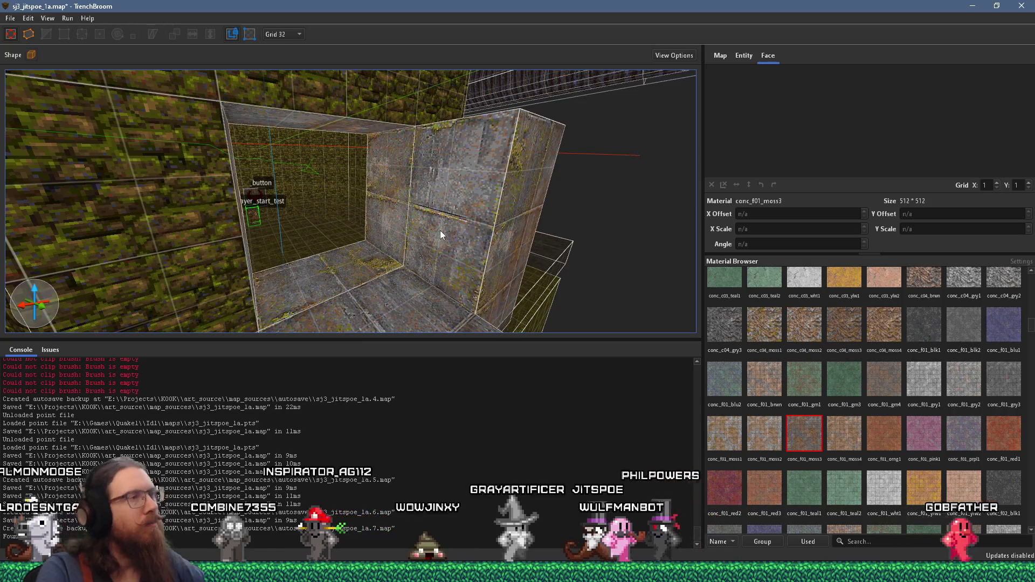
{"action": "mouse_move", "coordinate": [382, 241]}
{"action": "left_mouse_down"}
{"action": "mouse_move", "coordinate": [592, 247]}
{"action": "mouse_move", "coordinate": [474, 246]}
{"action": "mouse_move", "coordinate": [503, 245]}
{"action": "mouse_move", "coordinate": [474, 226]}
{"action": "mouse_move", "coordinate": [458, 253]}
{"action": "mouse_move", "coordinate": [490, 244]}
{"action": "left_mouse_up"}
{"action": "left_click", "coordinate": [447, 239]}
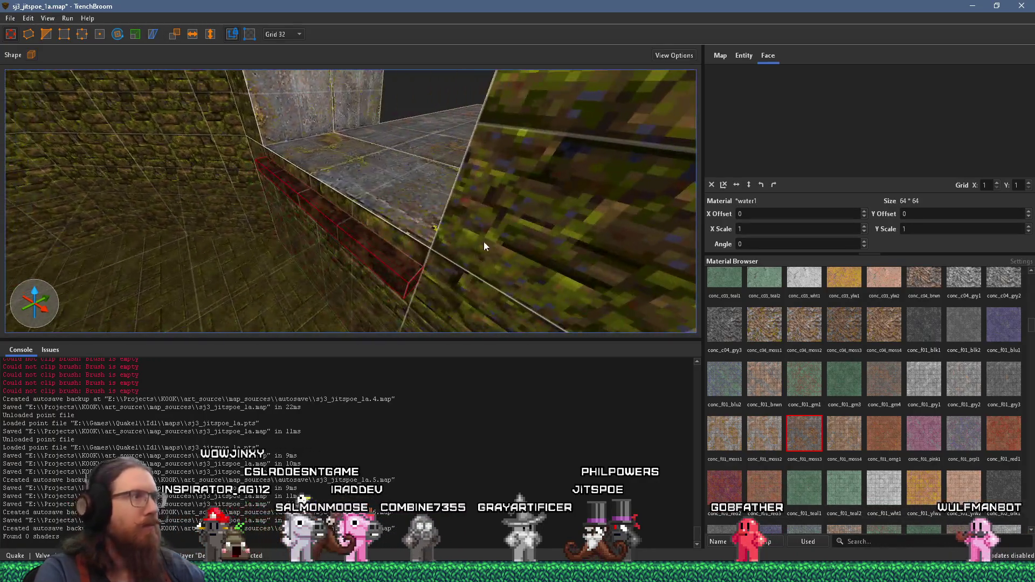
- Set the grid to 8 and stretch the ledge's water brush downward into a tall block
{"action": "left_click", "coordinate": [282, 33]}
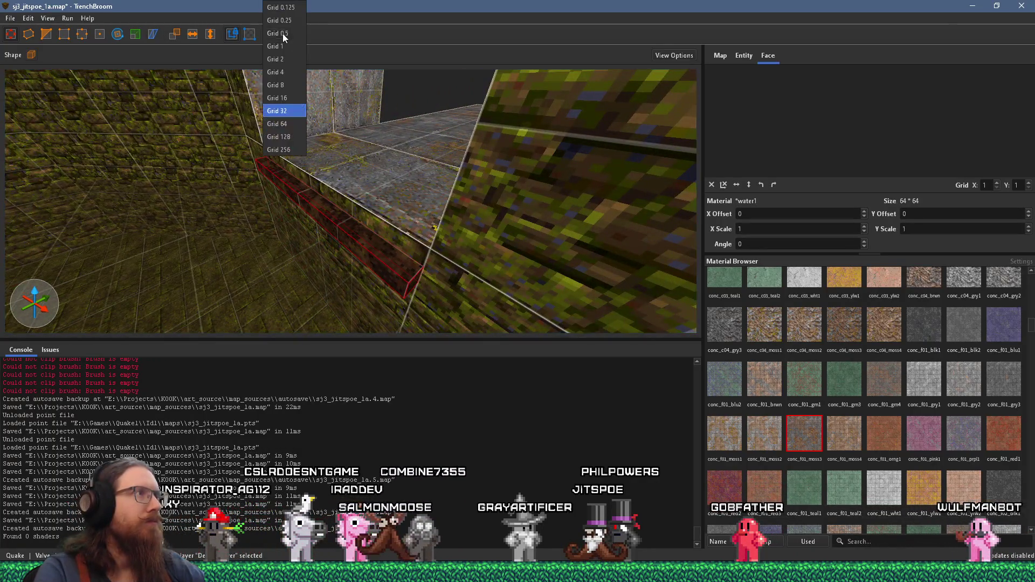
{"action": "left_click", "coordinate": [283, 85]}
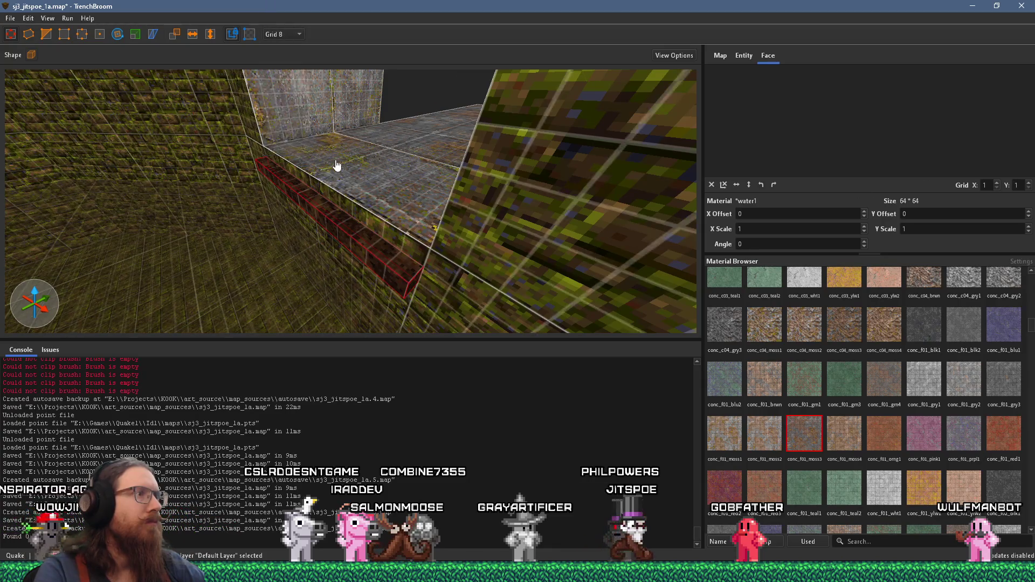
{"action": "left_click", "coordinate": [349, 247]}
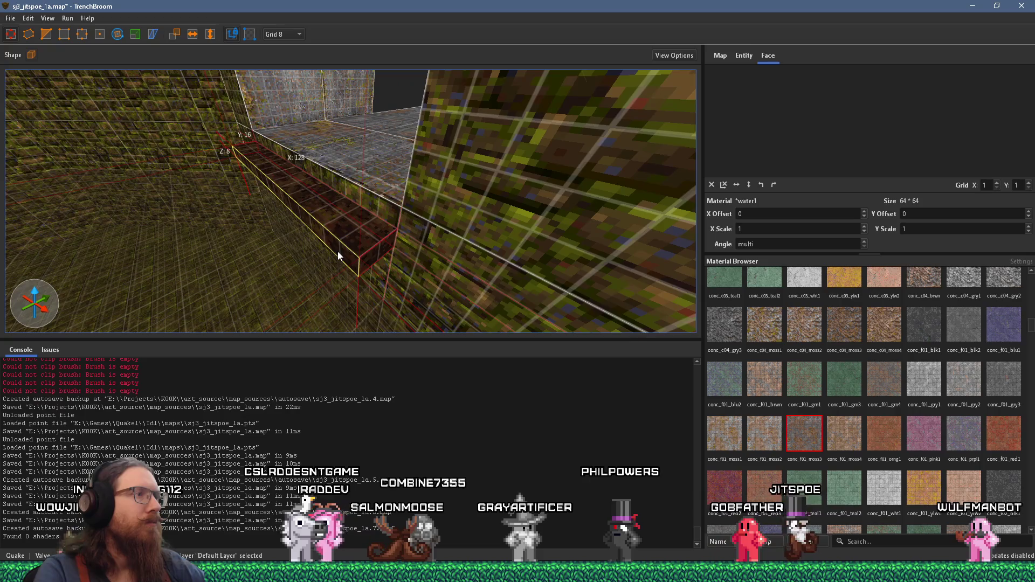
{"action": "scroll", "coordinate": [331, 225], "scroll_direction": "down", "scroll_amount": 3}
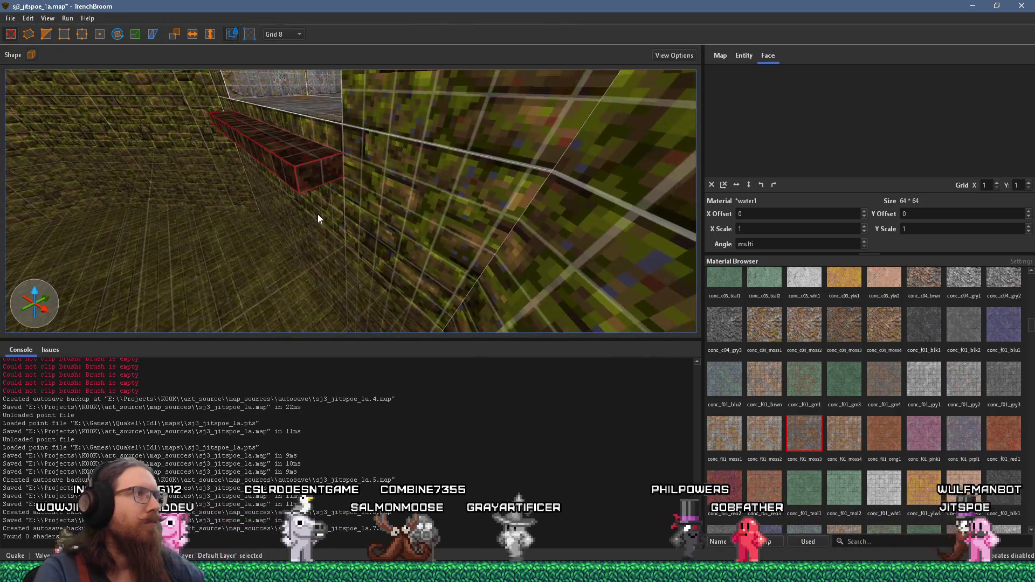
{"action": "scroll", "coordinate": [318, 214], "scroll_direction": "up", "scroll_amount": 2}
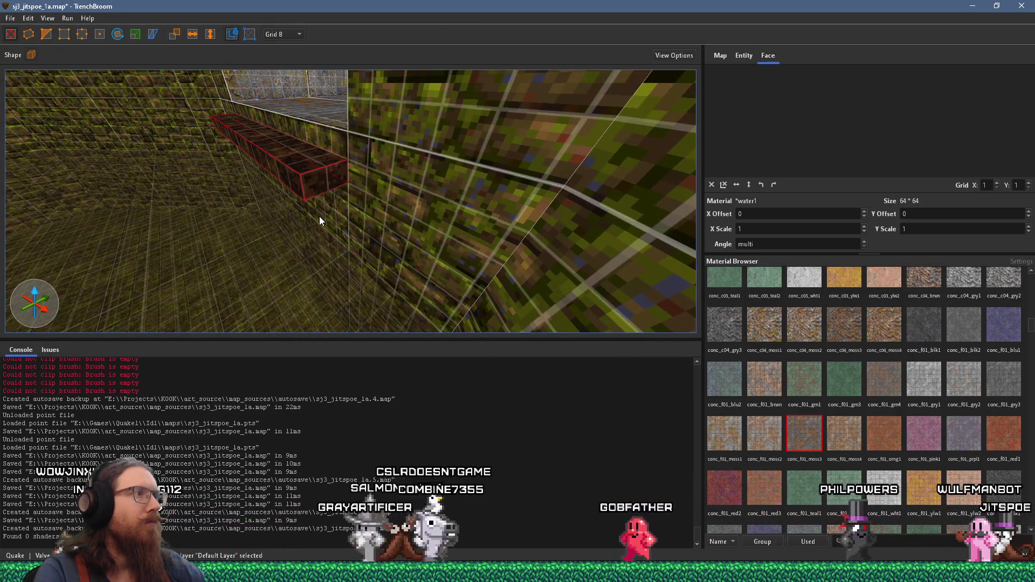
{"action": "mouse_move", "coordinate": [338, 215]}
{"action": "left_mouse_down"}
{"action": "mouse_move", "coordinate": [352, 313]}
{"action": "mouse_move", "coordinate": [338, 275]}
{"action": "mouse_move", "coordinate": [349, 157]}
{"action": "mouse_move", "coordinate": [342, 227]}
{"action": "left_mouse_up"}
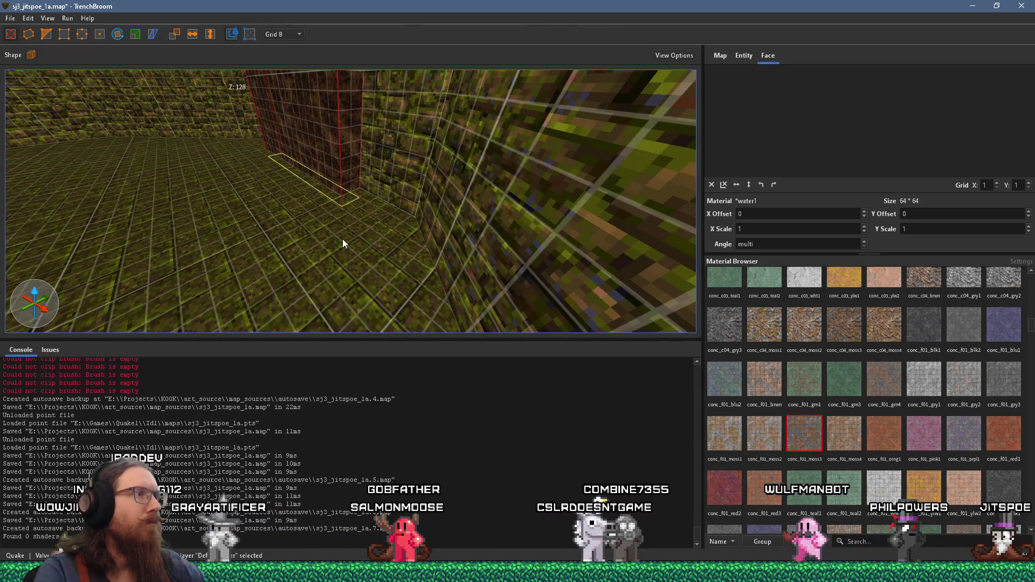
{"action": "scroll", "coordinate": [332, 178], "scroll_direction": "up", "scroll_amount": 4}
{"action": "scroll", "coordinate": [238, 228], "scroll_direction": "down", "scroll_amount": 4}
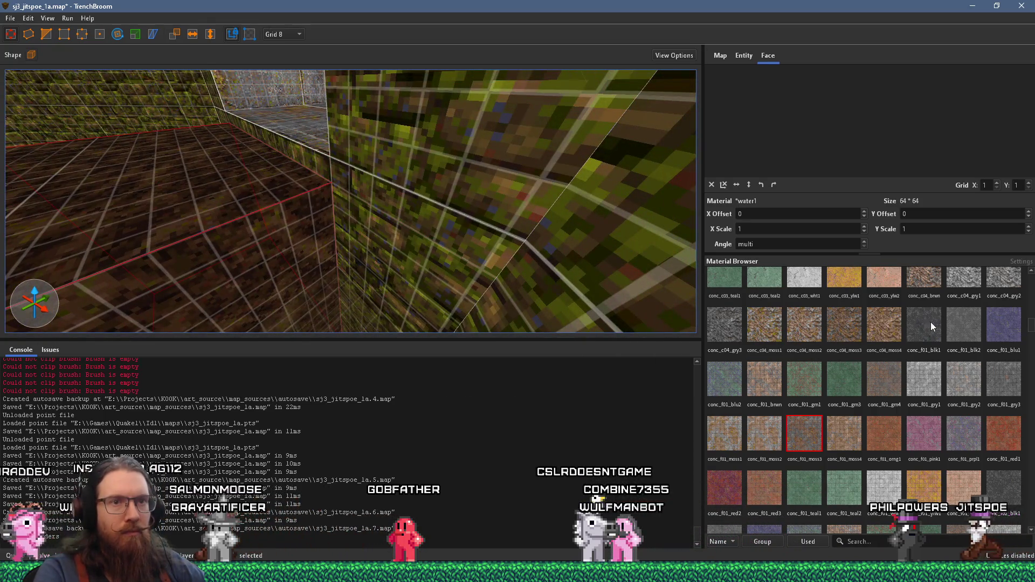
{"action": "scroll", "coordinate": [873, 399], "scroll_direction": "down", "scroll_amount": 2}
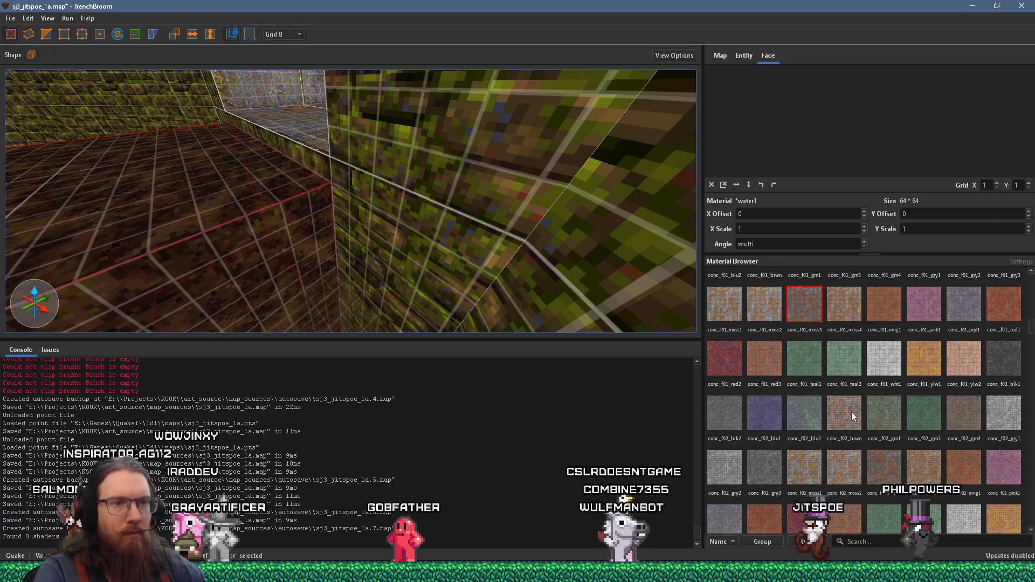
- Apply the brown concrete conc_f02_brwn to the stretched brush
{"action": "left_click", "coordinate": [844, 412]}
{"action": "scroll", "coordinate": [445, 266], "scroll_direction": "down", "scroll_amount": 4}
{"action": "mouse_move", "coordinate": [445, 266]}
{"action": "left_mouse_down"}
{"action": "mouse_move", "coordinate": [438, 287]}
{"action": "mouse_move", "coordinate": [492, 273]}
{"action": "mouse_move", "coordinate": [544, 277]}
{"action": "mouse_move", "coordinate": [503, 295]}
{"action": "mouse_move", "coordinate": [467, 280]}
{"action": "mouse_move", "coordinate": [425, 304]}
{"action": "mouse_move", "coordinate": [338, 297]}
{"action": "mouse_move", "coordinate": [389, 309]}
{"action": "left_mouse_up"}
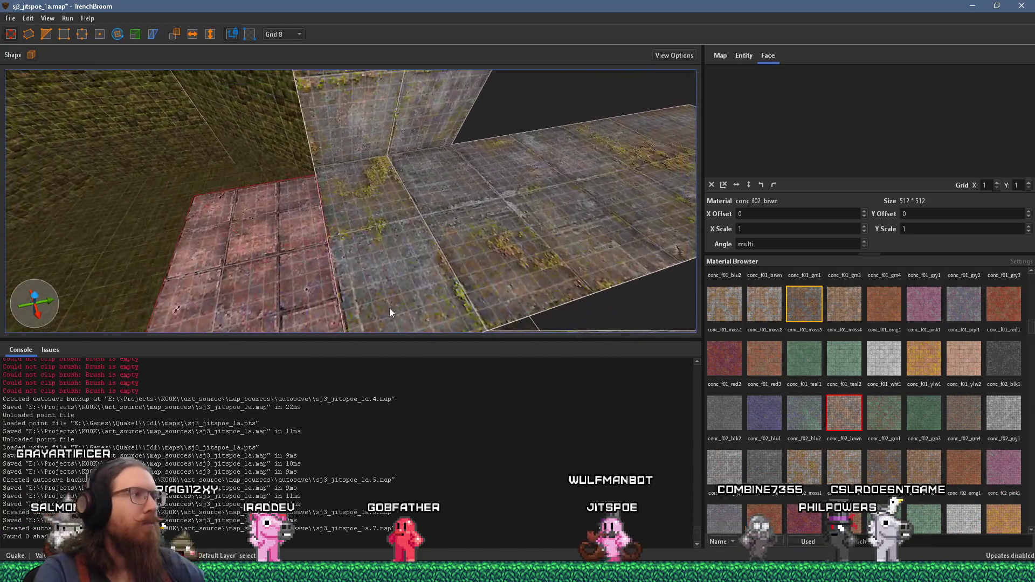
- Reshape the neighbouring floor brush into a narrow strip 192 units wide and 240 long
{"action": "left_click_drag", "start_coordinate": [288, 284], "coordinate": [254, 302]}
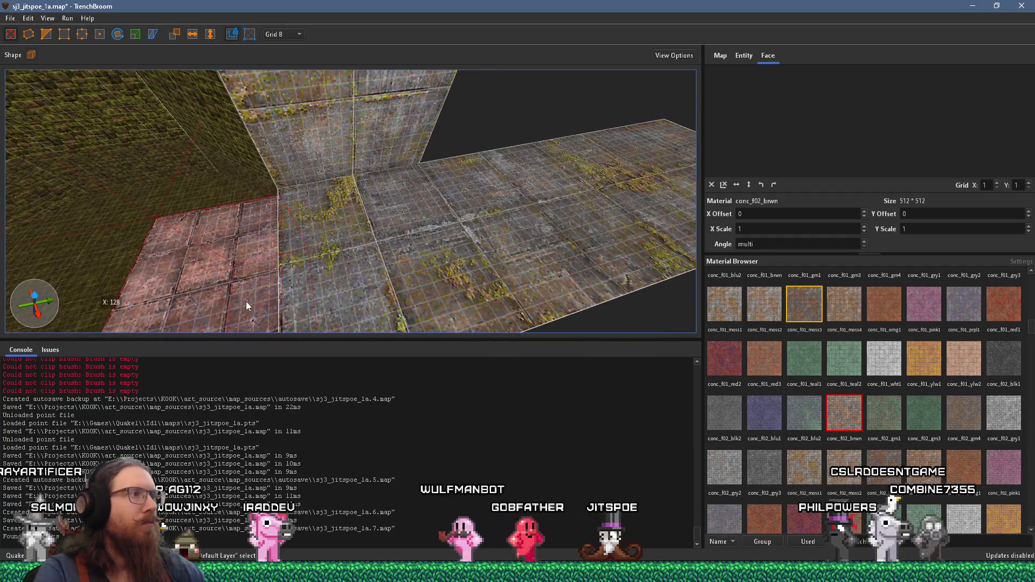
{"action": "left_click", "coordinate": [488, 174]}
{"action": "mouse_move", "coordinate": [484, 141]}
{"action": "left_mouse_down"}
{"action": "mouse_move", "coordinate": [351, 224]}
{"action": "mouse_move", "coordinate": [224, 232]}
{"action": "mouse_move", "coordinate": [259, 194]}
{"action": "mouse_move", "coordinate": [288, 190]}
{"action": "mouse_move", "coordinate": [276, 179]}
{"action": "mouse_move", "coordinate": [312, 201]}
{"action": "mouse_move", "coordinate": [358, 186]}
{"action": "mouse_move", "coordinate": [373, 222]}
{"action": "mouse_move", "coordinate": [365, 295]}
{"action": "mouse_move", "coordinate": [359, 270]}
{"action": "mouse_move", "coordinate": [458, 264]}
{"action": "mouse_move", "coordinate": [406, 259]}
{"action": "mouse_move", "coordinate": [344, 337]}
{"action": "mouse_move", "coordinate": [330, 282]}
{"action": "mouse_move", "coordinate": [435, 205]}
{"action": "left_mouse_up"}
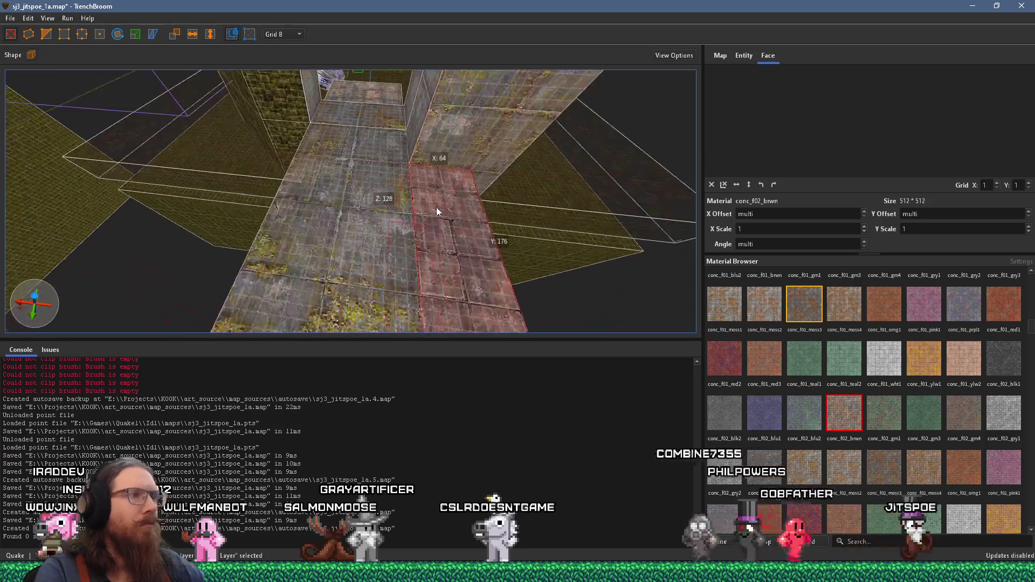
{"action": "mouse_move", "coordinate": [636, 221]}
{"action": "left_mouse_down"}
{"action": "mouse_move", "coordinate": [521, 251]}
{"action": "mouse_move", "coordinate": [494, 231]}
{"action": "mouse_move", "coordinate": [469, 277]}
{"action": "left_mouse_up"}
{"action": "left_click_drag", "start_coordinate": [356, 149], "coordinate": [337, 134]}
{"action": "mouse_move", "coordinate": [398, 191]}
{"action": "left_mouse_down"}
{"action": "mouse_move", "coordinate": [381, 178]}
{"action": "mouse_move", "coordinate": [398, 170]}
{"action": "left_mouse_up"}
{"action": "mouse_move", "coordinate": [516, 80]}
{"action": "left_mouse_down"}
{"action": "mouse_move", "coordinate": [364, 144]}
{"action": "mouse_move", "coordinate": [374, 73]}
{"action": "mouse_move", "coordinate": [384, 143]}
{"action": "mouse_move", "coordinate": [438, 140]}
{"action": "mouse_move", "coordinate": [539, 172]}
{"action": "mouse_move", "coordinate": [627, 170]}
{"action": "mouse_move", "coordinate": [483, 205]}
{"action": "mouse_move", "coordinate": [387, 245]}
{"action": "mouse_move", "coordinate": [372, 181]}
{"action": "mouse_move", "coordinate": [370, 208]}
{"action": "mouse_move", "coordinate": [374, 199]}
{"action": "left_mouse_up"}
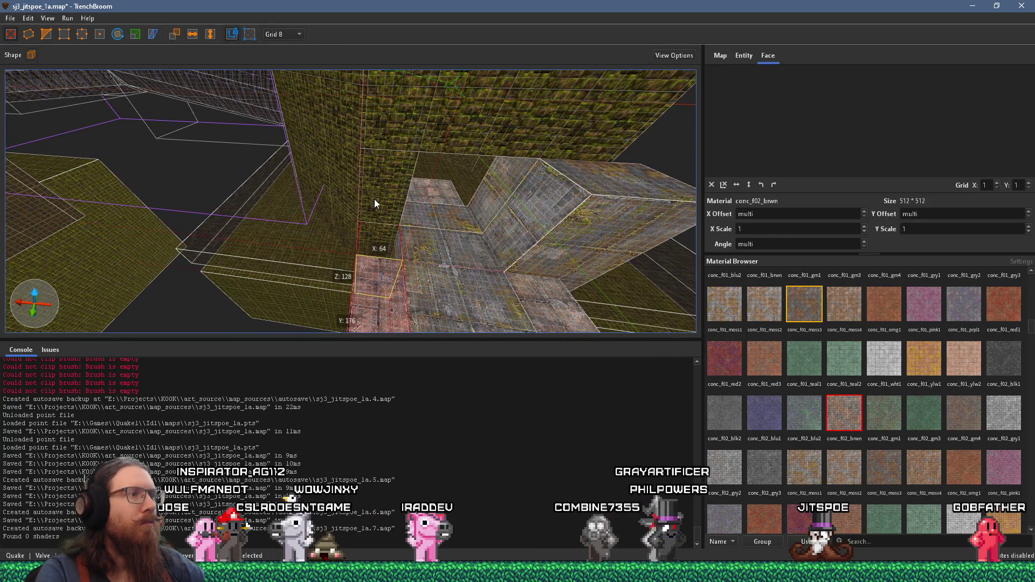
- Set the grid to 16, extend the mossy block left and resize the pillar to 128×64×192
{"action": "left_click", "coordinate": [291, 34]}
{"action": "left_click", "coordinate": [286, 84]}
{"action": "left_click", "coordinate": [548, 213]}
{"action": "mouse_move", "coordinate": [548, 208]}
{"action": "left_mouse_down"}
{"action": "mouse_move", "coordinate": [332, 198]}
{"action": "mouse_move", "coordinate": [360, 202]}
{"action": "left_mouse_up"}
{"action": "left_click", "coordinate": [419, 212]}
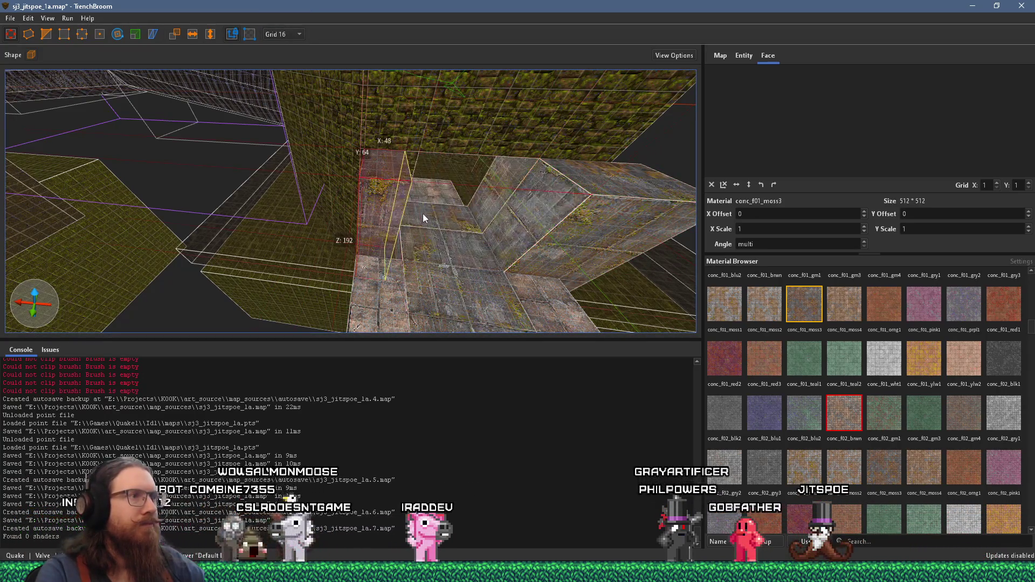
{"action": "mouse_move", "coordinate": [435, 215]}
{"action": "left_mouse_down"}
{"action": "mouse_move", "coordinate": [296, 216]}
{"action": "mouse_move", "coordinate": [346, 220]}
{"action": "left_mouse_up"}
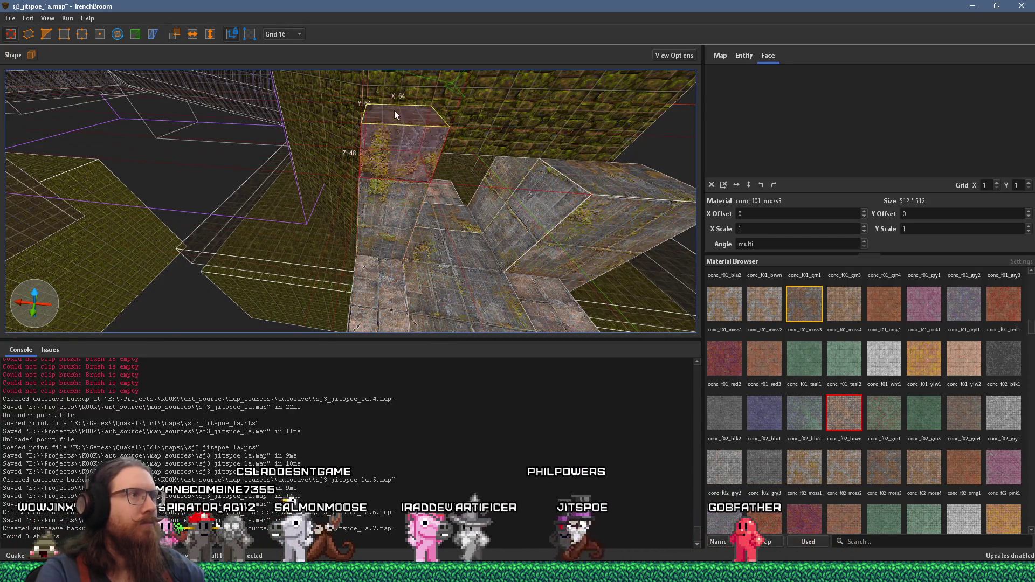
- Select the long beam above the pillar and inspect it from above, below and the side
{"action": "left_click", "coordinate": [472, 131]}
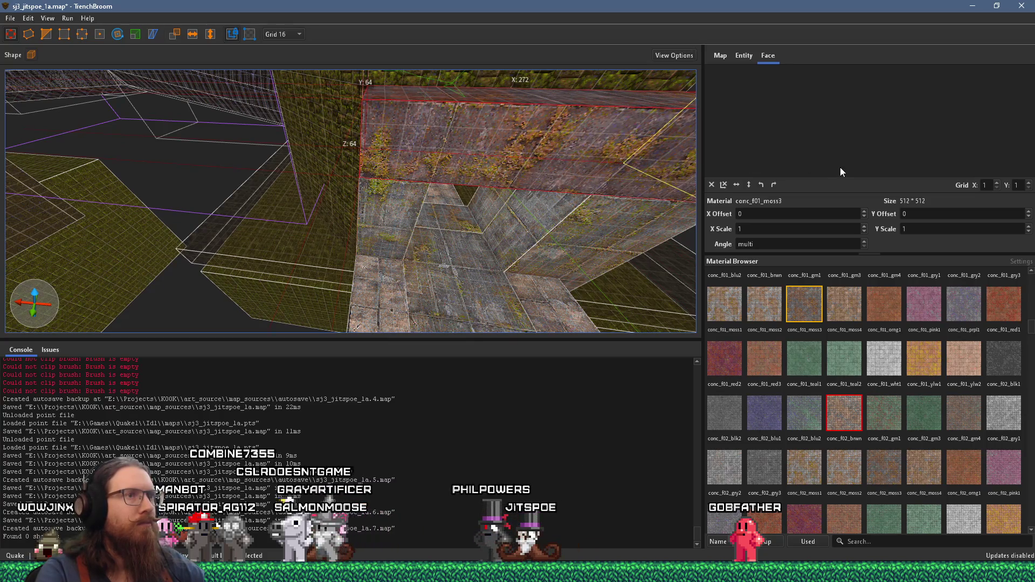
{"action": "scroll", "coordinate": [481, 215], "scroll_direction": "up", "scroll_amount": 10}
{"action": "scroll", "coordinate": [474, 233], "scroll_direction": "down", "scroll_amount": 10}
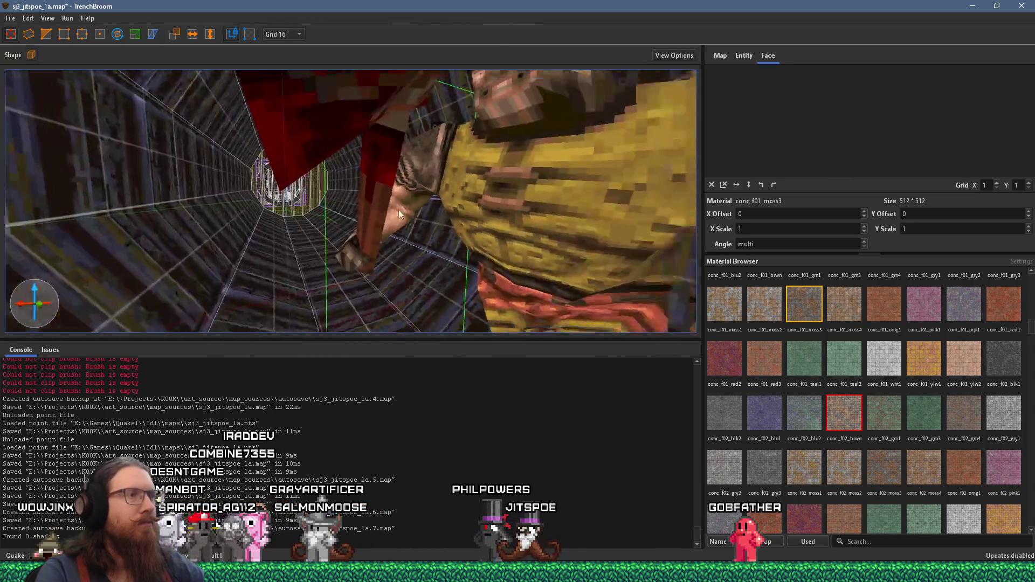
{"action": "scroll", "coordinate": [363, 176], "scroll_direction": "up", "scroll_amount": 5}
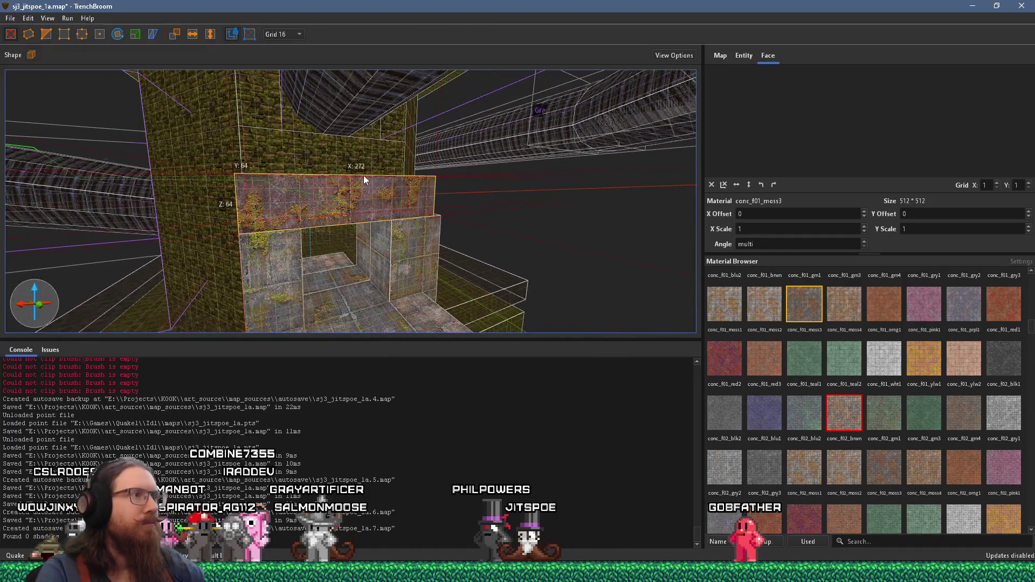
{"action": "scroll", "coordinate": [471, 205], "scroll_direction": "up", "scroll_amount": 5}
{"action": "scroll", "coordinate": [471, 205], "scroll_direction": "up", "scroll_amount": 3}
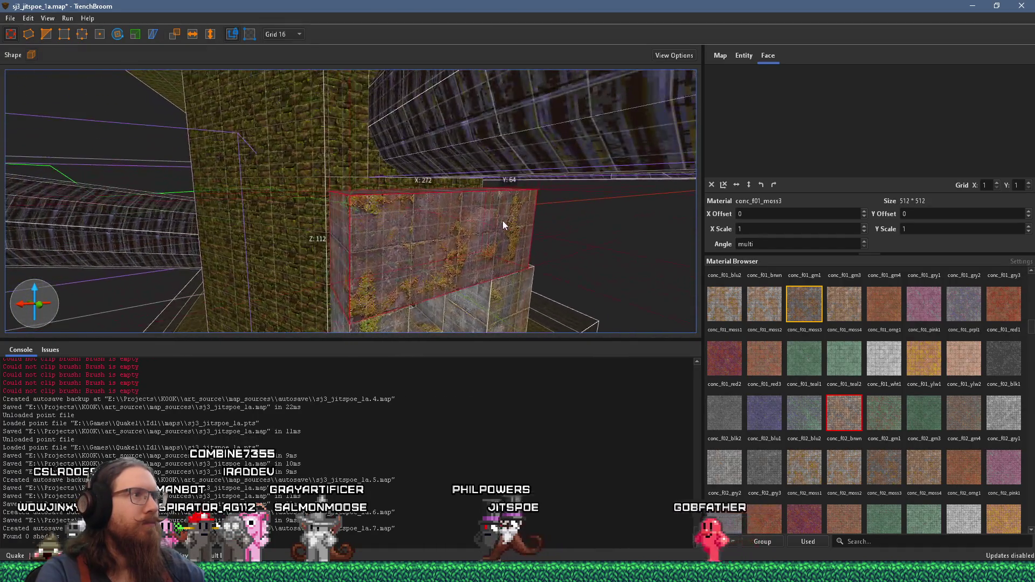
{"action": "scroll", "coordinate": [436, 192], "scroll_direction": "up", "scroll_amount": 3}
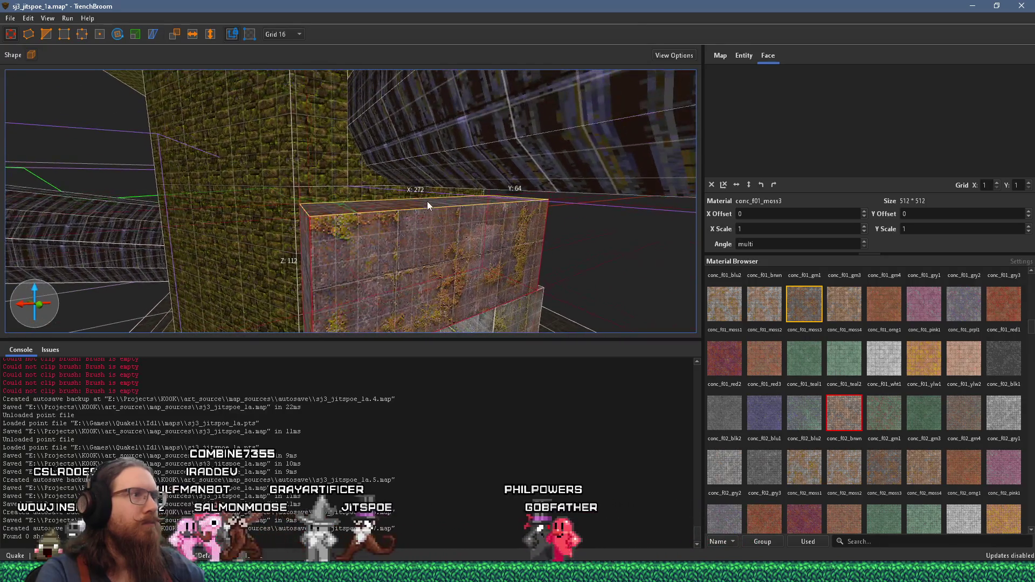
{"action": "mouse_move", "coordinate": [445, 224]}
{"action": "left_mouse_down"}
{"action": "mouse_move", "coordinate": [412, 145]}
{"action": "mouse_move", "coordinate": [387, 115]}
{"action": "mouse_move", "coordinate": [386, 161]}
{"action": "mouse_move", "coordinate": [431, 212]}
{"action": "mouse_move", "coordinate": [333, 159]}
{"action": "mouse_move", "coordinate": [374, 168]}
{"action": "mouse_move", "coordinate": [367, 182]}
{"action": "mouse_move", "coordinate": [455, 260]}
{"action": "mouse_move", "coordinate": [458, 281]}
{"action": "mouse_move", "coordinate": [492, 268]}
{"action": "mouse_move", "coordinate": [349, 205]}
{"action": "mouse_move", "coordinate": [357, 168]}
{"action": "mouse_move", "coordinate": [341, 118]}
{"action": "left_mouse_up"}
{"action": "mouse_move", "coordinate": [355, 155]}
{"action": "left_mouse_down"}
{"action": "mouse_move", "coordinate": [393, 180]}
{"action": "mouse_move", "coordinate": [359, 114]}
{"action": "mouse_move", "coordinate": [263, 151]}
{"action": "mouse_move", "coordinate": [458, 185]}
{"action": "left_mouse_up"}
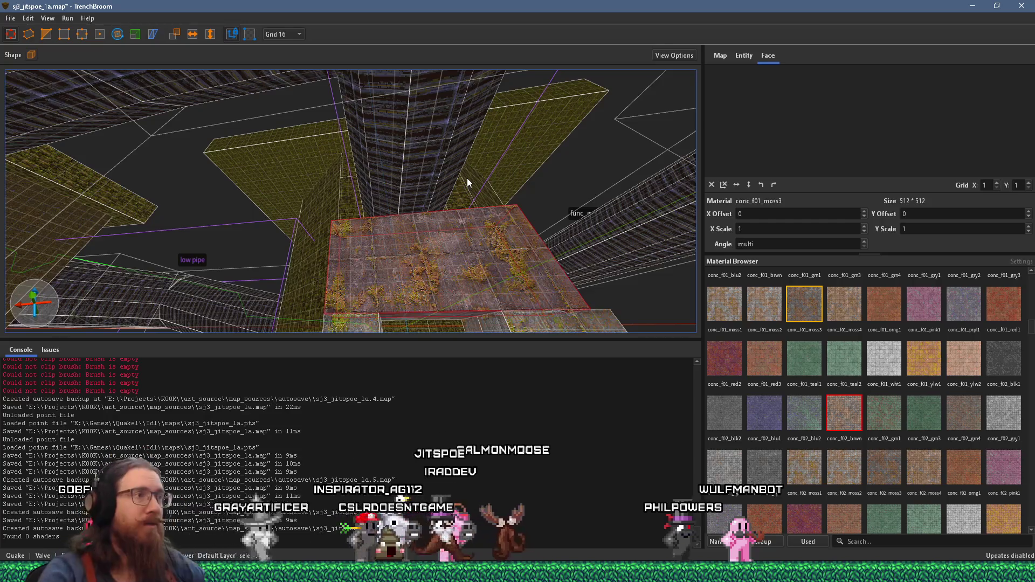
{"action": "mouse_move", "coordinate": [467, 177]}
{"action": "left_mouse_down"}
{"action": "mouse_move", "coordinate": [434, 249]}
{"action": "mouse_move", "coordinate": [575, 259]}
{"action": "mouse_move", "coordinate": [497, 296]}
{"action": "mouse_move", "coordinate": [442, 299]}
{"action": "mouse_move", "coordinate": [235, 361]}
{"action": "mouse_move", "coordinate": [413, 267]}
{"action": "mouse_move", "coordinate": [364, 309]}
{"action": "mouse_move", "coordinate": [471, 215]}
{"action": "mouse_move", "coordinate": [614, 212]}
{"action": "mouse_move", "coordinate": [596, 214]}
{"action": "mouse_move", "coordinate": [593, 132]}
{"action": "mouse_move", "coordinate": [612, 108]}
{"action": "mouse_move", "coordinate": [539, 208]}
{"action": "mouse_move", "coordinate": [534, 242]}
{"action": "mouse_move", "coordinate": [485, 238]}
{"action": "mouse_move", "coordinate": [619, 264]}
{"action": "mouse_move", "coordinate": [437, 222]}
{"action": "mouse_move", "coordinate": [564, 219]}
{"action": "mouse_move", "coordinate": [519, 205]}
{"action": "mouse_move", "coordinate": [234, 189]}
{"action": "mouse_move", "coordinate": [418, 208]}
{"action": "mouse_move", "coordinate": [440, 221]}
{"action": "mouse_move", "coordinate": [284, 212]}
{"action": "mouse_move", "coordinate": [335, 240]}
{"action": "mouse_move", "coordinate": [509, 110]}
{"action": "mouse_move", "coordinate": [517, 151]}
{"action": "mouse_move", "coordinate": [461, 226]}
{"action": "left_mouse_up"}
{"action": "mouse_move", "coordinate": [629, 291]}
{"action": "left_mouse_down"}
{"action": "mouse_move", "coordinate": [512, 176]}
{"action": "mouse_move", "coordinate": [552, 248]}
{"action": "mouse_move", "coordinate": [482, 275]}
{"action": "mouse_move", "coordinate": [533, 258]}
{"action": "mouse_move", "coordinate": [328, 293]}
{"action": "mouse_move", "coordinate": [573, 238]}
{"action": "mouse_move", "coordinate": [457, 261]}
{"action": "mouse_move", "coordinate": [466, 251]}
{"action": "mouse_move", "coordinate": [373, 207]}
{"action": "mouse_move", "coordinate": [479, 225]}
{"action": "mouse_move", "coordinate": [401, 208]}
{"action": "mouse_move", "coordinate": [525, 115]}
{"action": "mouse_move", "coordinate": [487, 146]}
{"action": "mouse_move", "coordinate": [487, 109]}
{"action": "mouse_move", "coordinate": [387, 246]}
{"action": "mouse_move", "coordinate": [438, 192]}
{"action": "mouse_move", "coordinate": [490, 104]}
{"action": "mouse_move", "coordinate": [474, 128]}
{"action": "mouse_move", "coordinate": [365, 186]}
{"action": "mouse_move", "coordinate": [238, 212]}
{"action": "mouse_move", "coordinate": [460, 198]}
{"action": "mouse_move", "coordinate": [486, 160]}
{"action": "mouse_move", "coordinate": [341, 269]}
{"action": "mouse_move", "coordinate": [397, 247]}
{"action": "mouse_move", "coordinate": [675, 224]}
{"action": "mouse_move", "coordinate": [271, 236]}
{"action": "mouse_move", "coordinate": [369, 222]}
{"action": "mouse_move", "coordinate": [291, 218]}
{"action": "left_mouse_up"}
- Select the *water1 brush in the trench and stretch it along the channel
{"action": "left_click", "coordinate": [414, 248]}
{"action": "key", "text": "s"}
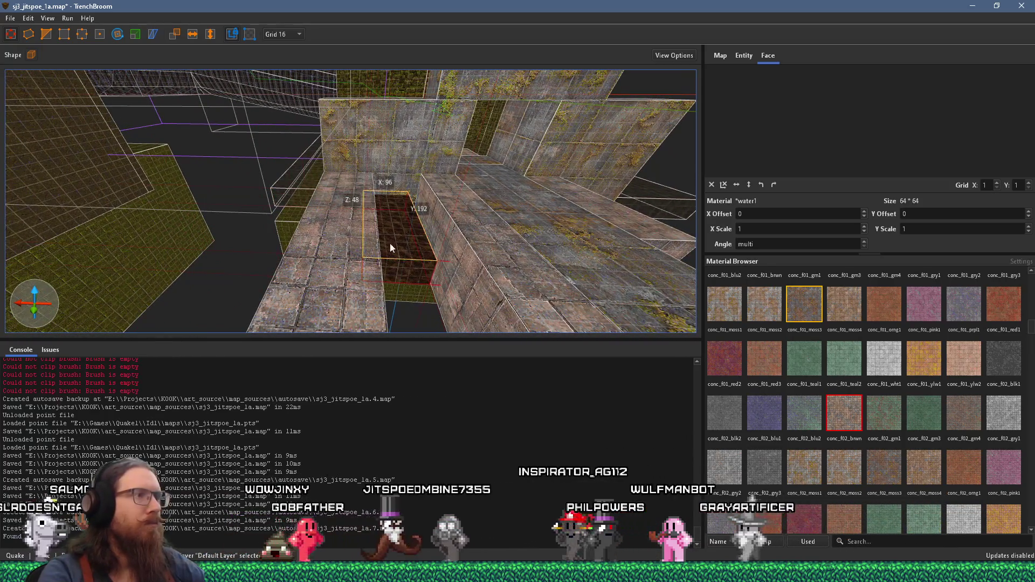
{"action": "mouse_move", "coordinate": [400, 274]}
{"action": "left_mouse_down"}
{"action": "mouse_move", "coordinate": [370, 72]}
{"action": "mouse_move", "coordinate": [391, 199]}
{"action": "mouse_move", "coordinate": [368, 172]}
{"action": "mouse_move", "coordinate": [462, 173]}
{"action": "mouse_move", "coordinate": [329, 169]}
{"action": "mouse_move", "coordinate": [339, 215]}
{"action": "mouse_move", "coordinate": [406, 202]}
{"action": "mouse_move", "coordinate": [427, 131]}
{"action": "mouse_move", "coordinate": [350, 258]}
{"action": "left_mouse_up"}
{"action": "left_click", "coordinate": [481, 163]}
{"action": "scroll", "coordinate": [351, 254], "scroll_direction": "down", "scroll_amount": 5}
{"action": "left_click", "coordinate": [412, 153]}
{"action": "scroll", "coordinate": [466, 225], "scroll_direction": "up", "scroll_amount": 2}
{"action": "scroll", "coordinate": [466, 224], "scroll_direction": "up", "scroll_amount": 1}
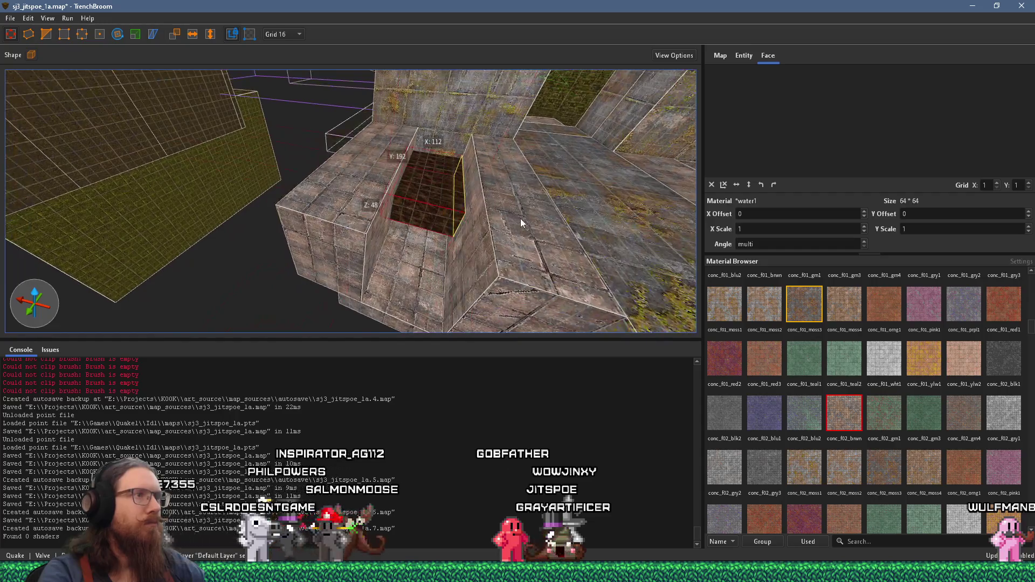
{"action": "mouse_move", "coordinate": [438, 215]}
{"action": "left_mouse_down"}
{"action": "mouse_move", "coordinate": [395, 286]}
{"action": "mouse_move", "coordinate": [402, 235]}
{"action": "mouse_move", "coordinate": [258, 255]}
{"action": "mouse_move", "coordinate": [345, 215]}
{"action": "mouse_move", "coordinate": [363, 152]}
{"action": "mouse_move", "coordinate": [358, 167]}
{"action": "mouse_move", "coordinate": [324, 113]}
{"action": "mouse_move", "coordinate": [370, 131]}
{"action": "left_mouse_up"}
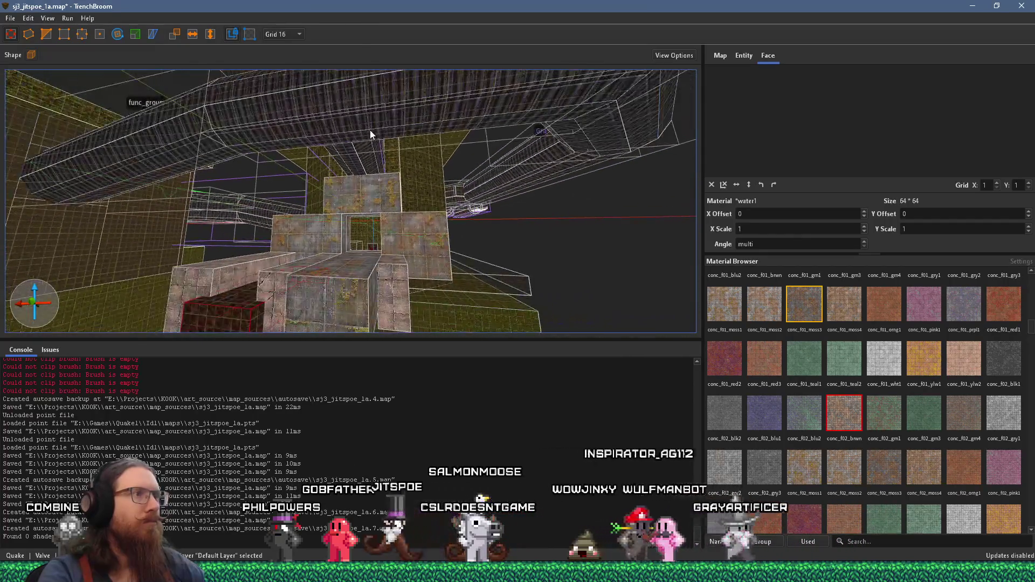
- Survey the whole trench, then select the other water brush and the concrete ledge brushes
{"action": "mouse_move", "coordinate": [335, 180]}
{"action": "left_mouse_down"}
{"action": "mouse_move", "coordinate": [341, 199]}
{"action": "mouse_move", "coordinate": [464, 280]}
{"action": "mouse_move", "coordinate": [436, 274]}
{"action": "mouse_move", "coordinate": [429, 257]}
{"action": "mouse_move", "coordinate": [199, 216]}
{"action": "left_mouse_up"}
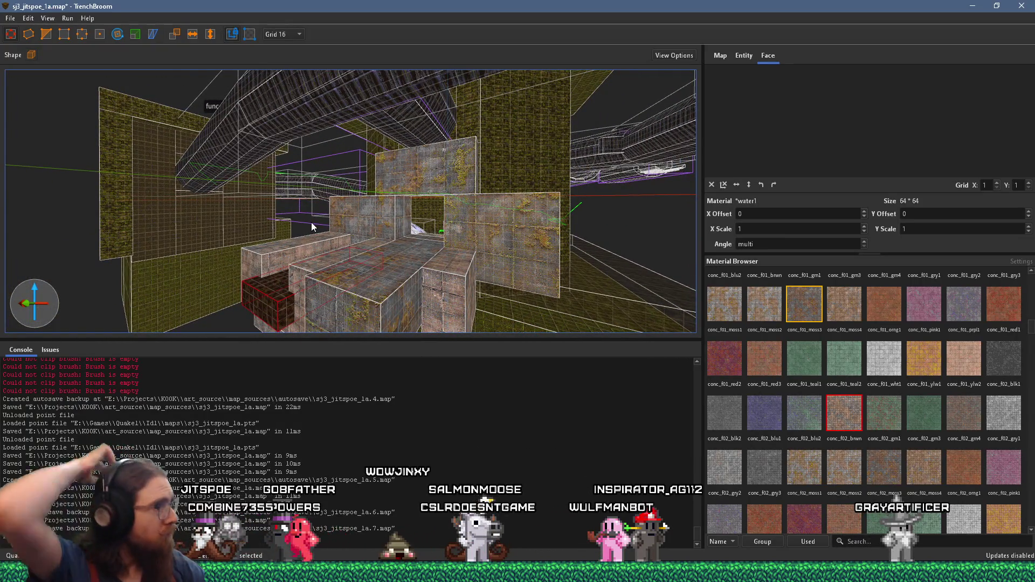
{"action": "mouse_move", "coordinate": [333, 200]}
{"action": "left_mouse_down"}
{"action": "mouse_move", "coordinate": [285, 299]}
{"action": "mouse_move", "coordinate": [247, 340]}
{"action": "mouse_move", "coordinate": [286, 299]}
{"action": "mouse_move", "coordinate": [490, 257]}
{"action": "mouse_move", "coordinate": [439, 284]}
{"action": "mouse_move", "coordinate": [377, 239]}
{"action": "mouse_move", "coordinate": [403, 212]}
{"action": "mouse_move", "coordinate": [179, 247]}
{"action": "mouse_move", "coordinate": [335, 273]}
{"action": "left_mouse_up"}
{"action": "left_click", "coordinate": [413, 238]}
{"action": "mouse_move", "coordinate": [404, 246]}
{"action": "left_mouse_down"}
{"action": "mouse_move", "coordinate": [146, 290]}
{"action": "mouse_move", "coordinate": [522, 216]}
{"action": "left_mouse_up"}
{"action": "left_click", "coordinate": [526, 270]}
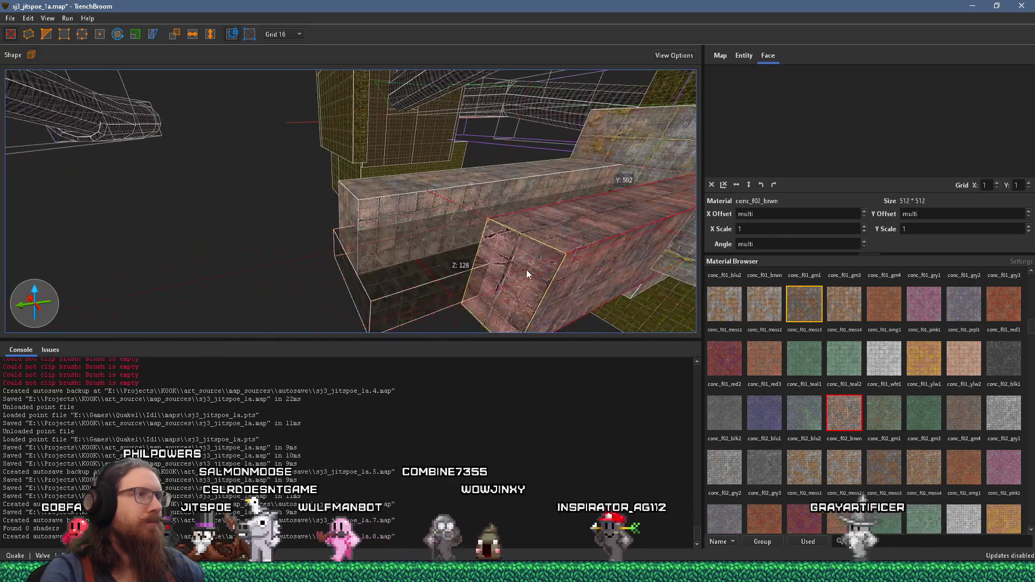
{"action": "left_click", "coordinate": [354, 208]}
{"action": "mouse_move", "coordinate": [308, 220]}
{"action": "left_mouse_down"}
{"action": "mouse_move", "coordinate": [363, 243]}
{"action": "mouse_move", "coordinate": [212, 226]}
{"action": "mouse_move", "coordinate": [488, 239]}
{"action": "mouse_move", "coordinate": [340, 224]}
{"action": "mouse_move", "coordinate": [189, 288]}
{"action": "left_mouse_up"}
{"action": "scroll", "coordinate": [188, 288], "scroll_direction": "up", "scroll_amount": 5}
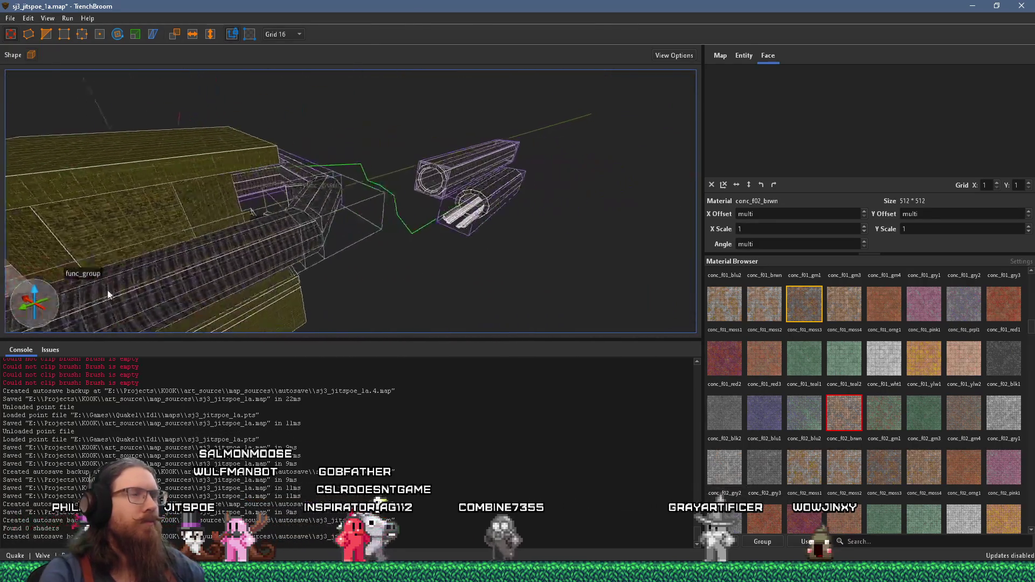
- Select the smaller_pipe_test group and bring it close into view
{"action": "key", "text": "Escape"}
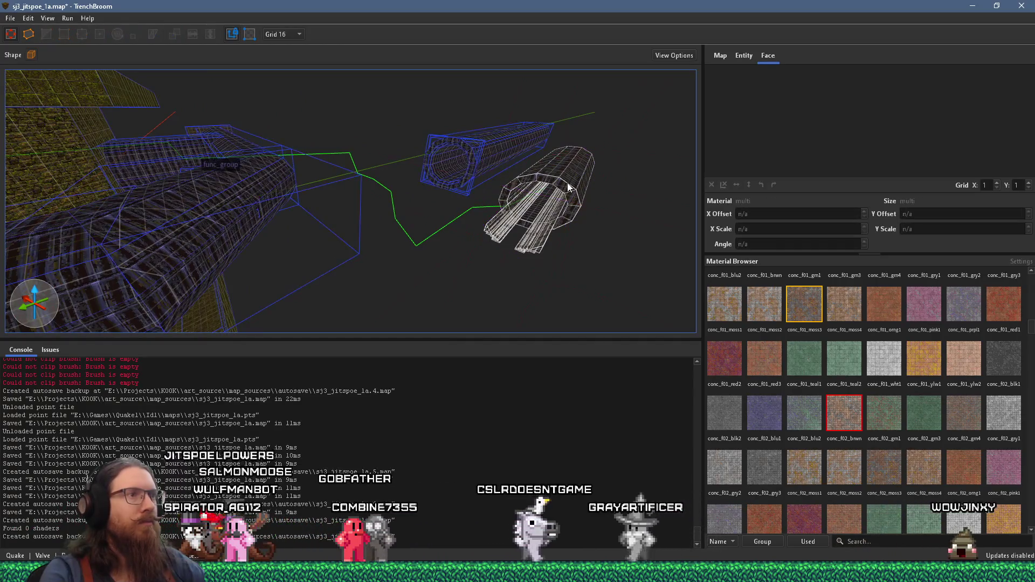
{"action": "left_click", "coordinate": [568, 183]}
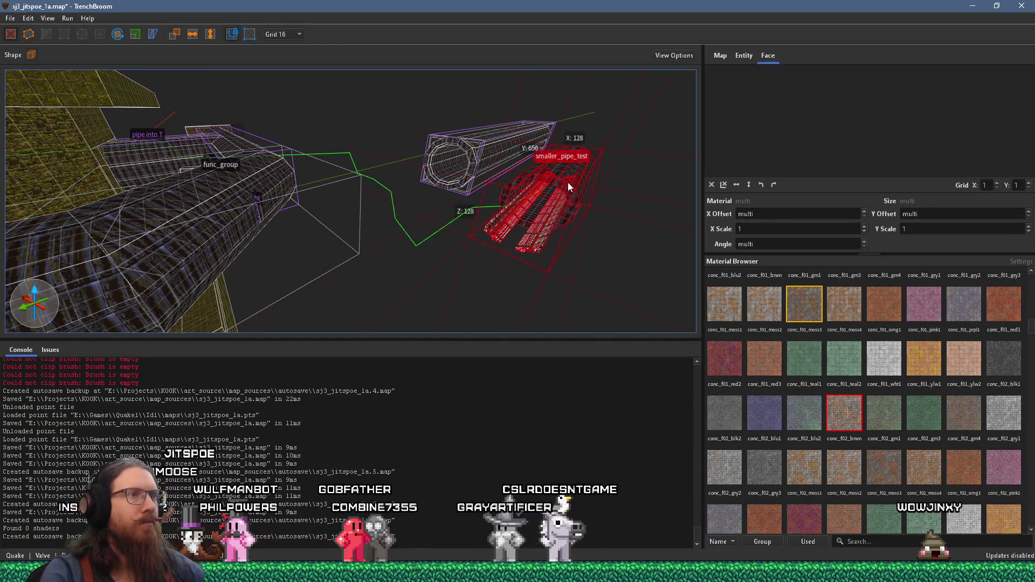
{"action": "mouse_move", "coordinate": [567, 182]}
{"action": "left_mouse_down"}
{"action": "mouse_move", "coordinate": [495, 210]}
{"action": "mouse_move", "coordinate": [526, 214]}
{"action": "mouse_move", "coordinate": [534, 237]}
{"action": "mouse_move", "coordinate": [513, 243]}
{"action": "mouse_move", "coordinate": [108, 172]}
{"action": "mouse_move", "coordinate": [99, 156]}
{"action": "left_mouse_up"}
{"action": "scroll", "coordinate": [215, 223], "scroll_direction": "up", "scroll_amount": 5}
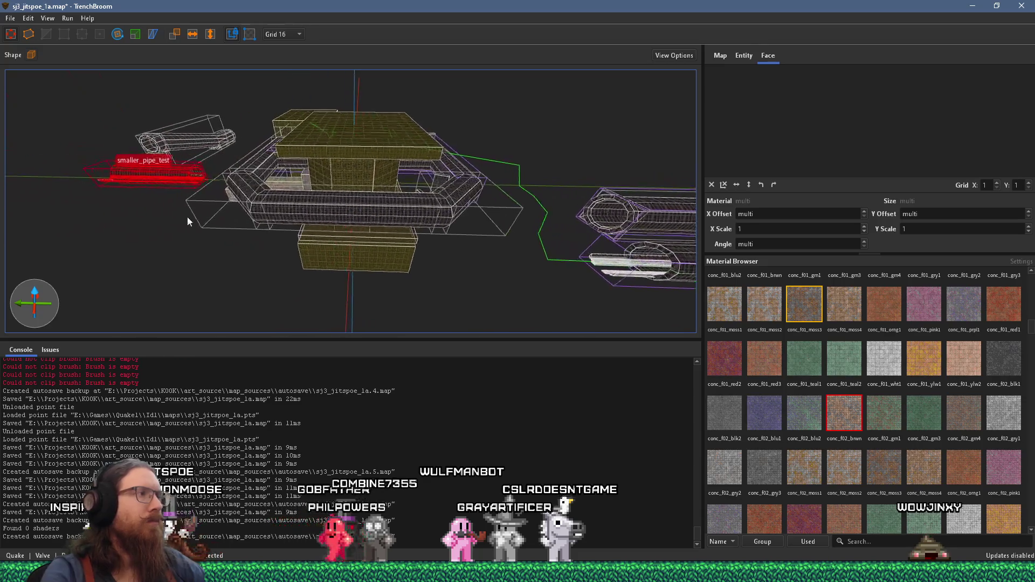
{"action": "mouse_move", "coordinate": [168, 173]}
{"action": "left_mouse_down"}
{"action": "mouse_move", "coordinate": [387, 213]}
{"action": "mouse_move", "coordinate": [203, 195]}
{"action": "mouse_move", "coordinate": [508, 241]}
{"action": "left_mouse_up"}
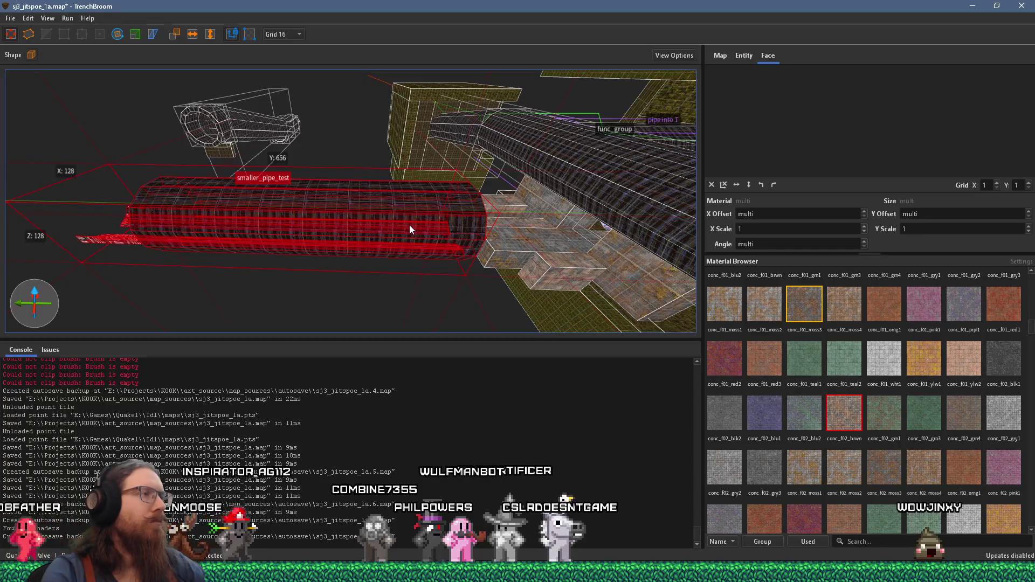
- Clear the clip brushes and select the mmetal1_3 pipe brush for rotating
{"action": "key", "text": "Escape"}
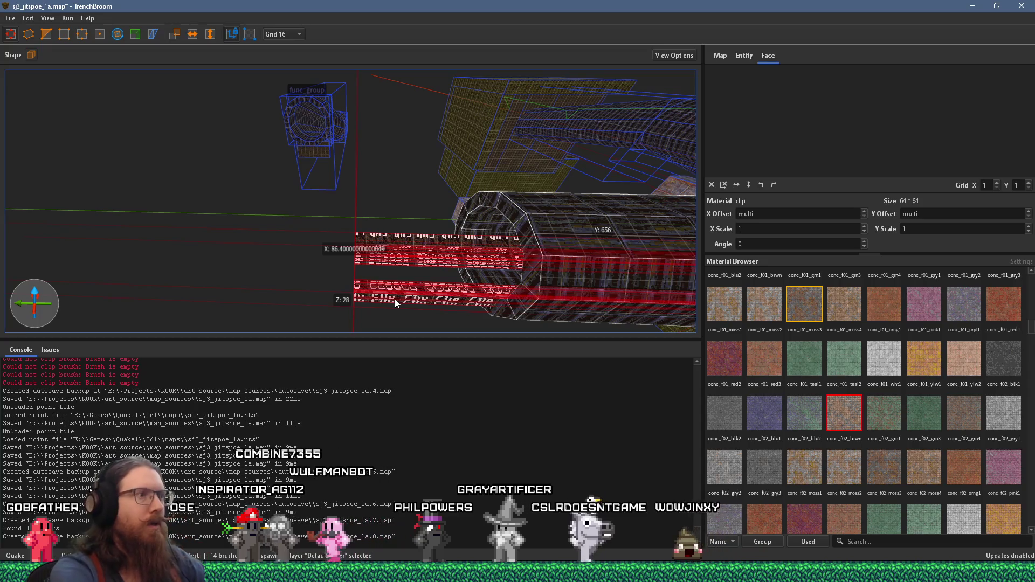
{"action": "key", "text": "Delete"}
{"action": "left_click", "coordinate": [493, 269]}
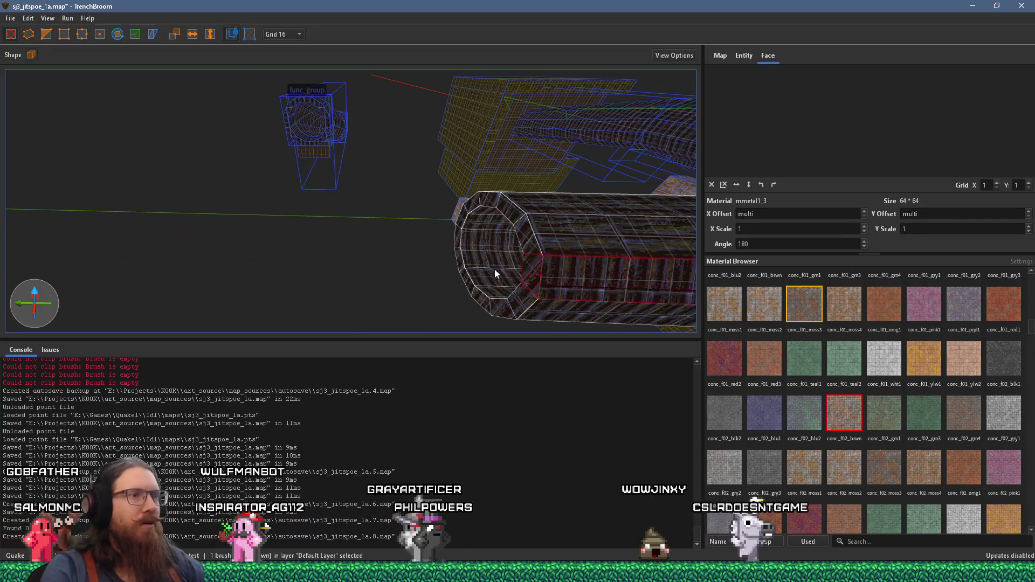
{"action": "mouse_move", "coordinate": [391, 231]}
{"action": "left_mouse_down"}
{"action": "mouse_move", "coordinate": [235, 215]}
{"action": "mouse_move", "coordinate": [425, 219]}
{"action": "mouse_move", "coordinate": [566, 157]}
{"action": "mouse_move", "coordinate": [334, 189]}
{"action": "mouse_move", "coordinate": [522, 78]}
{"action": "mouse_move", "coordinate": [378, 95]}
{"action": "mouse_move", "coordinate": [498, 159]}
{"action": "mouse_move", "coordinate": [405, 167]}
{"action": "mouse_move", "coordinate": [455, 183]}
{"action": "mouse_move", "coordinate": [354, 234]}
{"action": "left_mouse_up"}
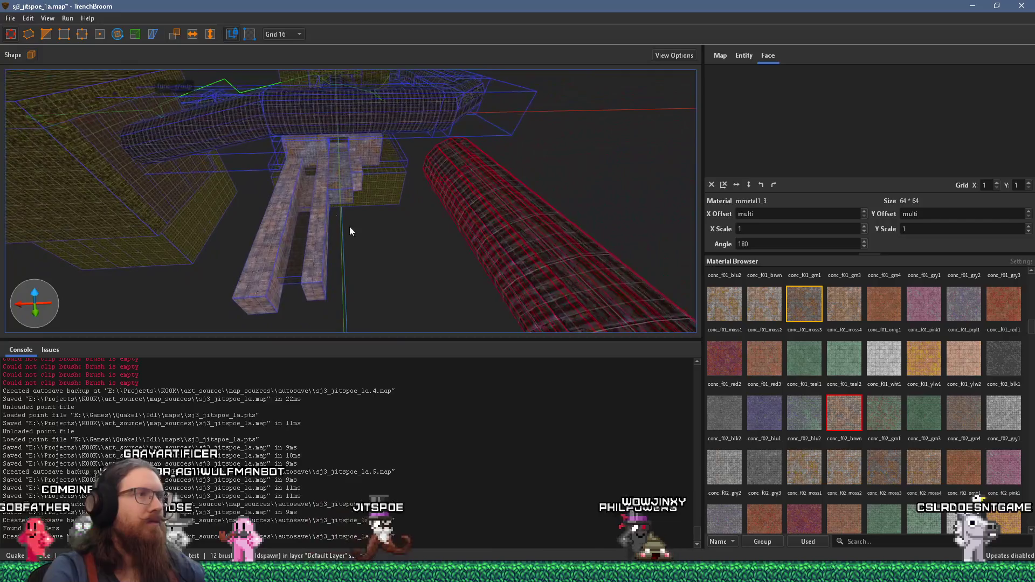
{"action": "left_click", "coordinate": [113, 35]}
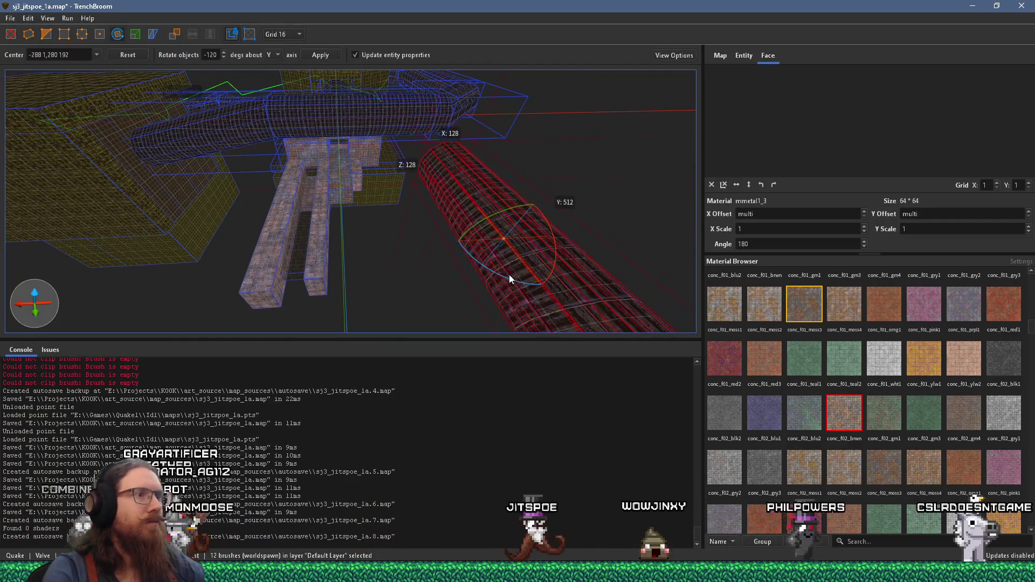
{"action": "mouse_move", "coordinate": [503, 279]}
{"action": "left_mouse_down"}
{"action": "mouse_move", "coordinate": [393, 208]}
{"action": "mouse_move", "coordinate": [426, 282]}
{"action": "left_mouse_up"}
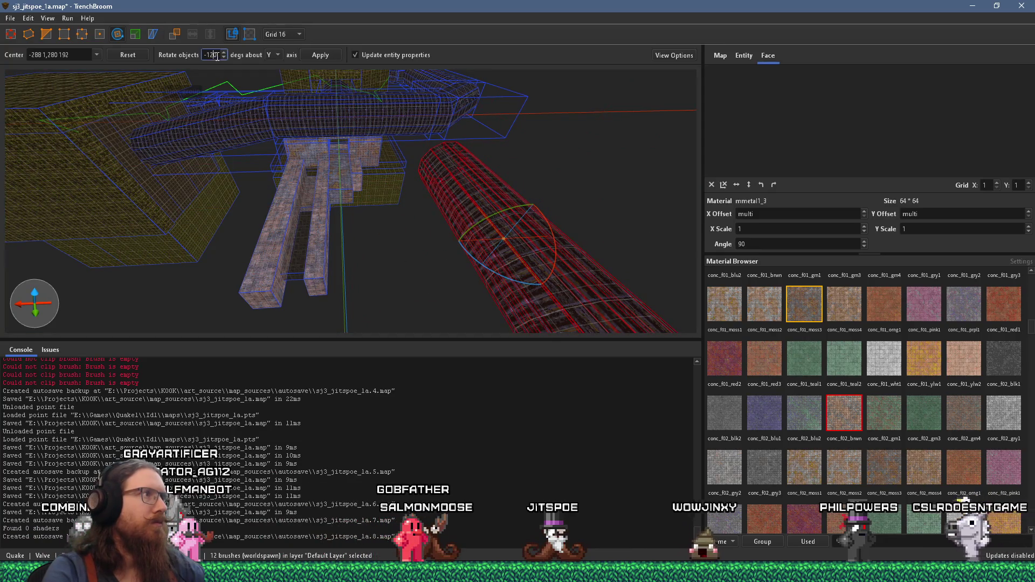
{"action": "type", "text": "45"}
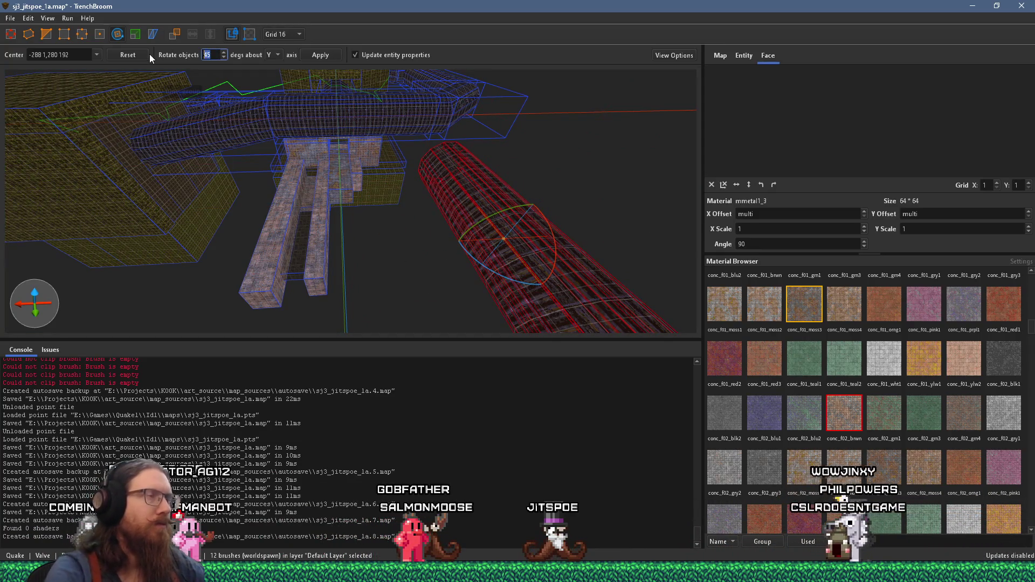
{"action": "mouse_move", "coordinate": [479, 236]}
{"action": "left_mouse_down"}
{"action": "mouse_move", "coordinate": [416, 231]}
{"action": "mouse_move", "coordinate": [355, 179]}
{"action": "left_mouse_up"}
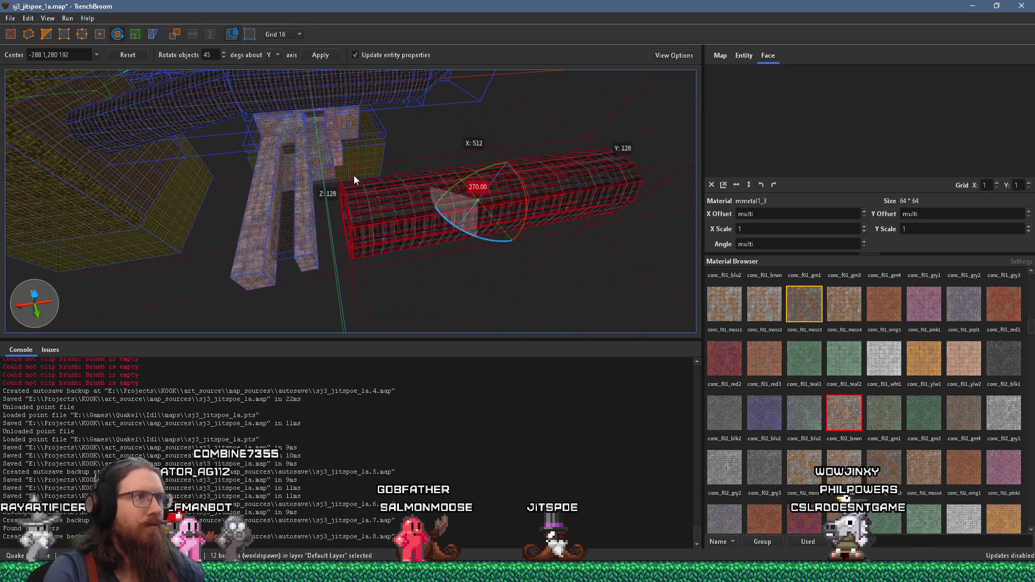
{"action": "mouse_move", "coordinate": [544, 184]}
{"action": "left_mouse_down"}
{"action": "mouse_move", "coordinate": [147, 111]}
{"action": "mouse_move", "coordinate": [282, 116]}
{"action": "mouse_move", "coordinate": [225, 137]}
{"action": "mouse_move", "coordinate": [205, 114]}
{"action": "mouse_move", "coordinate": [377, 122]}
{"action": "left_mouse_up"}
{"action": "mouse_move", "coordinate": [348, 173]}
{"action": "left_mouse_down"}
{"action": "mouse_move", "coordinate": [348, 237]}
{"action": "mouse_move", "coordinate": [366, 228]}
{"action": "mouse_move", "coordinate": [380, 186]}
{"action": "mouse_move", "coordinate": [340, 115]}
{"action": "mouse_move", "coordinate": [540, 86]}
{"action": "mouse_move", "coordinate": [598, 175]}
{"action": "mouse_move", "coordinate": [465, 195]}
{"action": "mouse_move", "coordinate": [509, 288]}
{"action": "mouse_move", "coordinate": [262, 213]}
{"action": "mouse_move", "coordinate": [347, 229]}
{"action": "mouse_move", "coordinate": [295, 205]}
{"action": "left_mouse_up"}
{"action": "mouse_move", "coordinate": [362, 221]}
{"action": "left_mouse_down"}
{"action": "mouse_move", "coordinate": [137, 142]}
{"action": "mouse_move", "coordinate": [259, 105]}
{"action": "mouse_move", "coordinate": [194, 71]}
{"action": "mouse_move", "coordinate": [231, 73]}
{"action": "mouse_move", "coordinate": [202, 37]}
{"action": "mouse_move", "coordinate": [297, 174]}
{"action": "mouse_move", "coordinate": [519, 142]}
{"action": "mouse_move", "coordinate": [581, 170]}
{"action": "mouse_move", "coordinate": [551, 151]}
{"action": "left_mouse_up"}
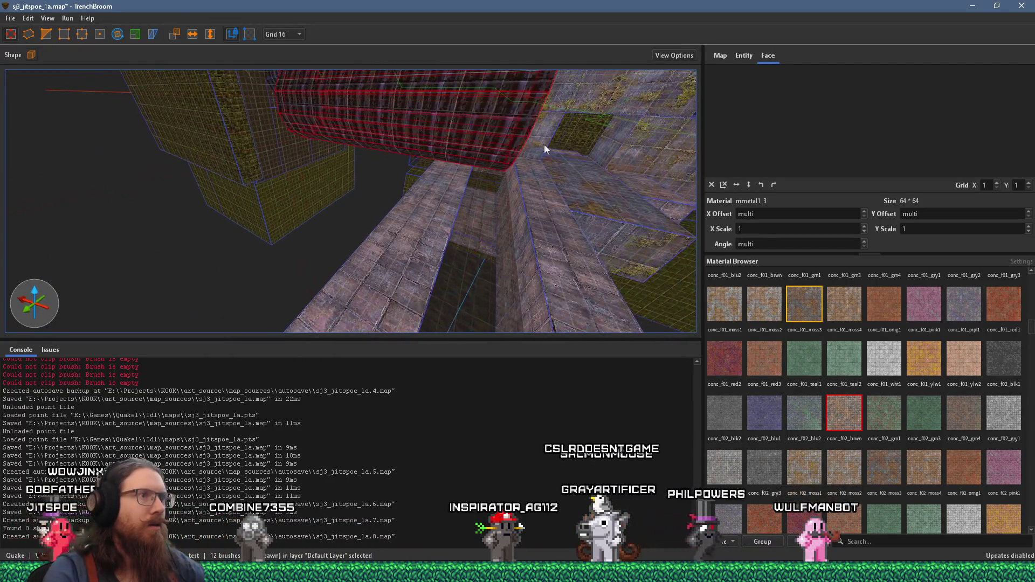
{"action": "left_click_drag", "start_coordinate": [493, 124], "coordinate": [290, 161]}
- After checking the references, raise the walkway brush's top face to Z 224
{"action": "key", "text": "alt+Tab"}
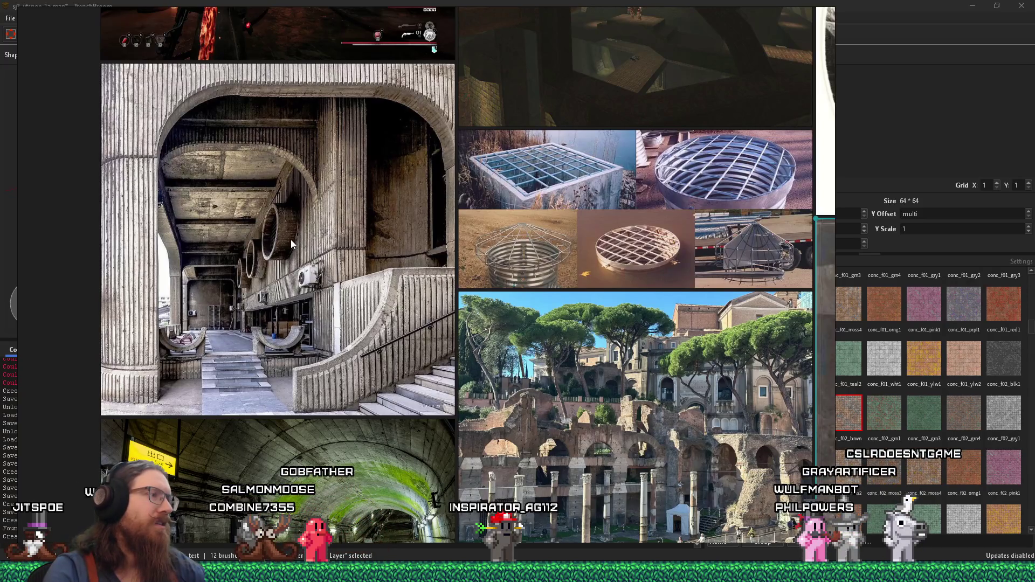
{"action": "key", "text": "alt+Tab"}
{"action": "mouse_move", "coordinate": [290, 239]}
{"action": "left_mouse_down"}
{"action": "mouse_move", "coordinate": [381, 219]}
{"action": "mouse_move", "coordinate": [508, 212]}
{"action": "mouse_move", "coordinate": [516, 154]}
{"action": "left_mouse_up"}
{"action": "mouse_move", "coordinate": [380, 207]}
{"action": "left_mouse_down"}
{"action": "mouse_move", "coordinate": [473, 197]}
{"action": "mouse_move", "coordinate": [442, 220]}
{"action": "mouse_move", "coordinate": [499, 213]}
{"action": "mouse_move", "coordinate": [456, 192]}
{"action": "mouse_move", "coordinate": [516, 182]}
{"action": "mouse_move", "coordinate": [428, 192]}
{"action": "left_mouse_up"}
{"action": "left_click", "coordinate": [442, 220]}
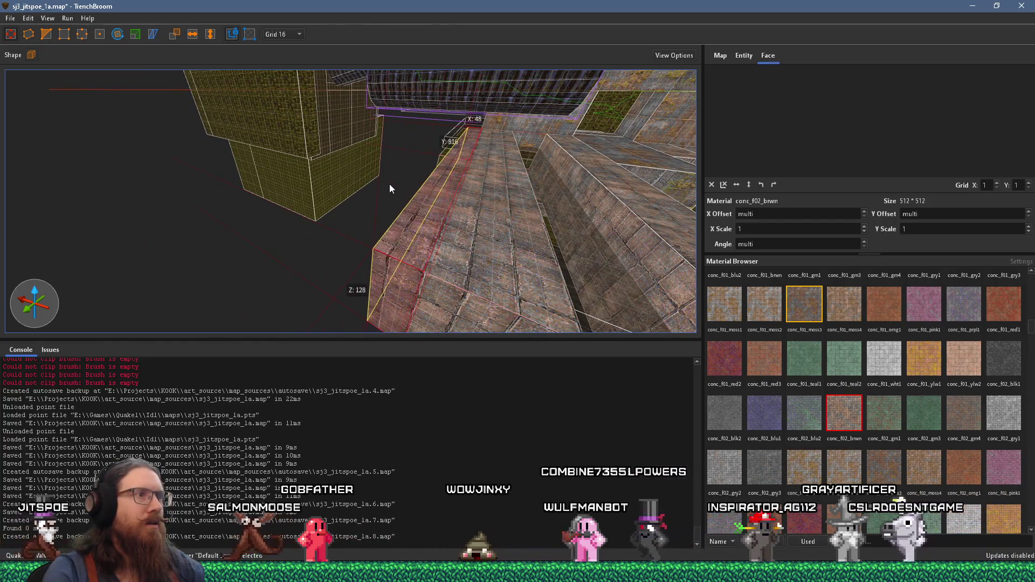
{"action": "mouse_move", "coordinate": [403, 186]}
{"action": "left_mouse_down"}
{"action": "mouse_move", "coordinate": [441, 194]}
{"action": "mouse_move", "coordinate": [451, 131]}
{"action": "left_mouse_up"}
- Inspect the raised walkway and pipe end-on, comparing against the reference images
{"action": "mouse_move", "coordinate": [378, 226]}
{"action": "left_mouse_down"}
{"action": "mouse_move", "coordinate": [347, 273]}
{"action": "mouse_move", "coordinate": [354, 194]}
{"action": "left_mouse_up"}
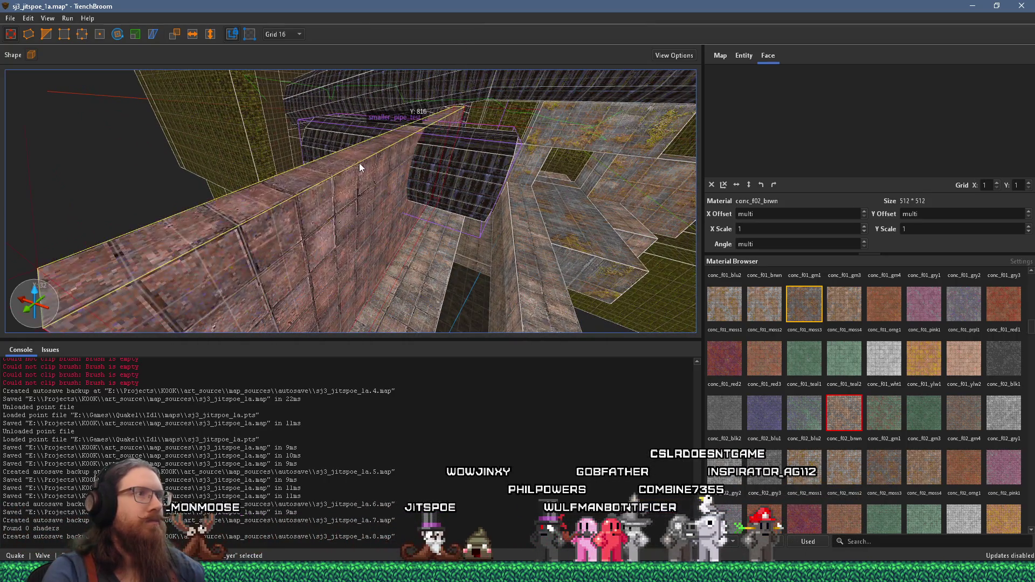
{"action": "mouse_move", "coordinate": [442, 168]}
{"action": "left_mouse_down"}
{"action": "mouse_move", "coordinate": [326, 127]}
{"action": "mouse_move", "coordinate": [236, 150]}
{"action": "mouse_move", "coordinate": [274, 134]}
{"action": "mouse_move", "coordinate": [246, 99]}
{"action": "mouse_move", "coordinate": [225, 123]}
{"action": "mouse_move", "coordinate": [219, 155]}
{"action": "mouse_move", "coordinate": [447, 155]}
{"action": "mouse_move", "coordinate": [439, 149]}
{"action": "left_mouse_up"}
{"action": "key", "text": "alt+Tab"}
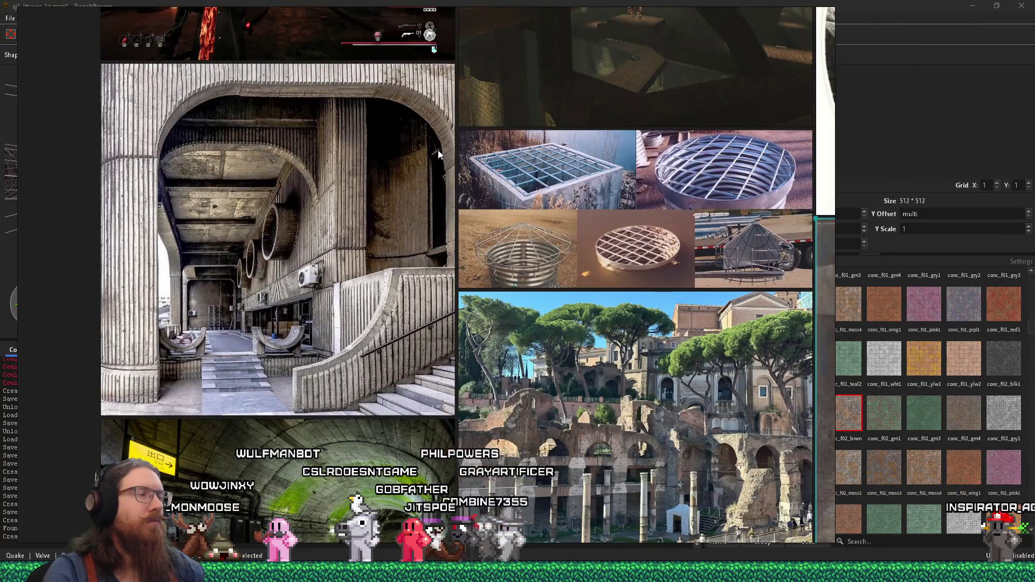
{"action": "key", "text": "alt+Tab"}
{"action": "mouse_move", "coordinate": [381, 196]}
{"action": "left_mouse_down"}
{"action": "mouse_move", "coordinate": [526, 111]}
{"action": "mouse_move", "coordinate": [446, 178]}
{"action": "mouse_move", "coordinate": [477, 198]}
{"action": "mouse_move", "coordinate": [498, 307]}
{"action": "left_mouse_up"}
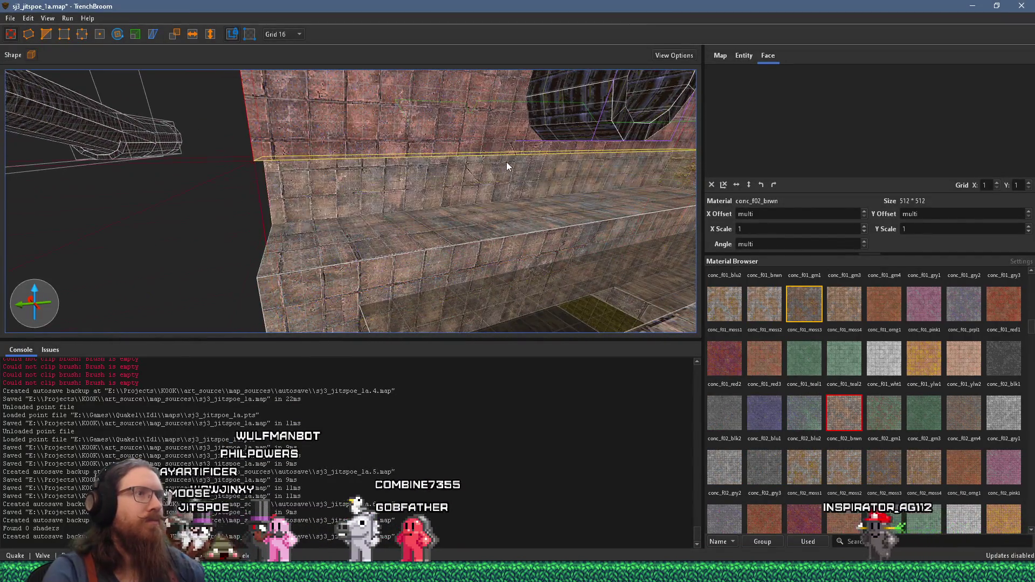
{"action": "key", "text": "alt+Tab"}
{"action": "key", "text": "alt+Tab"}
- Select the smaller_pipe_test group, then switch the selection to the upper wall brush
{"action": "mouse_move", "coordinate": [423, 216]}
{"action": "left_mouse_down"}
{"action": "mouse_move", "coordinate": [525, 131]}
{"action": "mouse_move", "coordinate": [331, 282]}
{"action": "mouse_move", "coordinate": [324, 264]}
{"action": "left_mouse_up"}
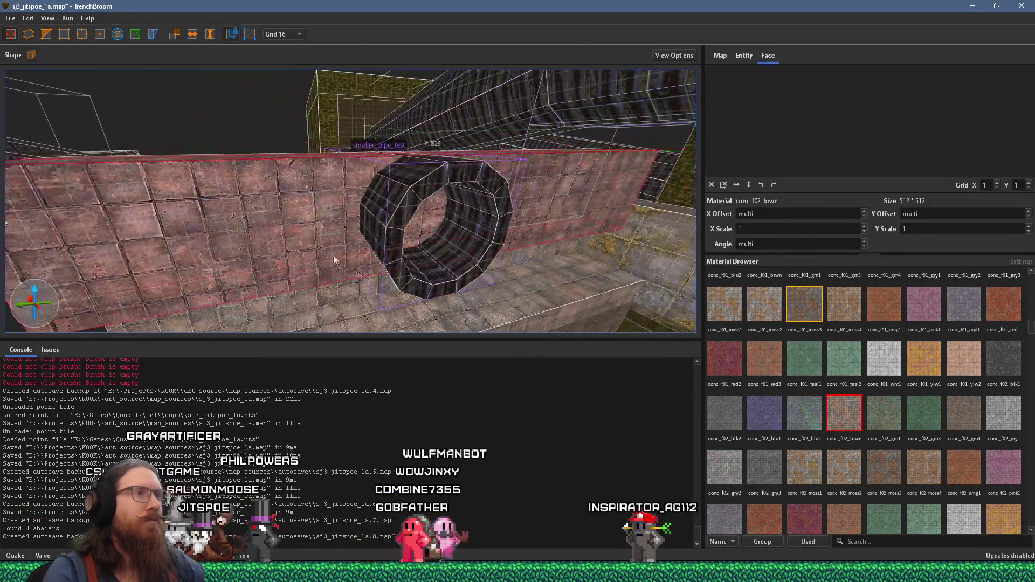
{"action": "left_click", "coordinate": [400, 209]}
{"action": "double_click", "coordinate": [403, 207]}
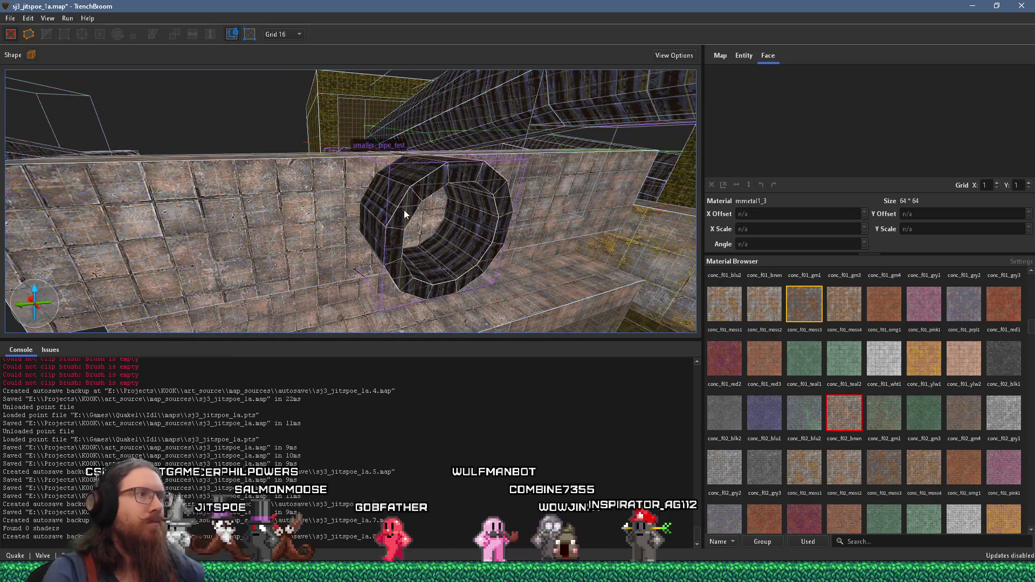
{"action": "mouse_move", "coordinate": [412, 160]}
{"action": "left_mouse_down"}
{"action": "mouse_move", "coordinate": [357, 221]}
{"action": "mouse_move", "coordinate": [335, 228]}
{"action": "mouse_move", "coordinate": [357, 121]}
{"action": "mouse_move", "coordinate": [335, 170]}
{"action": "mouse_move", "coordinate": [426, 67]}
{"action": "left_mouse_up"}
{"action": "key", "text": "Escape"}
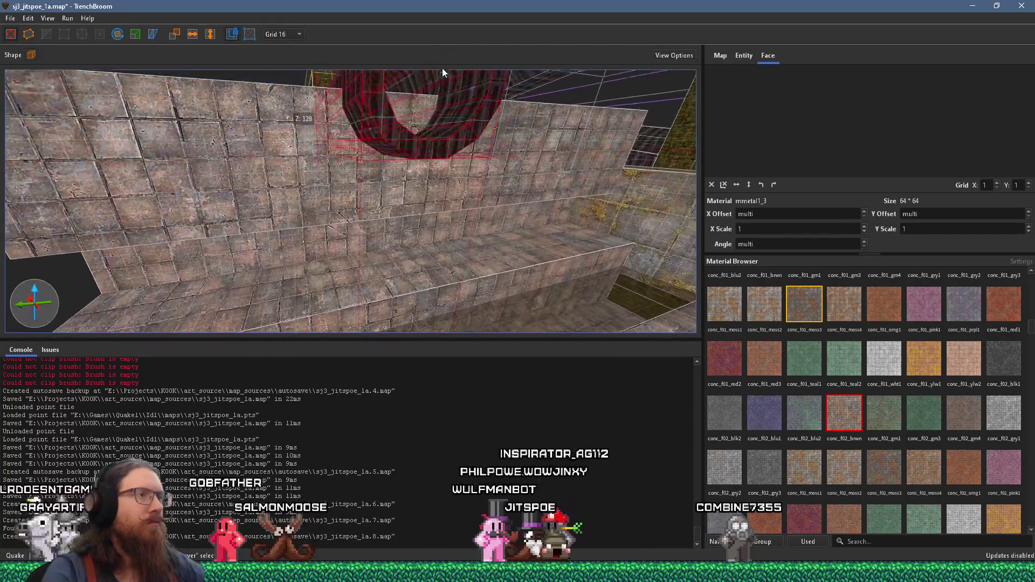
{"action": "left_click", "coordinate": [373, 202]}
{"action": "scroll", "coordinate": [390, 138], "scroll_direction": "down", "scroll_amount": 5}
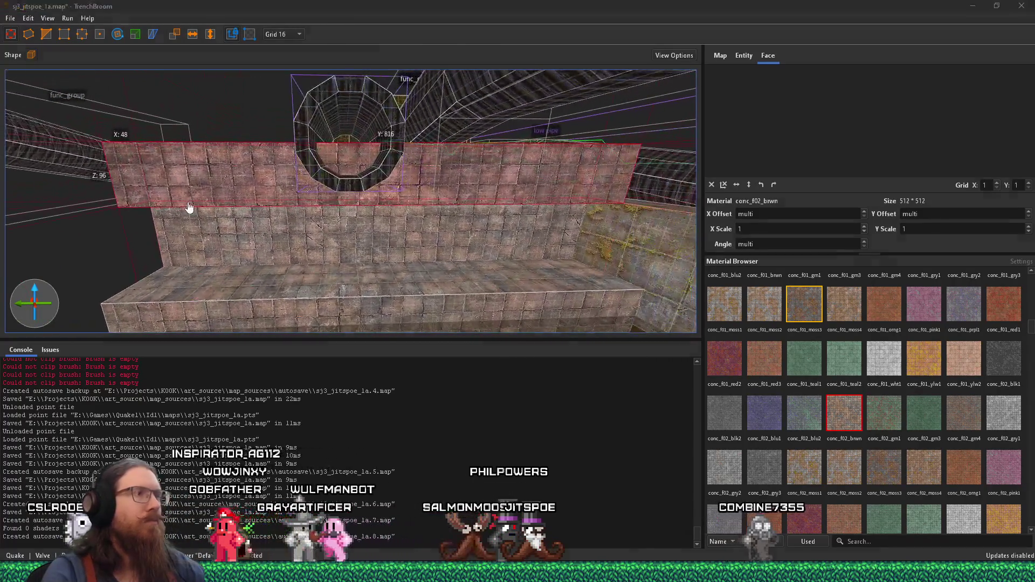
- Compare with the reference images while orbiting around the smaller_pipe_test pipe
{"action": "key", "text": "alt+Tab"}
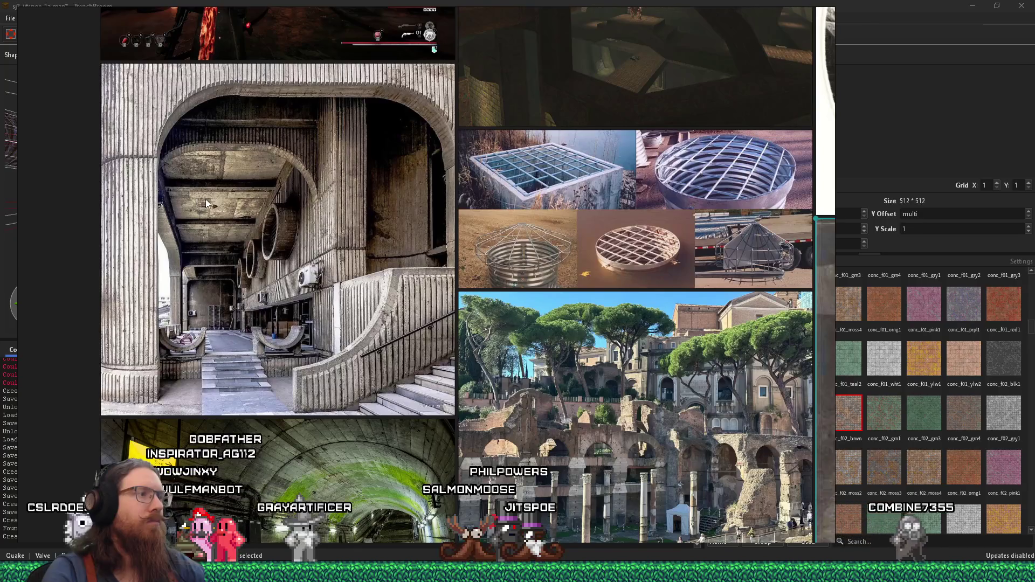
{"action": "key", "text": "alt+Tab"}
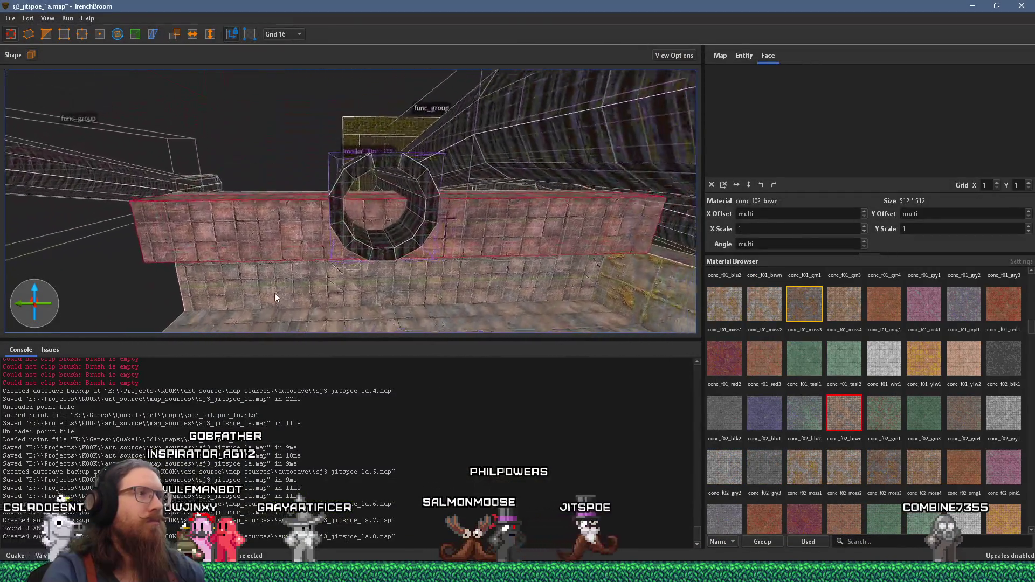
{"action": "left_click", "coordinate": [426, 177]}
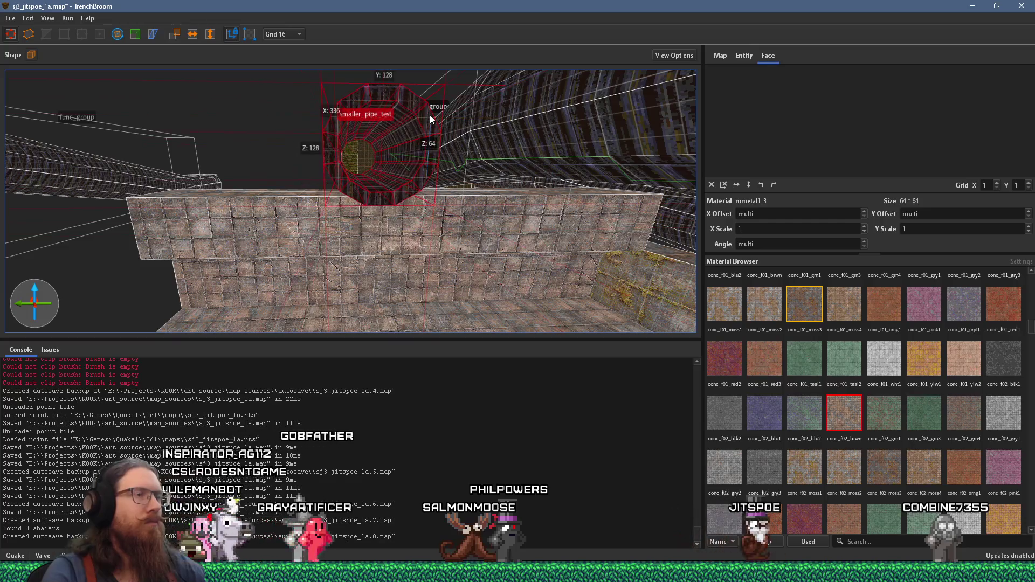
{"action": "mouse_move", "coordinate": [430, 111]}
{"action": "left_mouse_down"}
{"action": "mouse_move", "coordinate": [273, 72]}
{"action": "mouse_move", "coordinate": [322, 125]}
{"action": "mouse_move", "coordinate": [370, 74]}
{"action": "mouse_move", "coordinate": [308, 50]}
{"action": "mouse_move", "coordinate": [307, 112]}
{"action": "mouse_move", "coordinate": [358, 119]}
{"action": "mouse_move", "coordinate": [498, 176]}
{"action": "mouse_move", "coordinate": [602, 159]}
{"action": "left_mouse_up"}
{"action": "key", "text": "alt+Tab"}
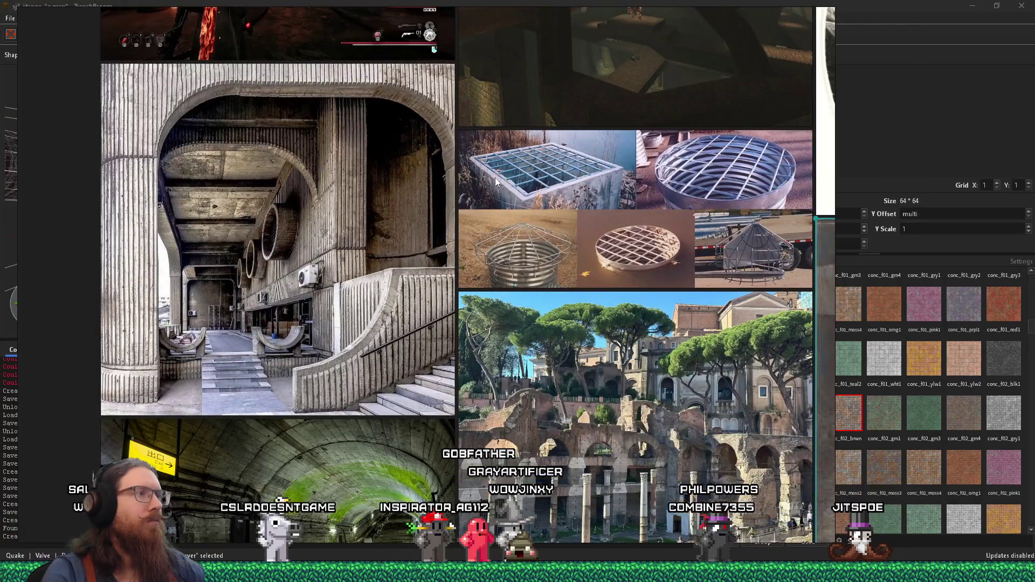
{"action": "key", "text": "alt+Tab"}
{"action": "mouse_move", "coordinate": [499, 181]}
{"action": "left_mouse_down"}
{"action": "mouse_move", "coordinate": [481, 96]}
{"action": "mouse_move", "coordinate": [445, 150]}
{"action": "mouse_move", "coordinate": [521, 269]}
{"action": "mouse_move", "coordinate": [318, 309]}
{"action": "mouse_move", "coordinate": [331, 238]}
{"action": "mouse_move", "coordinate": [548, 159]}
{"action": "mouse_move", "coordinate": [397, 202]}
{"action": "mouse_move", "coordinate": [383, 94]}
{"action": "mouse_move", "coordinate": [383, 191]}
{"action": "mouse_move", "coordinate": [251, 202]}
{"action": "mouse_move", "coordinate": [394, 197]}
{"action": "mouse_move", "coordinate": [354, 125]}
{"action": "mouse_move", "coordinate": [354, 89]}
{"action": "mouse_move", "coordinate": [400, 148]}
{"action": "mouse_move", "coordinate": [419, 214]}
{"action": "mouse_move", "coordinate": [422, 119]}
{"action": "mouse_move", "coordinate": [405, 157]}
{"action": "mouse_move", "coordinate": [328, 247]}
{"action": "mouse_move", "coordinate": [467, 208]}
{"action": "mouse_move", "coordinate": [261, 200]}
{"action": "mouse_move", "coordinate": [380, 229]}
{"action": "mouse_move", "coordinate": [380, 260]}
{"action": "mouse_move", "coordinate": [388, 161]}
{"action": "left_mouse_up"}
- Pick the upper wall face and apply conc_f03_moss1 to it
{"action": "left_click", "coordinate": [313, 251]}
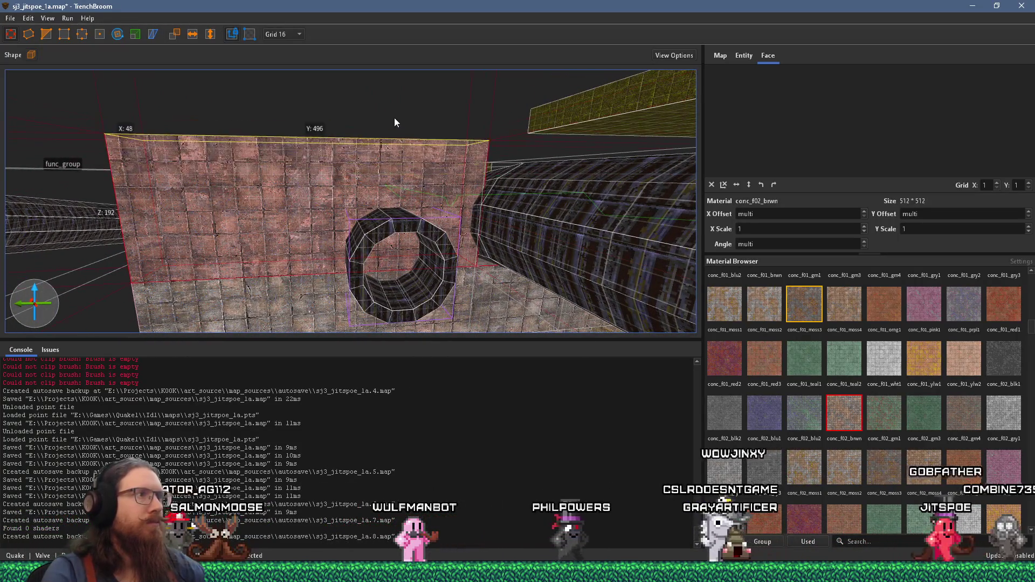
{"action": "mouse_move", "coordinate": [394, 115]}
{"action": "left_mouse_down"}
{"action": "mouse_move", "coordinate": [332, 105]}
{"action": "mouse_move", "coordinate": [331, 171]}
{"action": "mouse_move", "coordinate": [423, 178]}
{"action": "mouse_move", "coordinate": [457, 260]}
{"action": "mouse_move", "coordinate": [369, 179]}
{"action": "left_mouse_up"}
{"action": "left_click", "coordinate": [369, 179]}
{"action": "scroll", "coordinate": [872, 380], "scroll_direction": "down", "scroll_amount": 3}
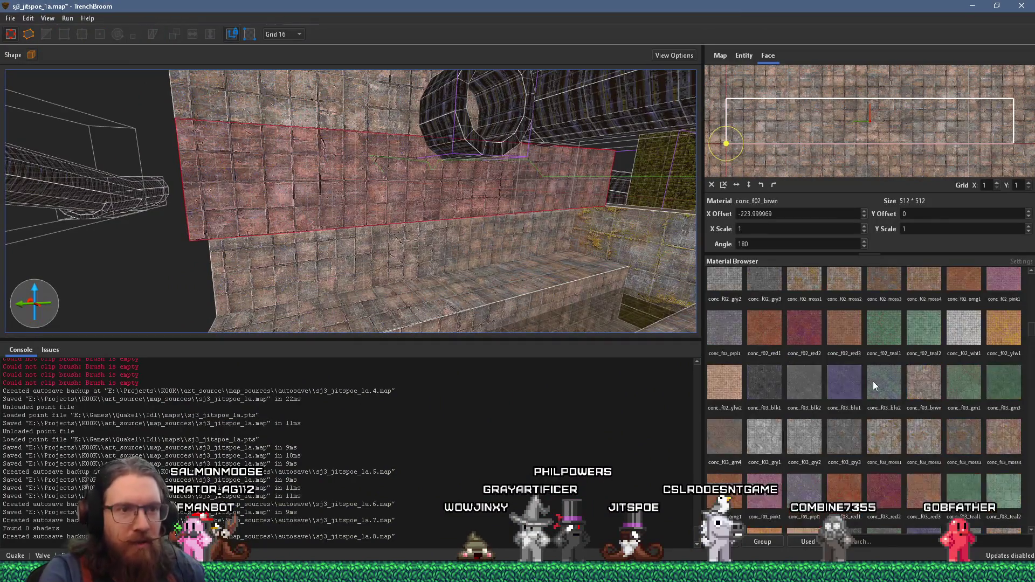
{"action": "left_click", "coordinate": [888, 448]}
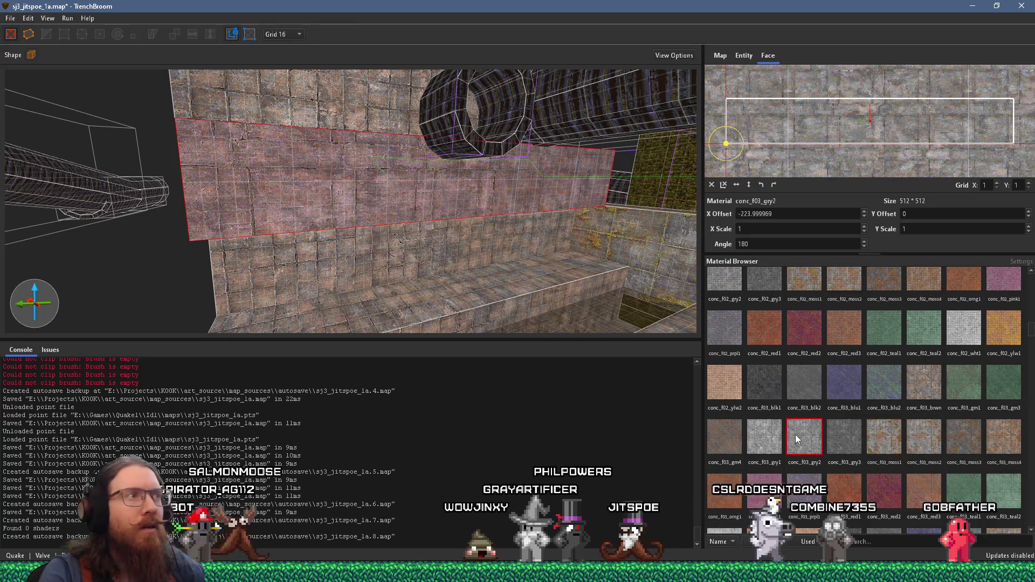
- Try plain grey, conc_f04_wht1 and red conc_p01_red3 concretes on the wall face
{"action": "scroll", "coordinate": [794, 435], "scroll_direction": "down", "scroll_amount": 3}
{"action": "left_click", "coordinate": [860, 418]}
{"action": "left_click", "coordinate": [878, 412]}
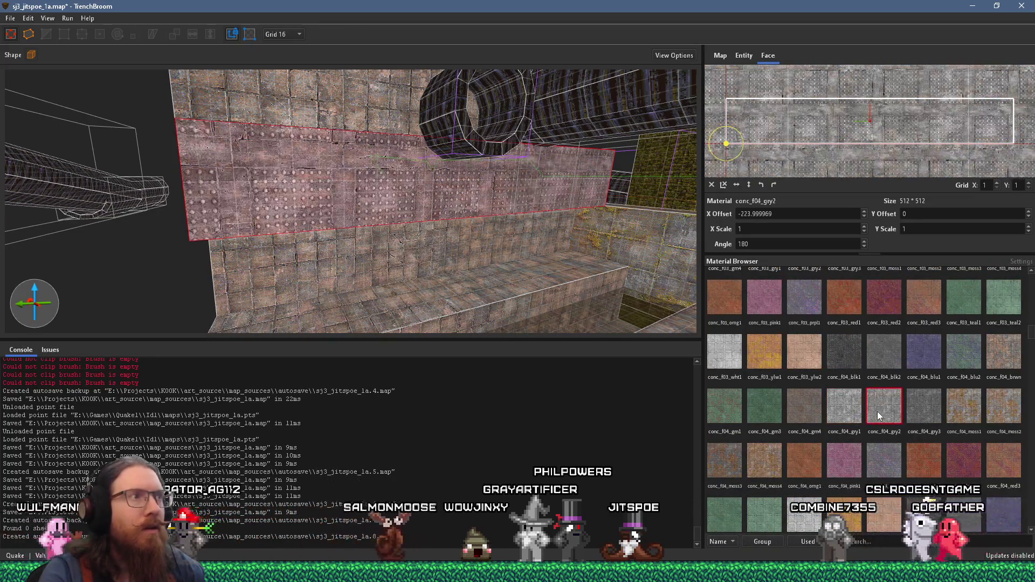
{"action": "scroll", "coordinate": [877, 413], "scroll_direction": "down", "scroll_amount": 2}
{"action": "left_click", "coordinate": [815, 392]}
{"action": "scroll", "coordinate": [816, 393], "scroll_direction": "down", "scroll_amount": 3}
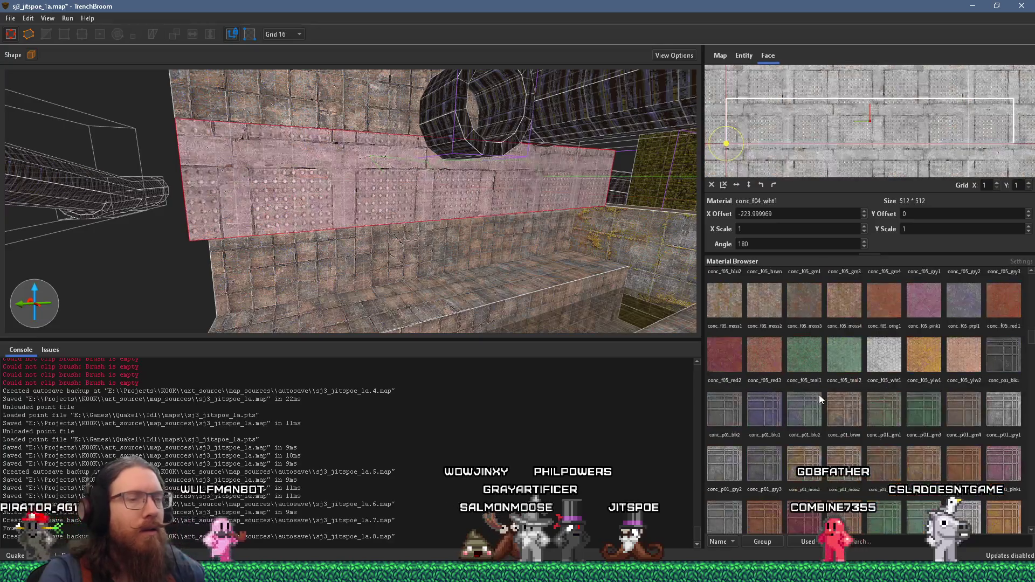
{"action": "scroll", "coordinate": [893, 372], "scroll_direction": "down", "scroll_amount": 3}
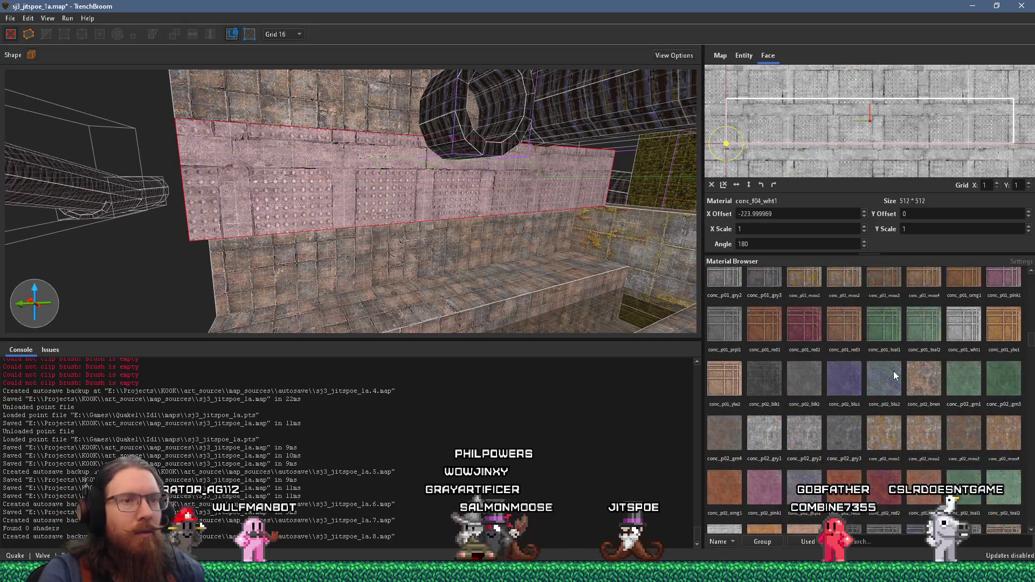
{"action": "left_click", "coordinate": [851, 336]}
- Try conc_p02_gry2, gry1, moss1 and conc_st1_gry1, then apply conc_st1_grn3 with reset alignment
{"action": "scroll", "coordinate": [815, 376], "scroll_direction": "down", "scroll_amount": 1}
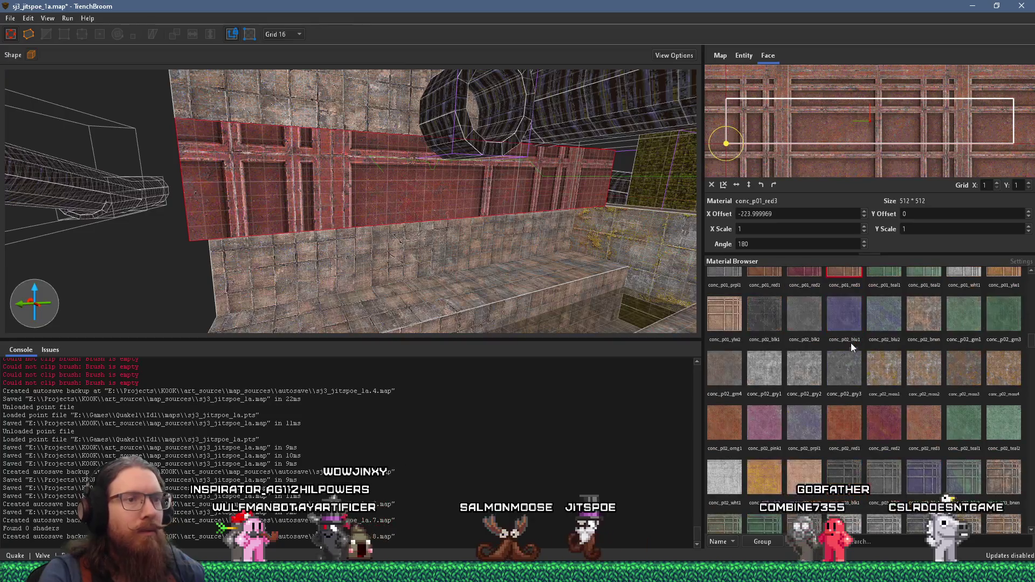
{"action": "left_click", "coordinate": [815, 376]}
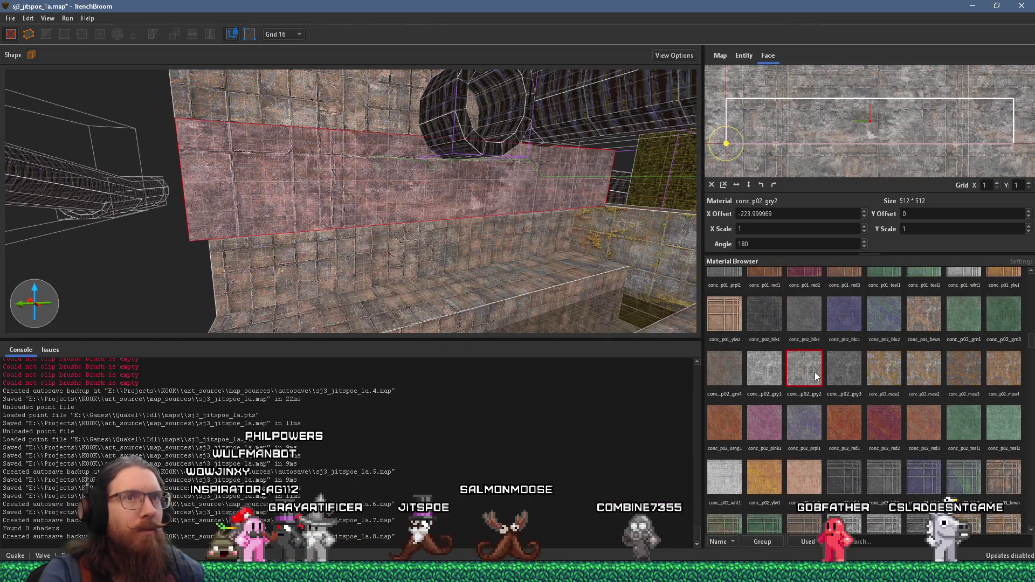
{"action": "left_click", "coordinate": [771, 376]}
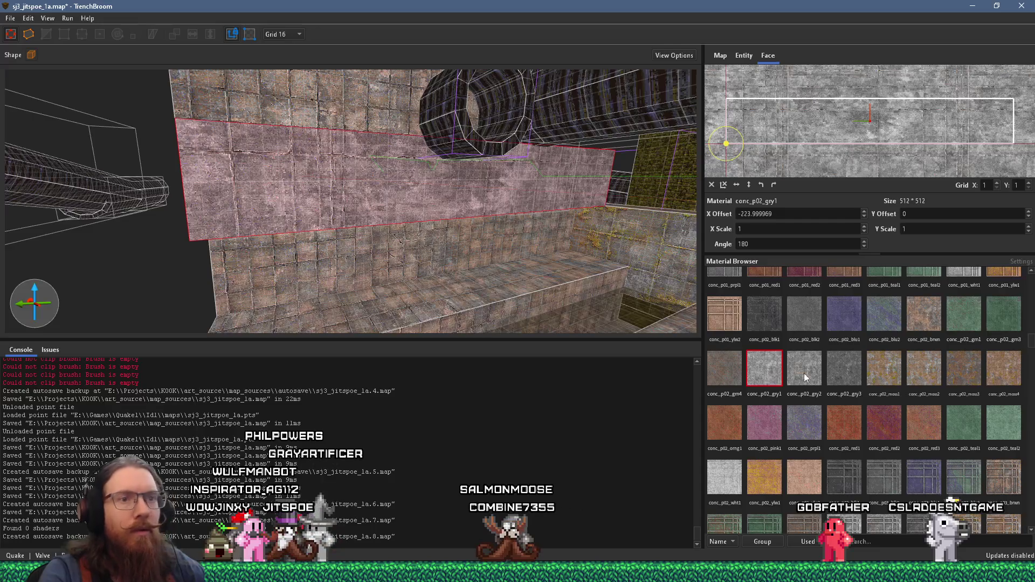
{"action": "left_click", "coordinate": [887, 370]}
{"action": "scroll", "coordinate": [889, 368], "scroll_direction": "down", "scroll_amount": 3}
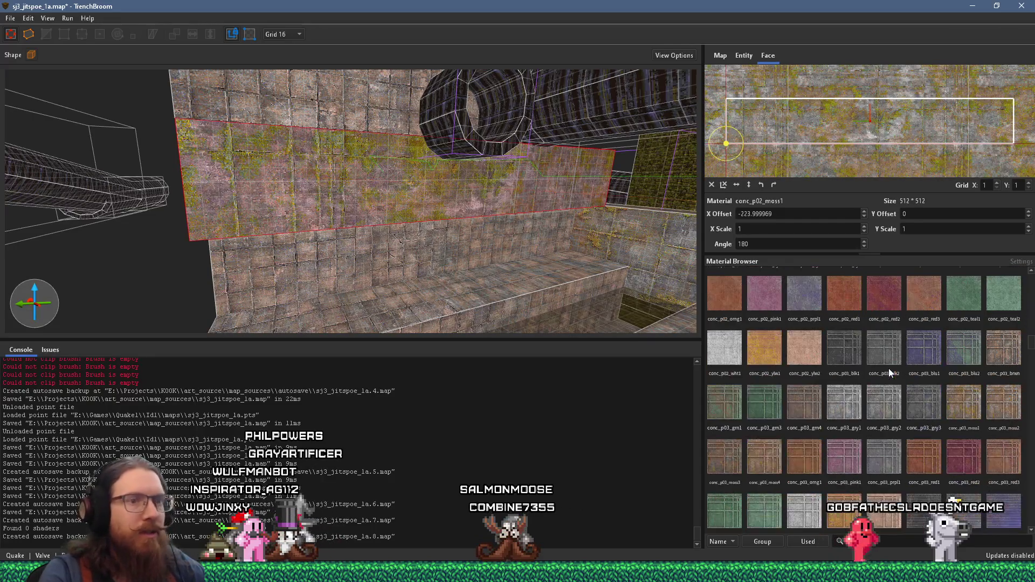
{"action": "scroll", "coordinate": [891, 387], "scroll_direction": "down", "scroll_amount": 3}
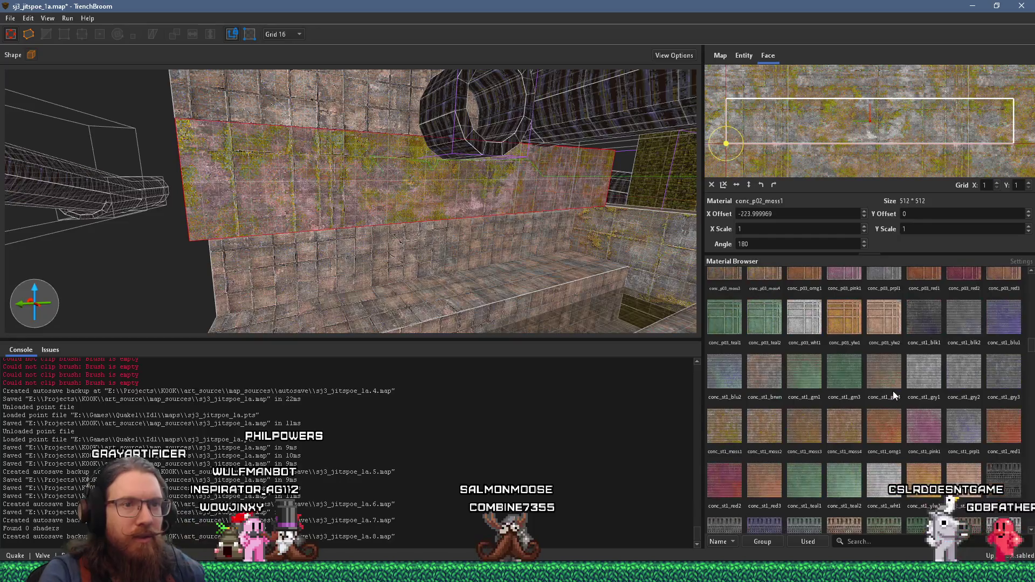
{"action": "left_click", "coordinate": [921, 377]}
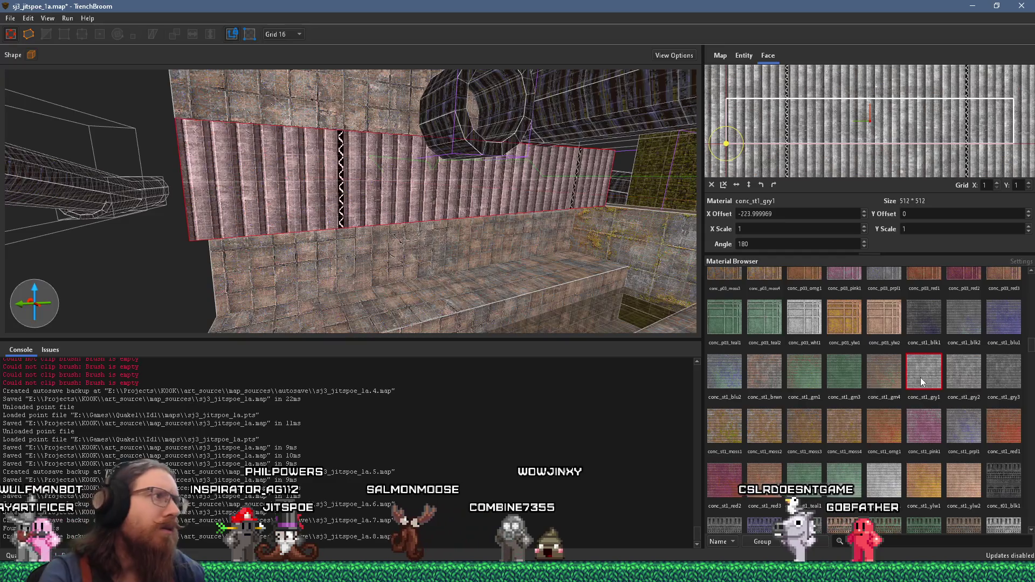
{"action": "left_click", "coordinate": [844, 372]}
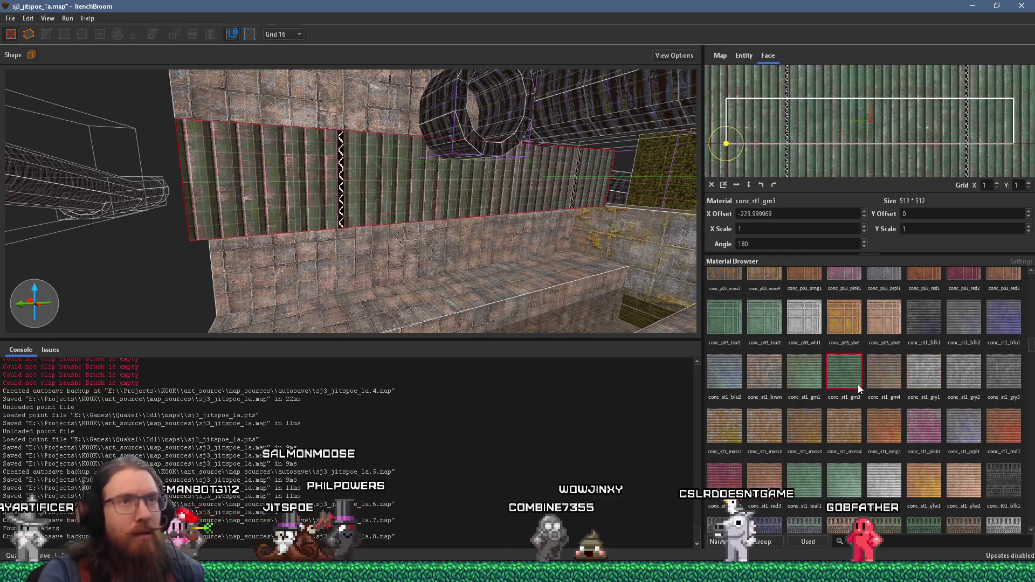
{"action": "left_click", "coordinate": [723, 184]}
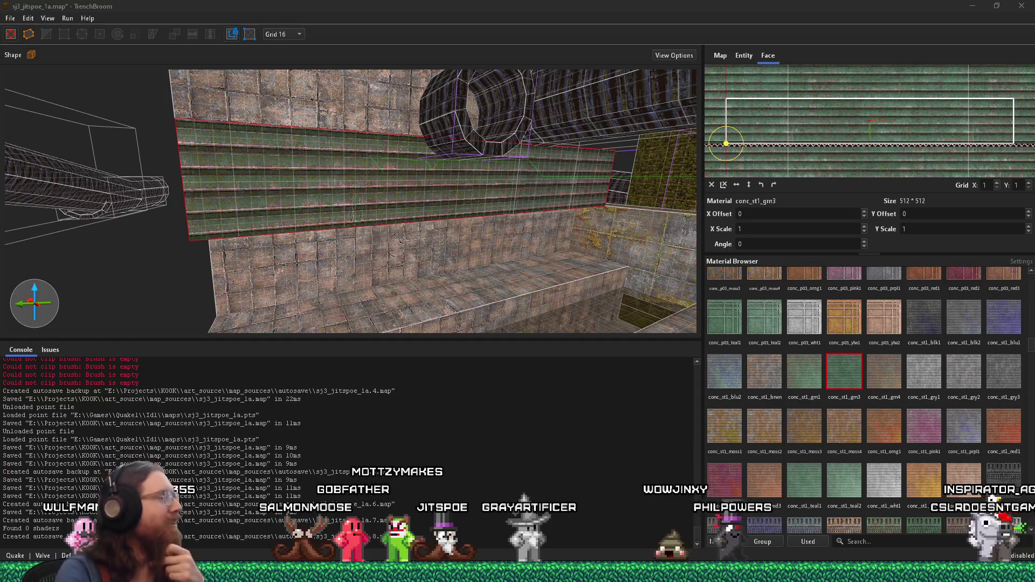
- Zoom the view to check the realigned conc_st1_grn3 ribs on the wall face
{"action": "scroll", "coordinate": [528, 236], "scroll_direction": "up", "scroll_amount": 5}
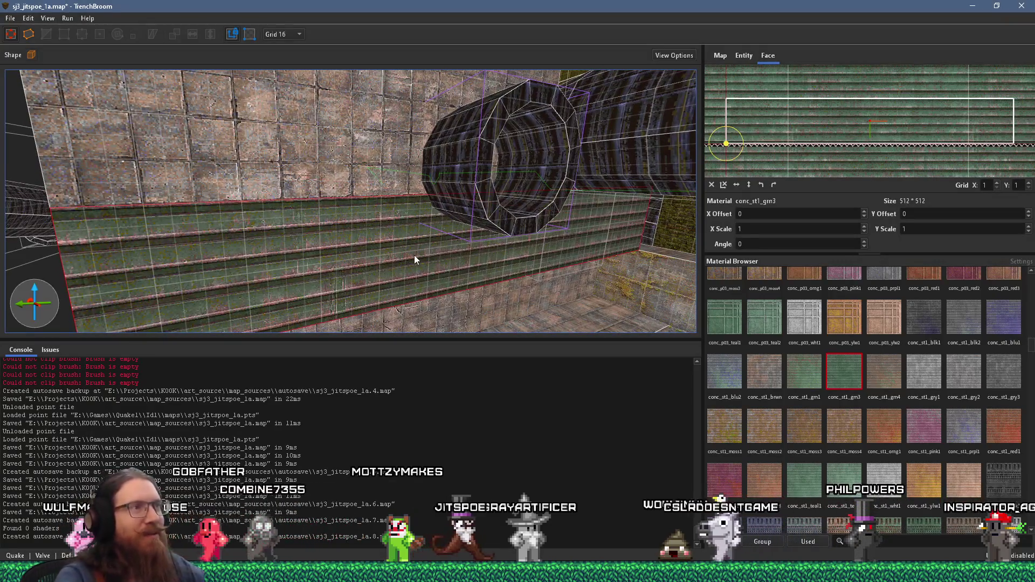
- Try conc_t02_blk2, conc_t03_gry1, conc_t03_moss1, conc_t04_gry1 and conc_t04_moss2 on the wall face
{"action": "left_click_drag", "start_coordinate": [414, 255], "coordinate": [377, 209]}
{"action": "scroll", "coordinate": [878, 396], "scroll_direction": "down", "scroll_amount": 3}
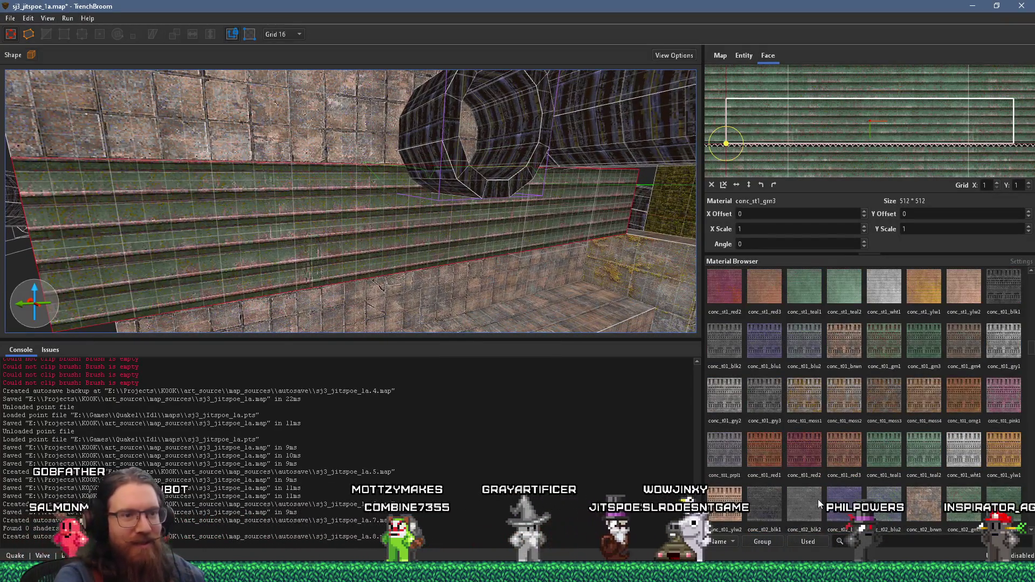
{"action": "left_click", "coordinate": [818, 498]}
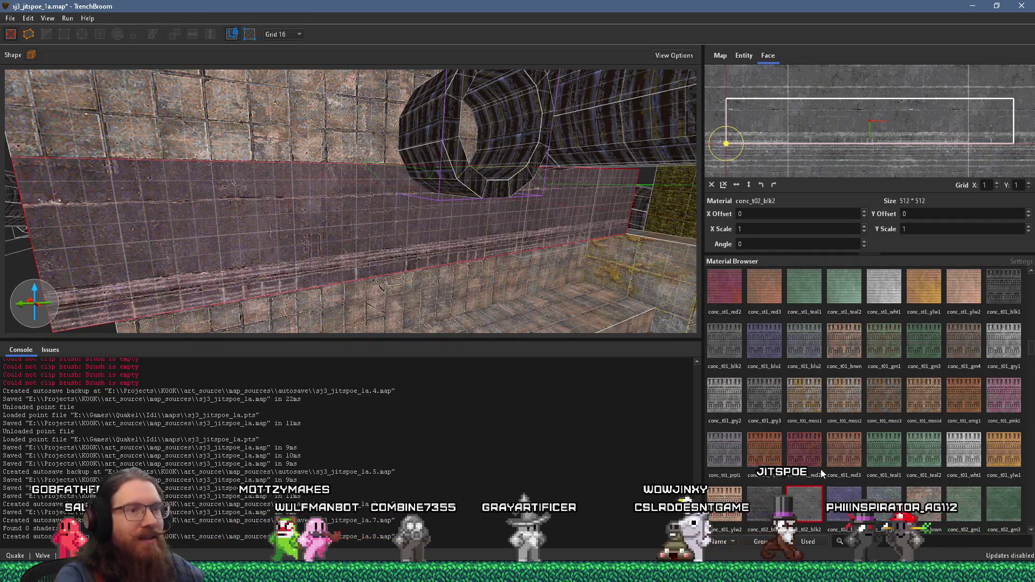
{"action": "scroll", "coordinate": [818, 487], "scroll_direction": "down", "scroll_amount": 4}
{"action": "left_click", "coordinate": [831, 456]}
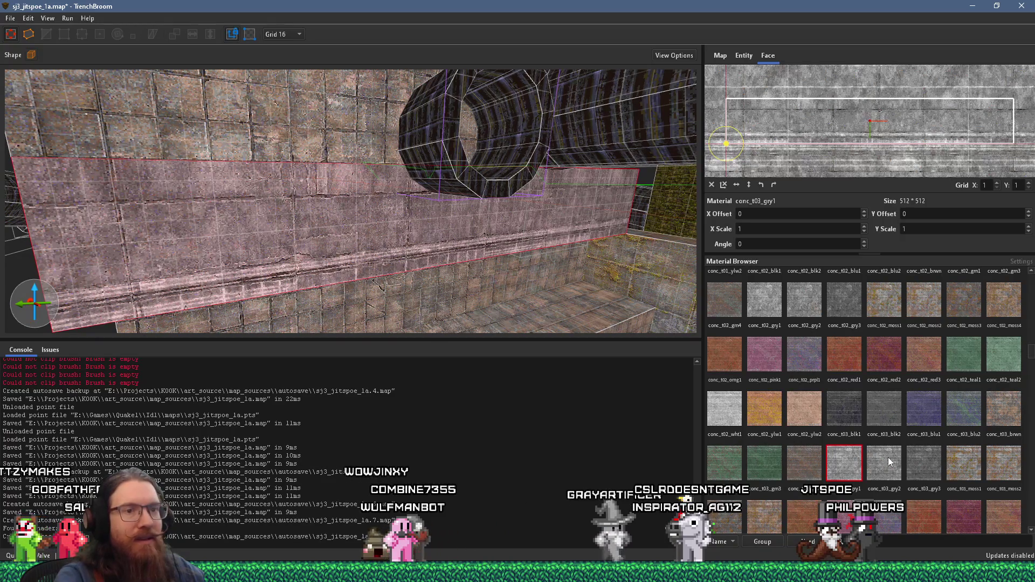
{"action": "left_click", "coordinate": [969, 455]}
{"action": "scroll", "coordinate": [965, 455], "scroll_direction": "down", "scroll_amount": 3}
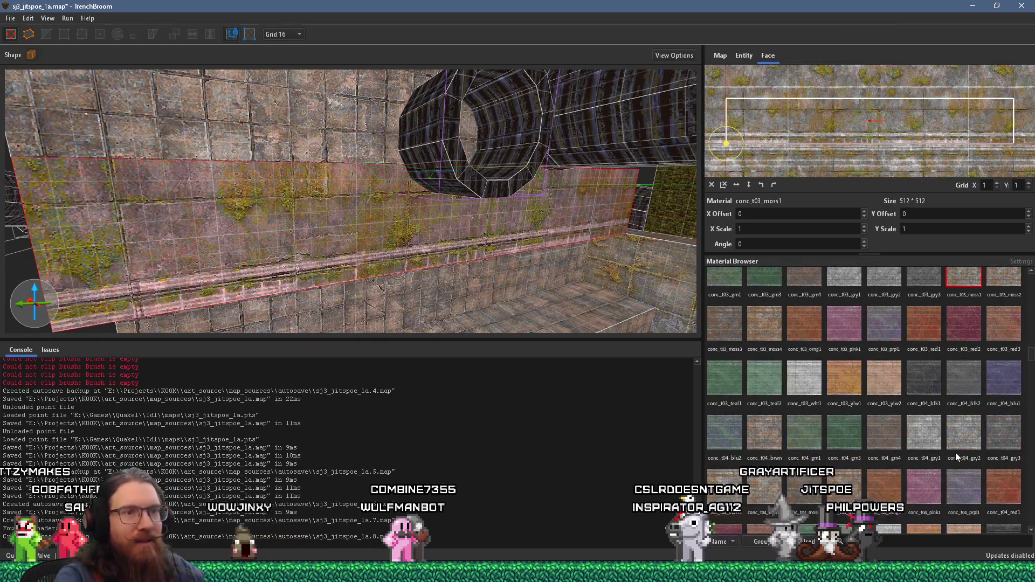
{"action": "left_click", "coordinate": [934, 444]}
{"action": "scroll", "coordinate": [934, 443], "scroll_direction": "down", "scroll_amount": 1}
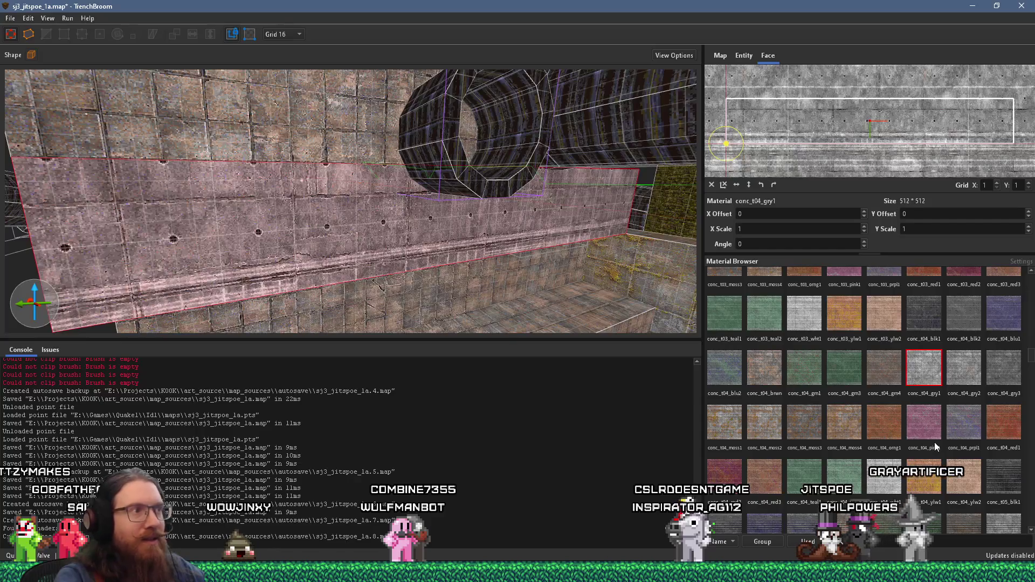
{"action": "left_click", "coordinate": [774, 434]}
- Try conc_t05_moss1, conc_t06_blk2, conc_t07_blk1 and yellowish conc_t07_ylw2 on the wall face
{"action": "scroll", "coordinate": [774, 435], "scroll_direction": "down", "scroll_amount": 2}
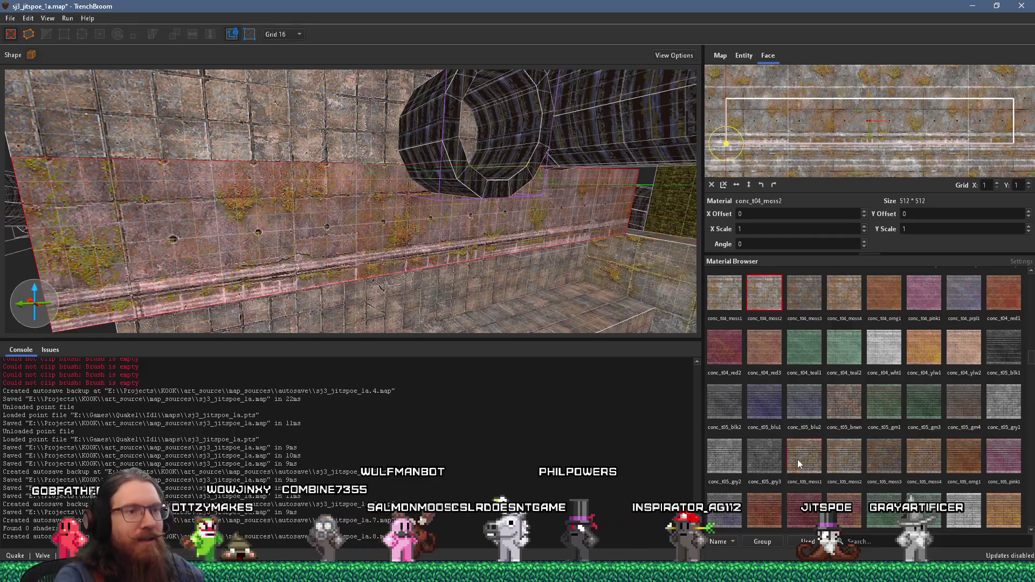
{"action": "left_click", "coordinate": [798, 462]}
{"action": "scroll", "coordinate": [797, 459], "scroll_direction": "down", "scroll_amount": 3}
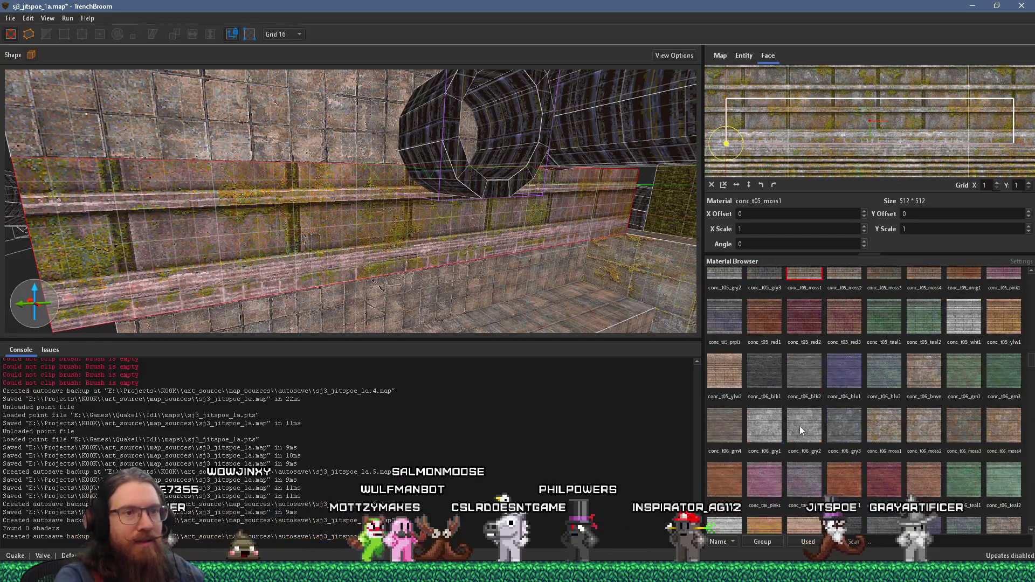
{"action": "left_click", "coordinate": [805, 396]}
{"action": "left_click", "coordinate": [807, 419]}
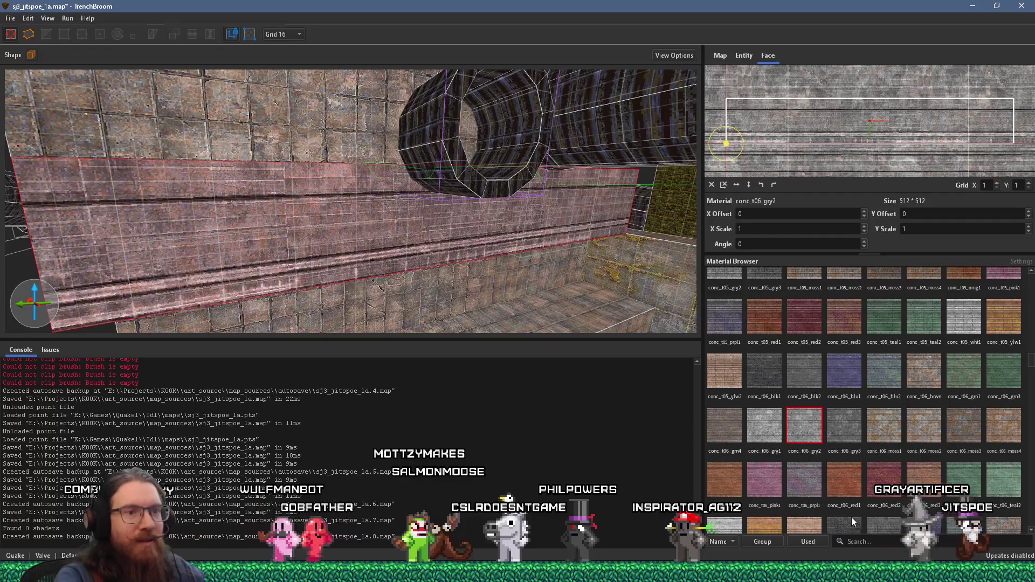
{"action": "left_click", "coordinate": [852, 516]}
{"action": "scroll", "coordinate": [850, 501], "scroll_direction": "down", "scroll_amount": 3}
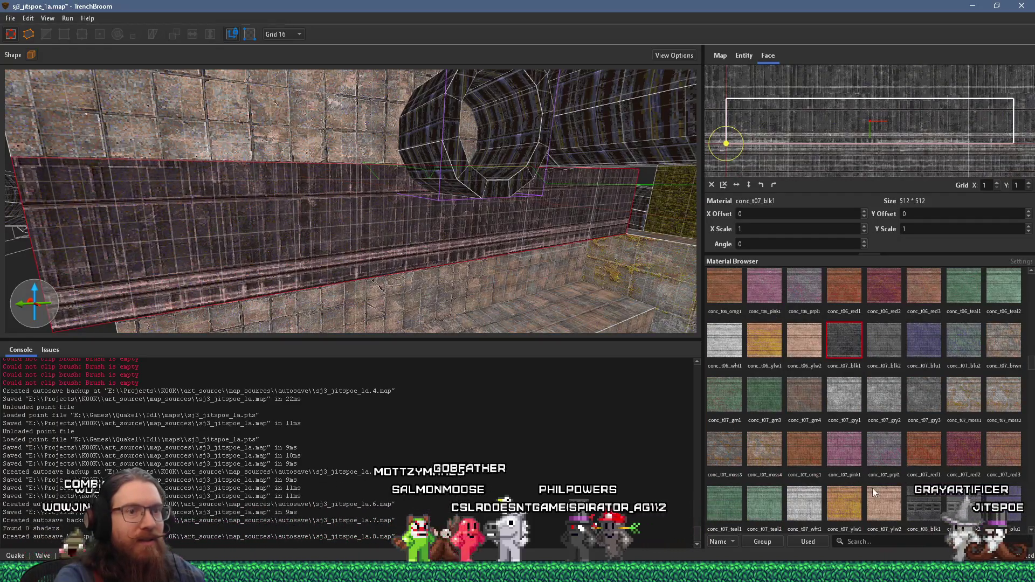
{"action": "left_click", "coordinate": [880, 498]}
- Try conc_t08_gry1, then settle on plain grey conc_w01_gry2 for the wall face
{"action": "scroll", "coordinate": [880, 498], "scroll_direction": "down", "scroll_amount": 2}
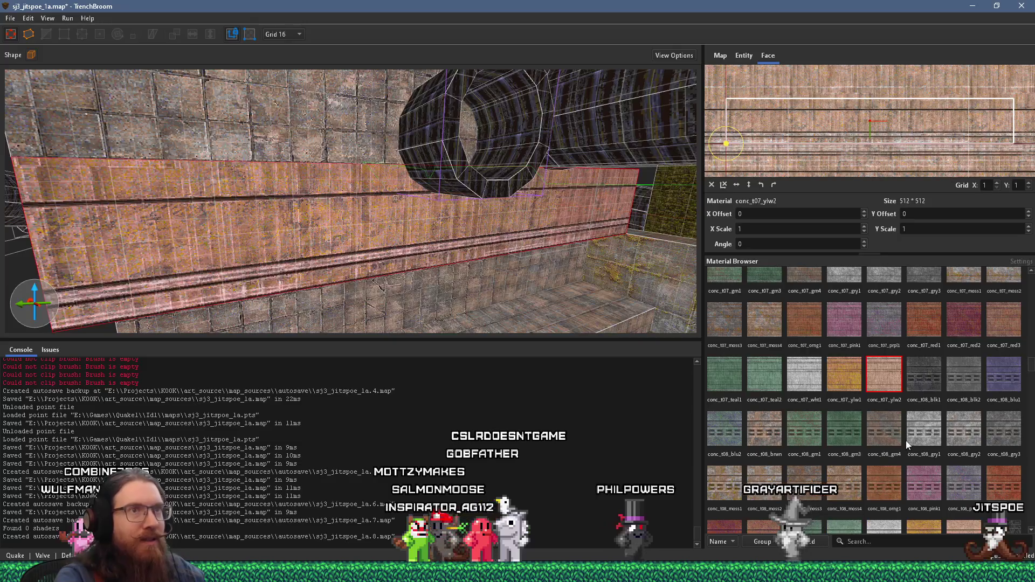
{"action": "left_click", "coordinate": [911, 437]}
{"action": "scroll", "coordinate": [910, 433], "scroll_direction": "down", "scroll_amount": 3}
{"action": "scroll", "coordinate": [884, 455], "scroll_direction": "down", "scroll_amount": 3}
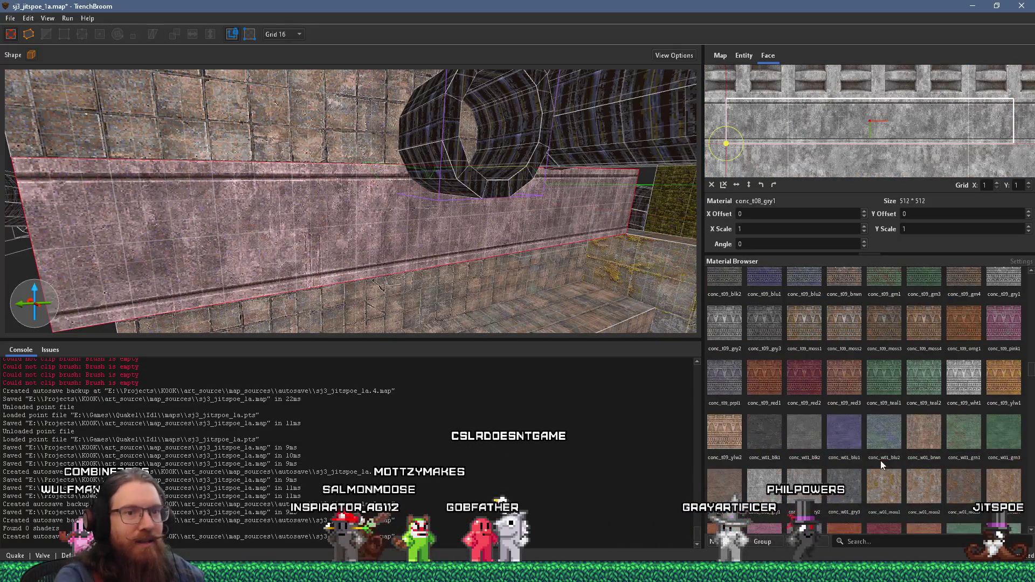
{"action": "left_click", "coordinate": [807, 477]}
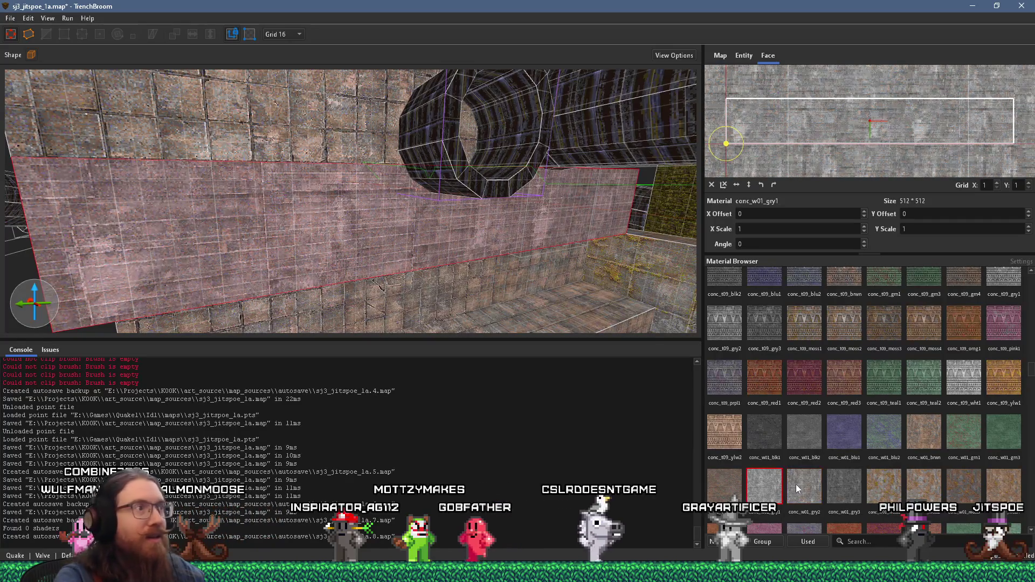
{"action": "mouse_move", "coordinate": [454, 238]}
{"action": "left_mouse_down"}
{"action": "mouse_move", "coordinate": [450, 138]}
{"action": "mouse_move", "coordinate": [444, 189]}
{"action": "mouse_move", "coordinate": [460, 212]}
{"action": "left_mouse_up"}
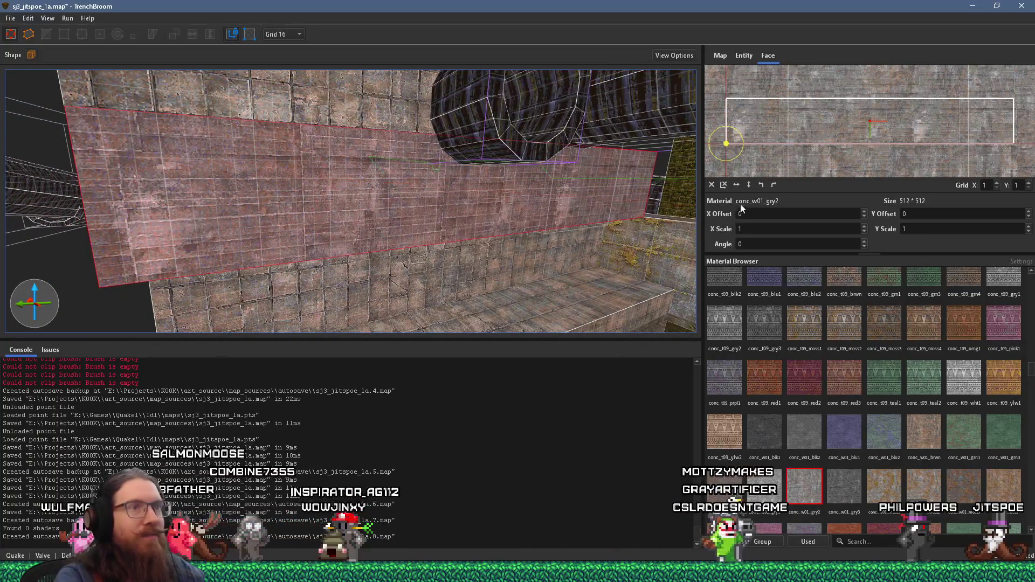
- Rotate the grey concrete 90° on the wall's top face and copy it, re-rotated, onto the side face
{"action": "left_click", "coordinate": [774, 185]}
{"action": "mouse_move", "coordinate": [647, 205]}
{"action": "left_mouse_down"}
{"action": "mouse_move", "coordinate": [480, 215]}
{"action": "mouse_move", "coordinate": [668, 284]}
{"action": "mouse_move", "coordinate": [548, 212]}
{"action": "mouse_move", "coordinate": [477, 141]}
{"action": "mouse_move", "coordinate": [480, 198]}
{"action": "mouse_move", "coordinate": [203, 238]}
{"action": "mouse_move", "coordinate": [295, 190]}
{"action": "mouse_move", "coordinate": [371, 175]}
{"action": "mouse_move", "coordinate": [441, 28]}
{"action": "mouse_move", "coordinate": [431, 152]}
{"action": "mouse_move", "coordinate": [445, 166]}
{"action": "left_mouse_up"}
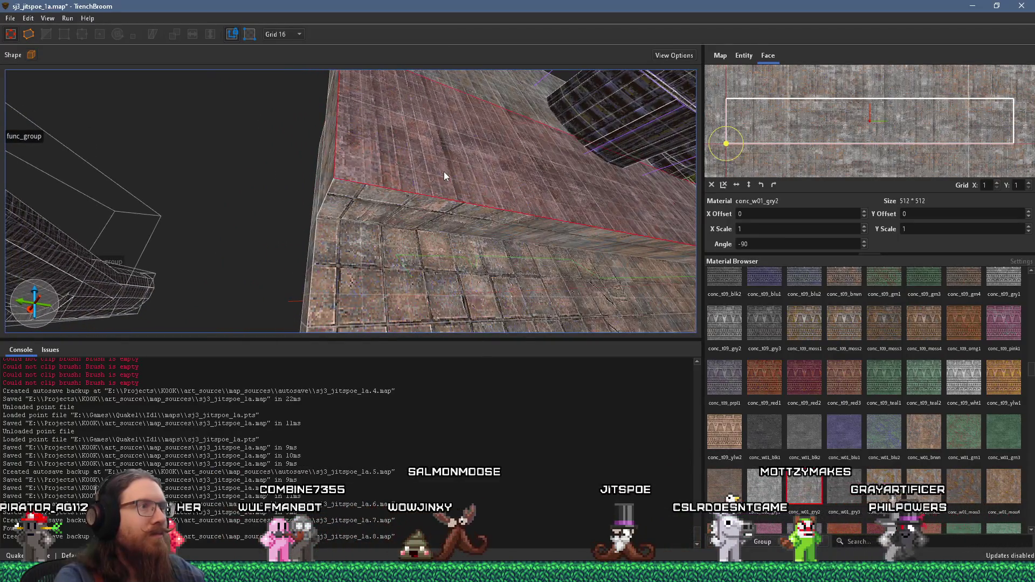
{"action": "left_click", "coordinate": [428, 205], "text": "alt"}
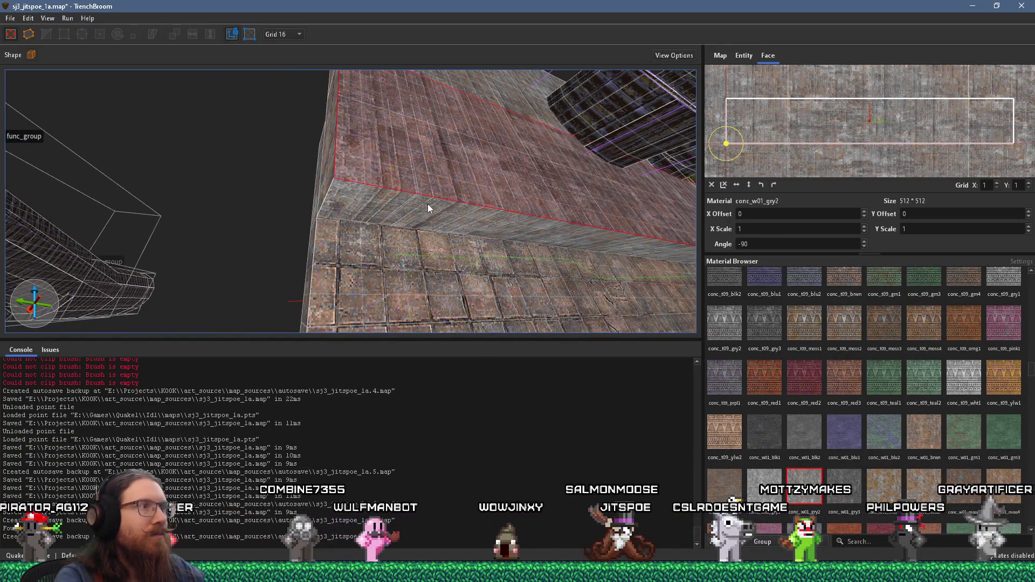
{"action": "left_click", "coordinate": [430, 205], "text": "shift"}
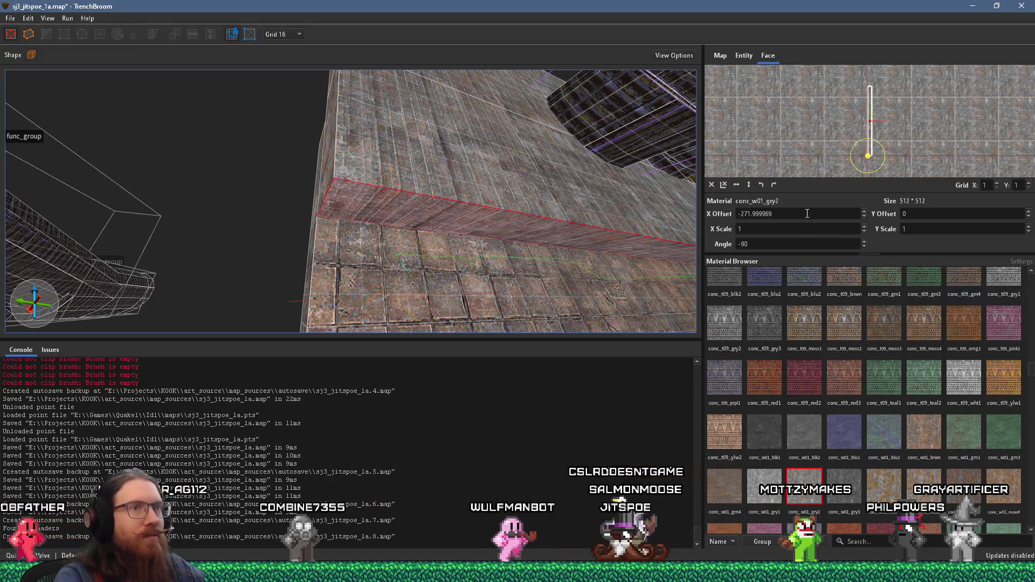
{"action": "left_click", "coordinate": [712, 185]}
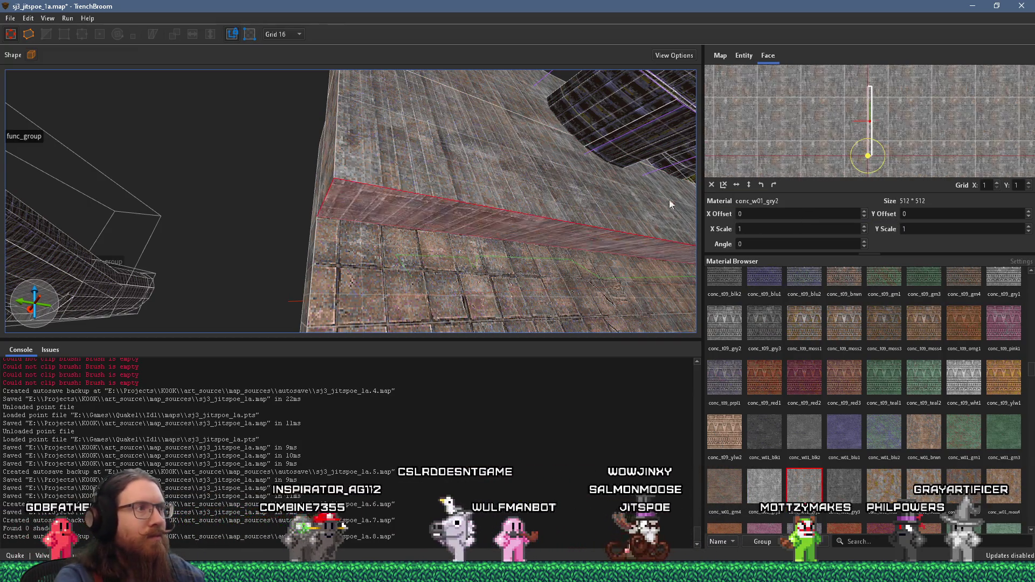
{"action": "scroll", "coordinate": [616, 225], "scroll_direction": "up", "scroll_amount": 5}
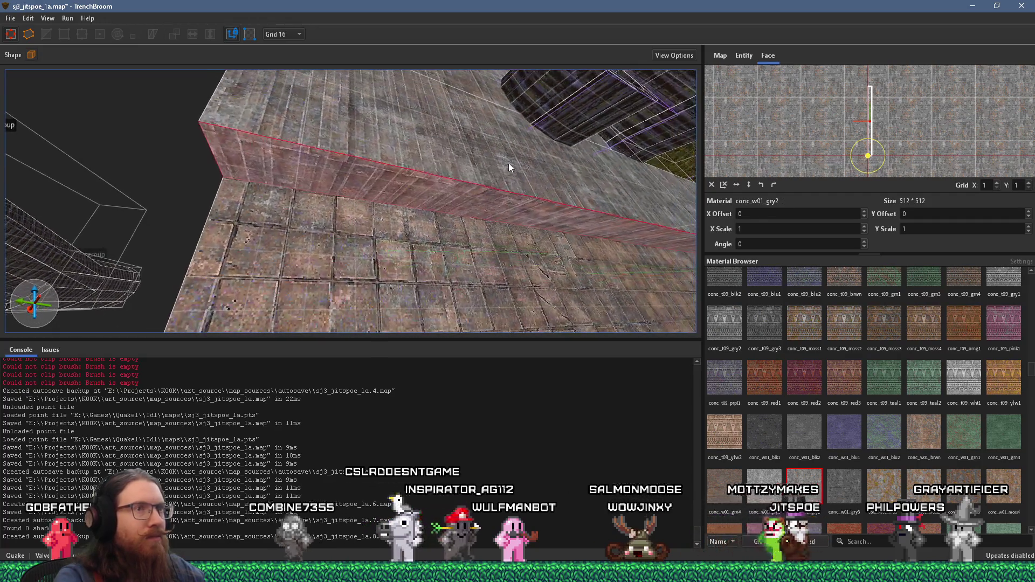
{"action": "key", "text": "shift+Page_Down"}
{"action": "scroll", "coordinate": [508, 163], "scroll_direction": "up", "scroll_amount": 5}
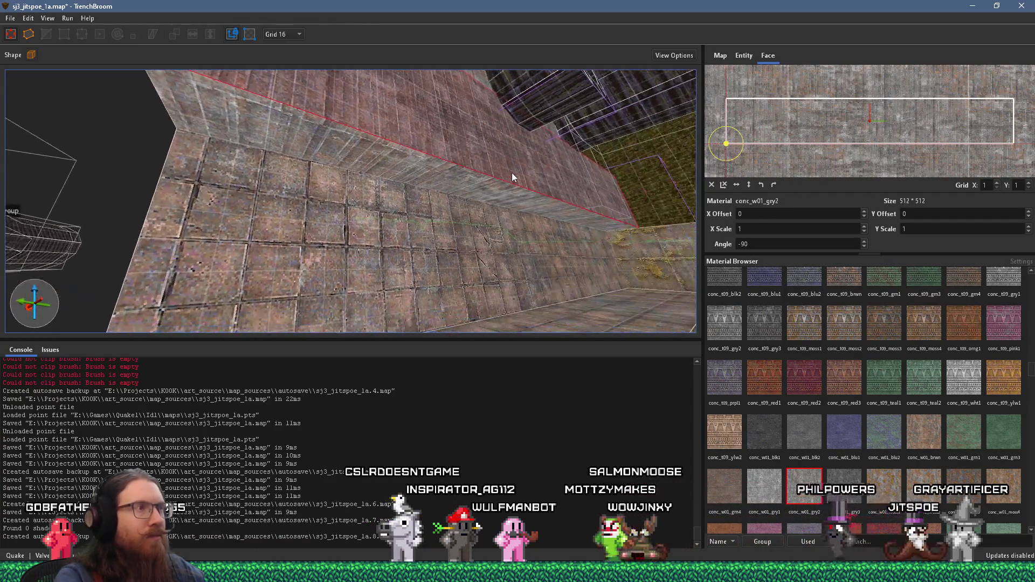
- Turn to face the wall and pipe, then bring up the inspiration_and_reference folder and sewer reference board
{"action": "mouse_move", "coordinate": [501, 192]}
{"action": "left_mouse_down"}
{"action": "mouse_move", "coordinate": [419, 279]}
{"action": "mouse_move", "coordinate": [448, 264]}
{"action": "mouse_move", "coordinate": [275, 333]}
{"action": "mouse_move", "coordinate": [289, 262]}
{"action": "mouse_move", "coordinate": [483, 151]}
{"action": "mouse_move", "coordinate": [522, 112]}
{"action": "left_mouse_up"}
{"action": "key", "text": "alt+Tab"}
{"action": "key", "text": "alt+Tab"}
{"action": "key", "text": "alt+Tab"}
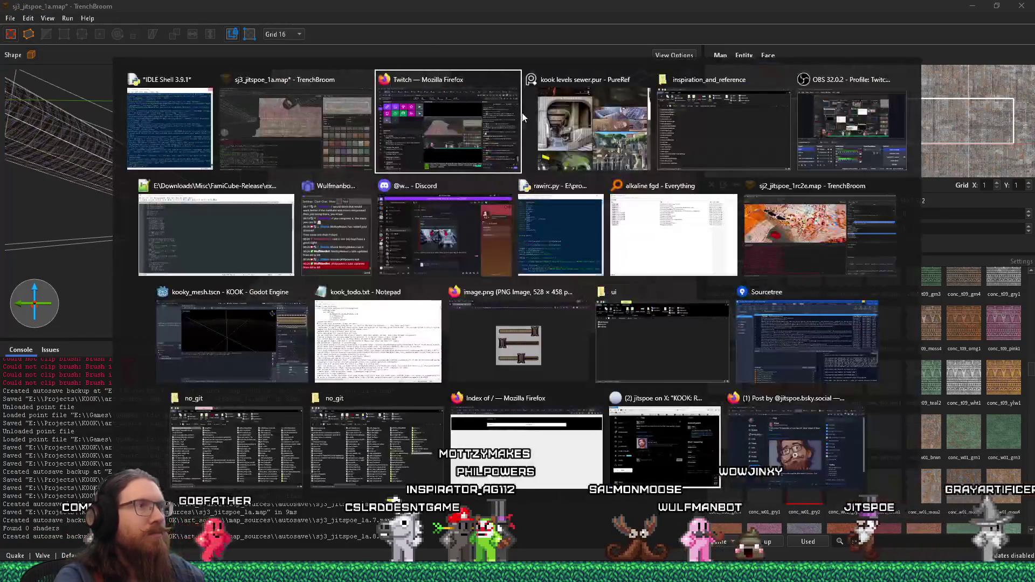
{"action": "key", "text": "alt+Tab"}
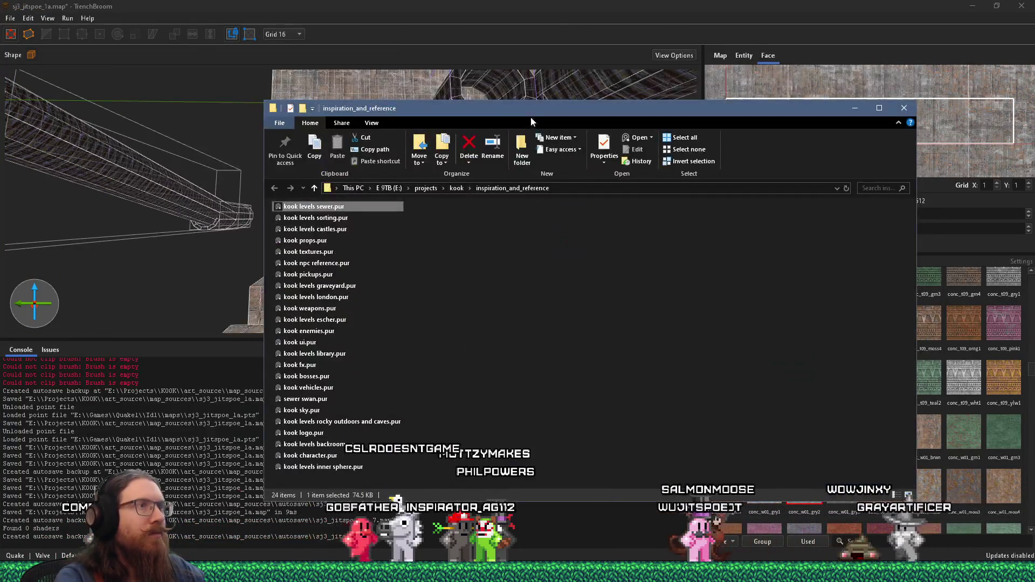
{"action": "left_click", "coordinate": [540, 11]}
{"action": "key", "text": "alt+Tab"}
{"action": "key", "text": "alt+Tab"}
{"action": "key", "text": "alt+Tab"}
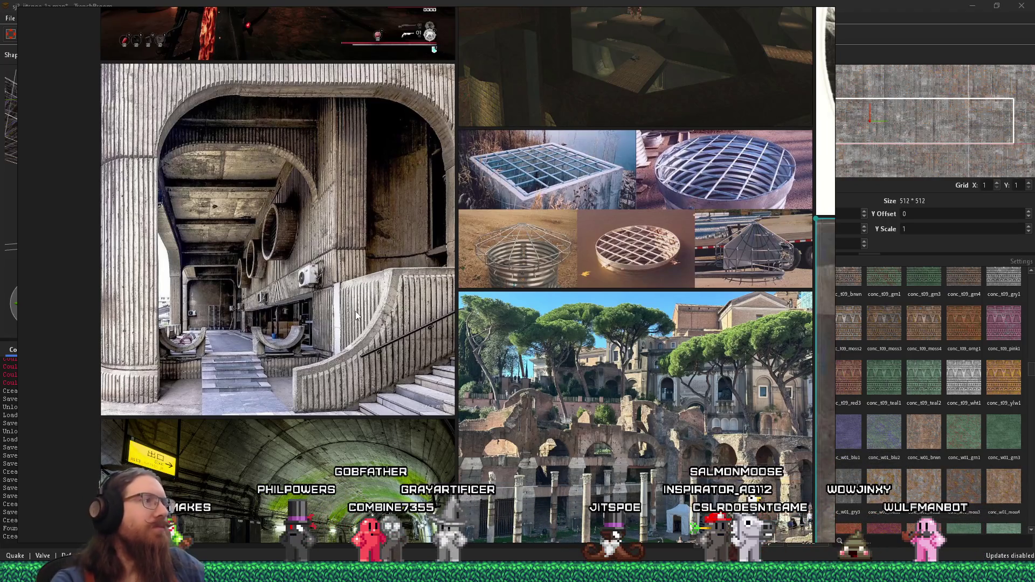
{"action": "left_click", "coordinate": [831, 7]}
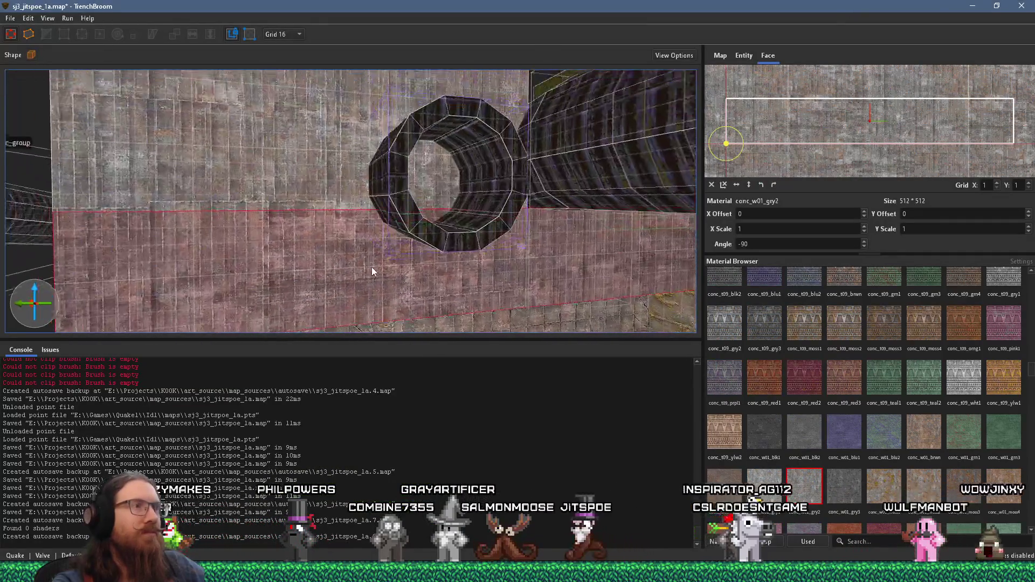
- Replace the pipe brush's mmetal1_3 with mossy conc_w01_moss1 and centre it in view
{"action": "left_click", "coordinate": [435, 208]}
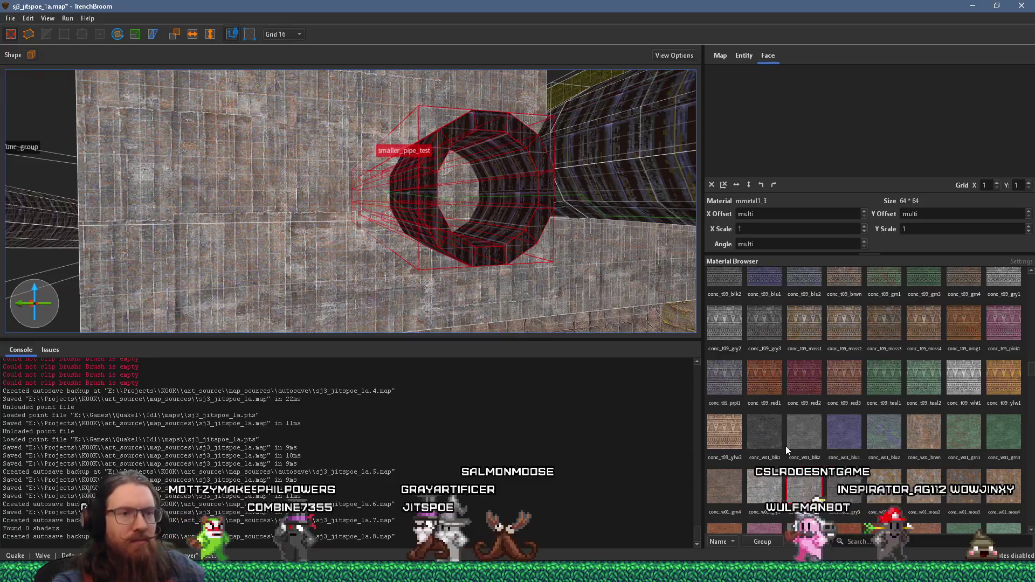
{"action": "left_click", "coordinate": [867, 482]}
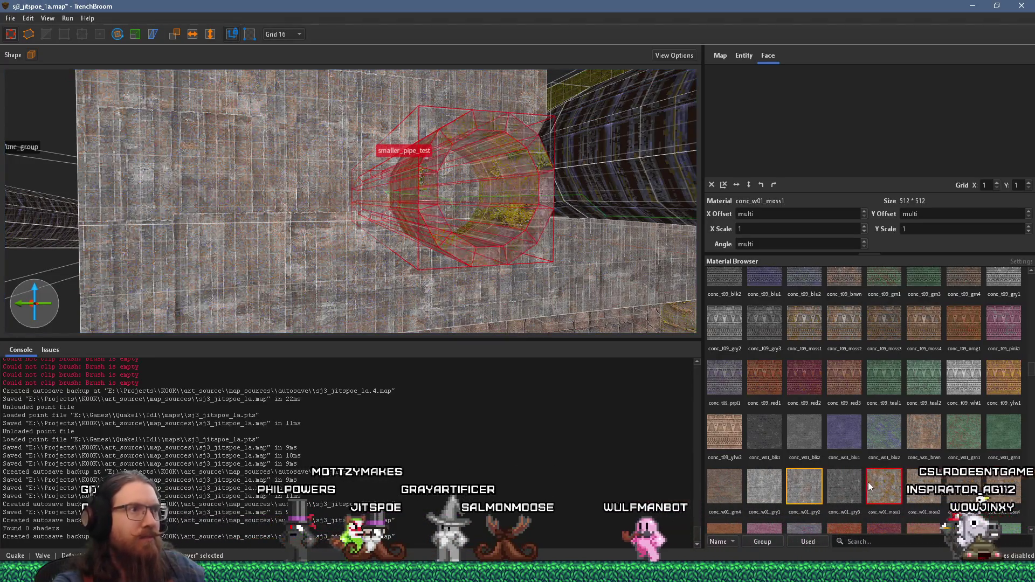
{"action": "mouse_move", "coordinate": [342, 219]}
{"action": "left_mouse_down"}
{"action": "mouse_move", "coordinate": [616, 276]}
{"action": "mouse_move", "coordinate": [529, 242]}
{"action": "left_mouse_up"}
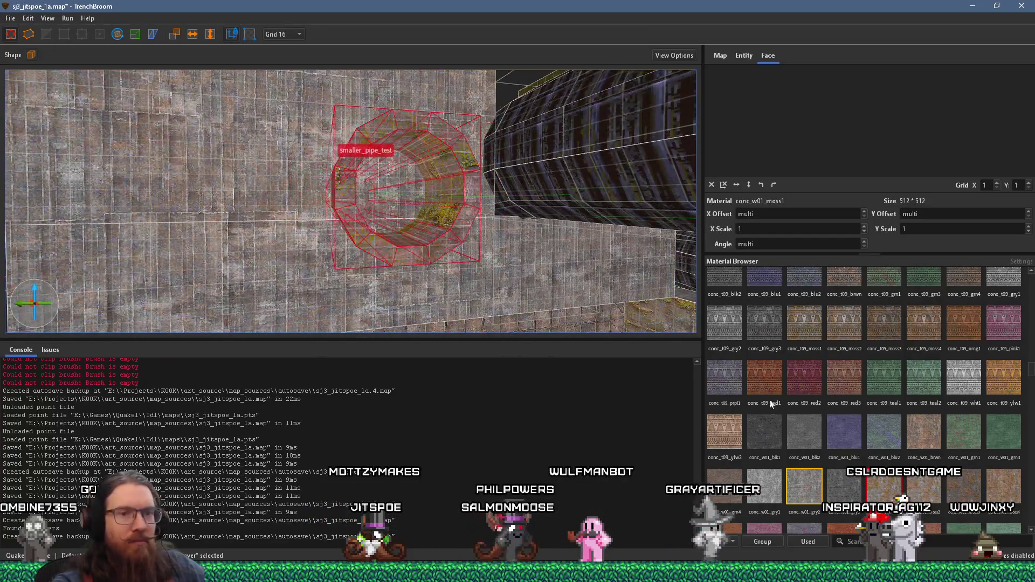